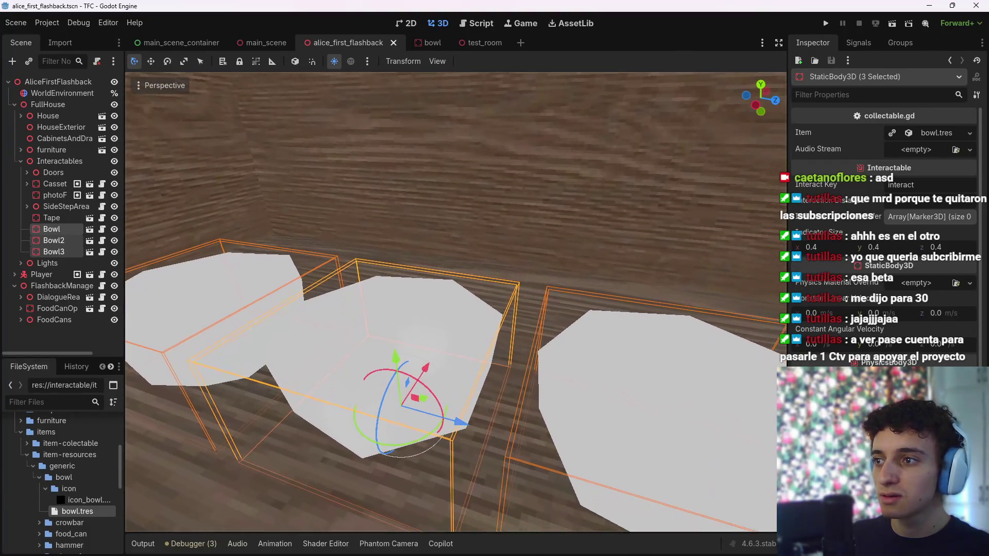
Slide the Bowl along the Z axis toward the other bowls and view it up close
click(56, 240)
click(57, 230)
key(g)
key(z)
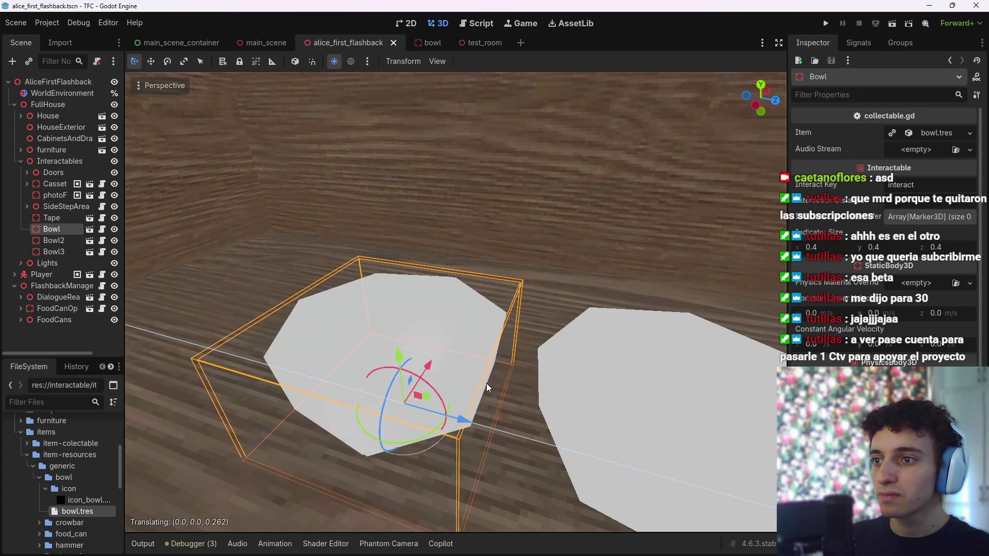
click(278, 352)
mouse_move(285, 372)
mouse_down()
mouse_move(480, 385)
mouse_move(436, 359)
mouse_up()
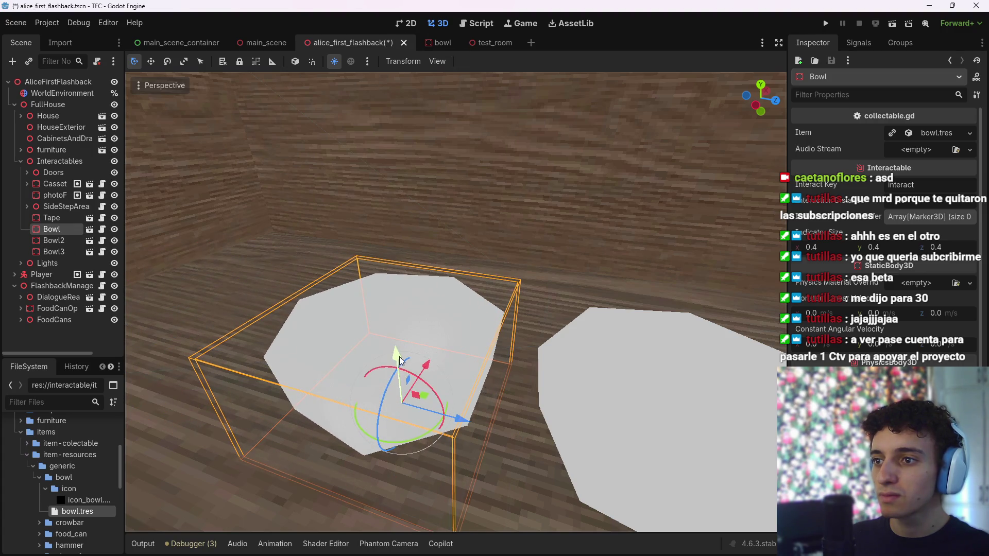
right_click(393, 316)
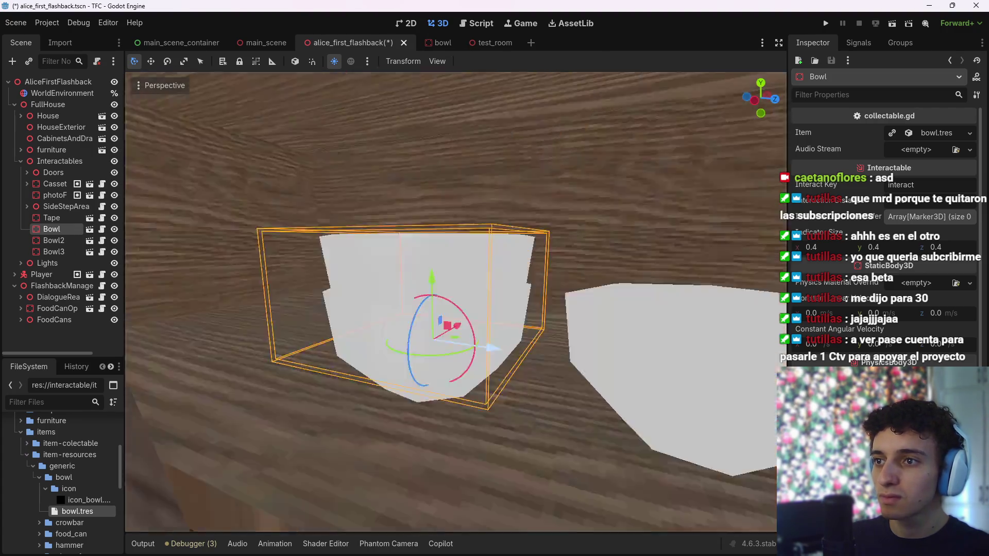
key(w)
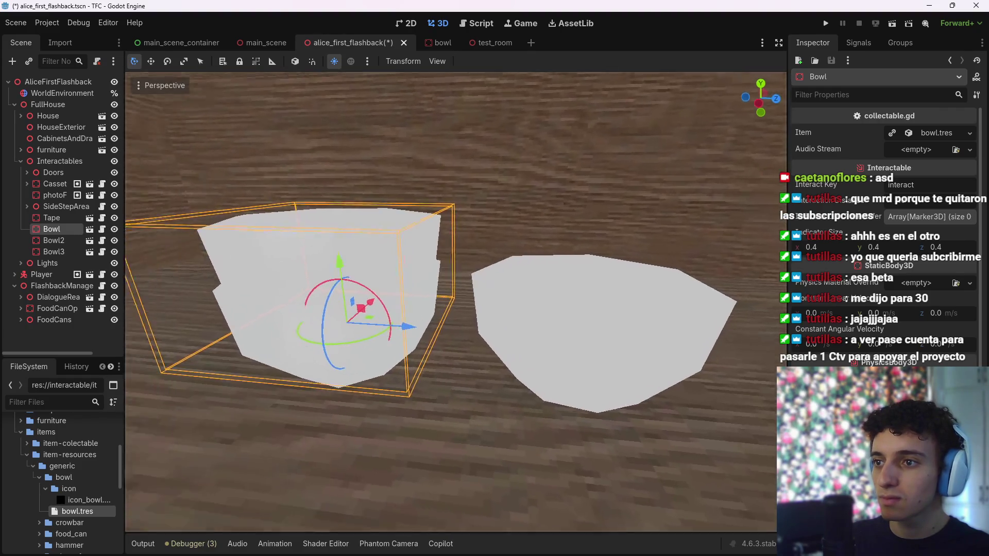
click(451, 306)
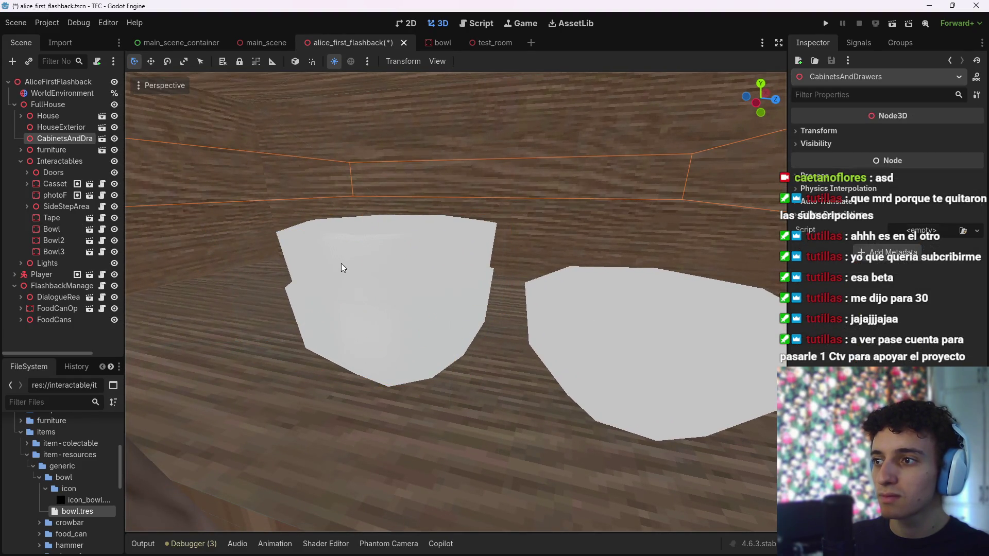
Delete Bowl2 and Bowl3, leaving the single Bowl selected
click(52, 239)
shift+click(57, 250)
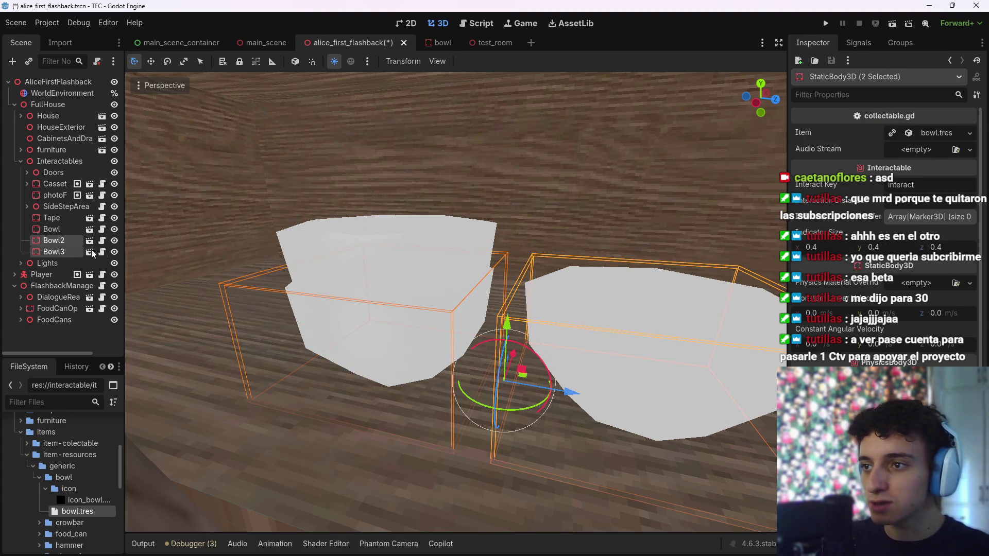
key(Delete)
click(472, 300)
click(71, 229)
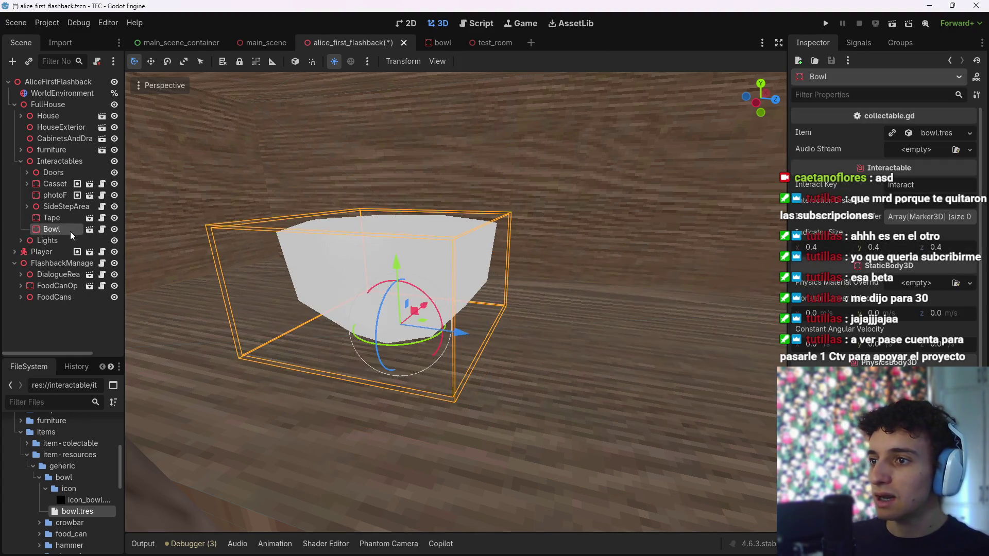
key(ctrl+shift+a)
Instance bowl.glb under Bowl at scale 0.6, raise it, and duplicate it as bowl3
text(bowl)
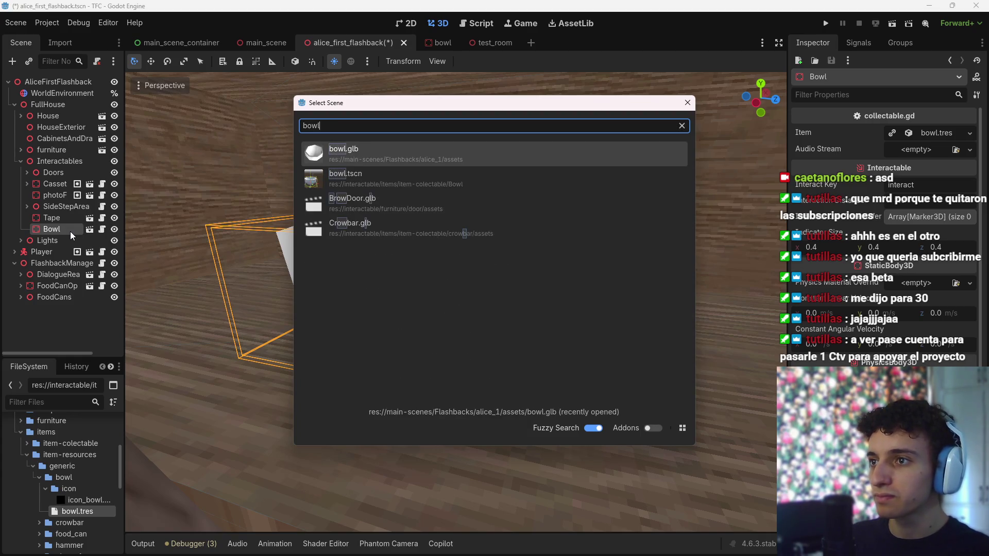
key(Return)
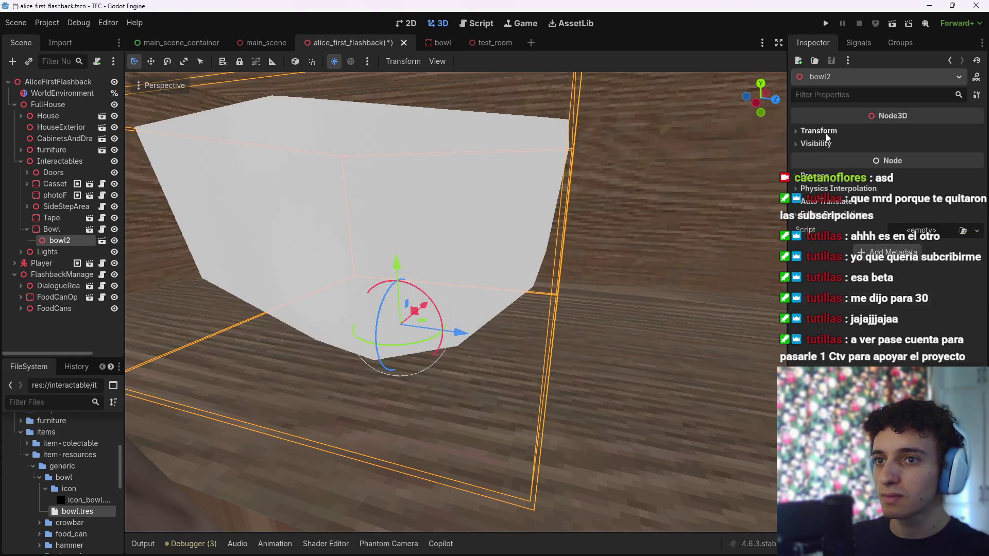
click(824, 131)
click(839, 223)
text(0.6)
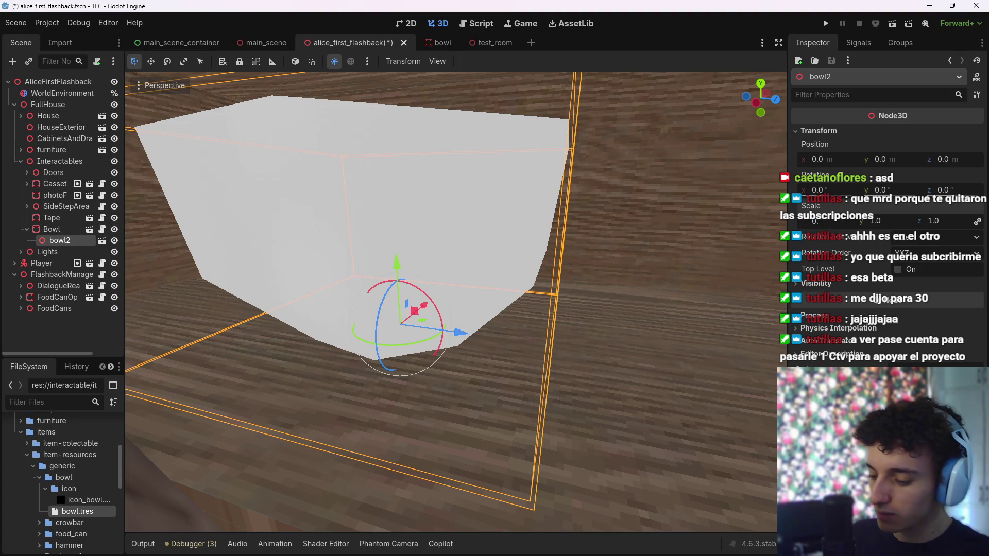
key(Return)
mouse_move(387, 255)
mouse_down()
mouse_move(405, 182)
mouse_move(413, 218)
mouse_move(408, 226)
mouse_move(388, 193)
mouse_move(385, 155)
mouse_move(387, 187)
mouse_up()
key(ctrl+d)
Enable Editable Children on Bowl, stretch its collision box over the stack, and save
click(36, 229)
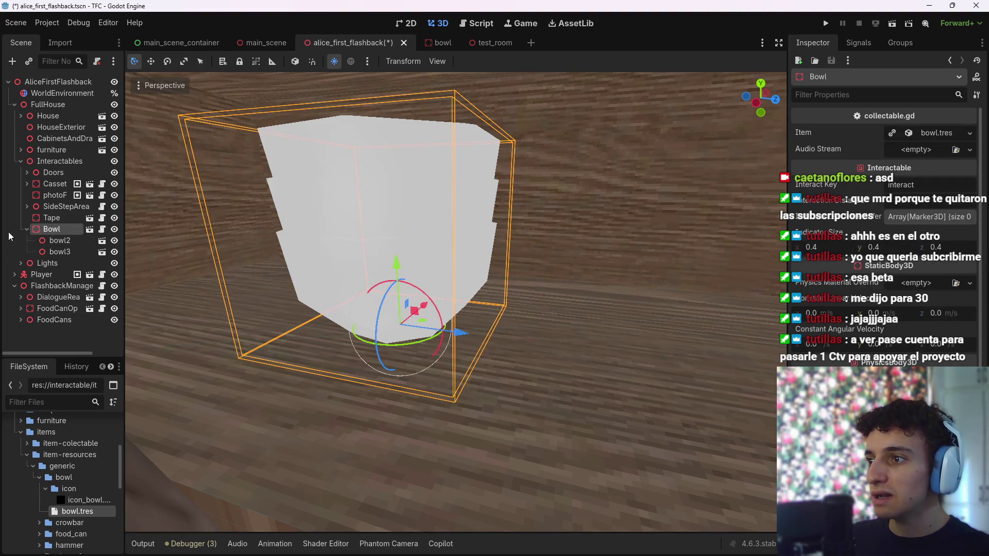
click(27, 229)
right_click(54, 232)
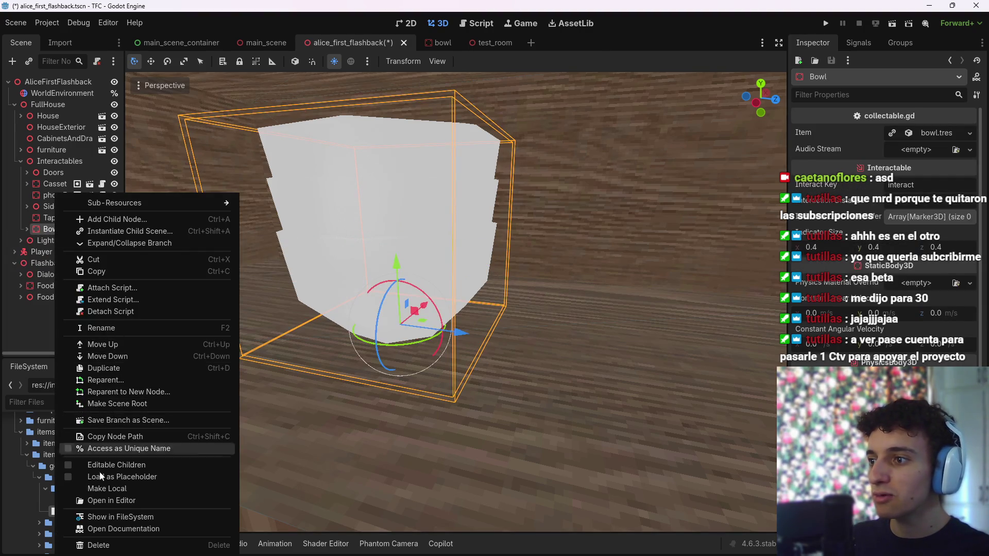
click(116, 465)
click(66, 240)
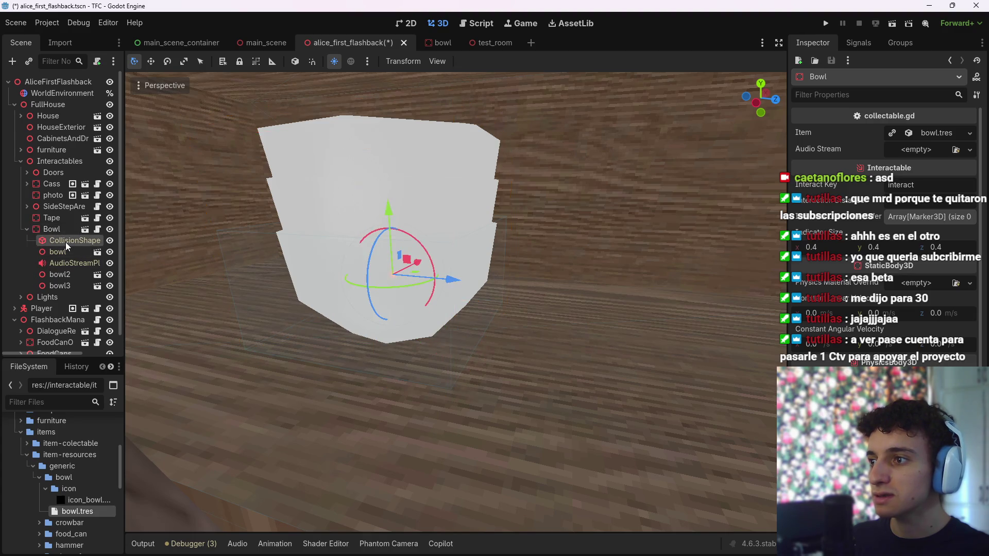
drag(390, 222, 381, 109)
key(ctrl+s)
Move the Bowl along Z onto the kitchen counter and save the scene
click(27, 229)
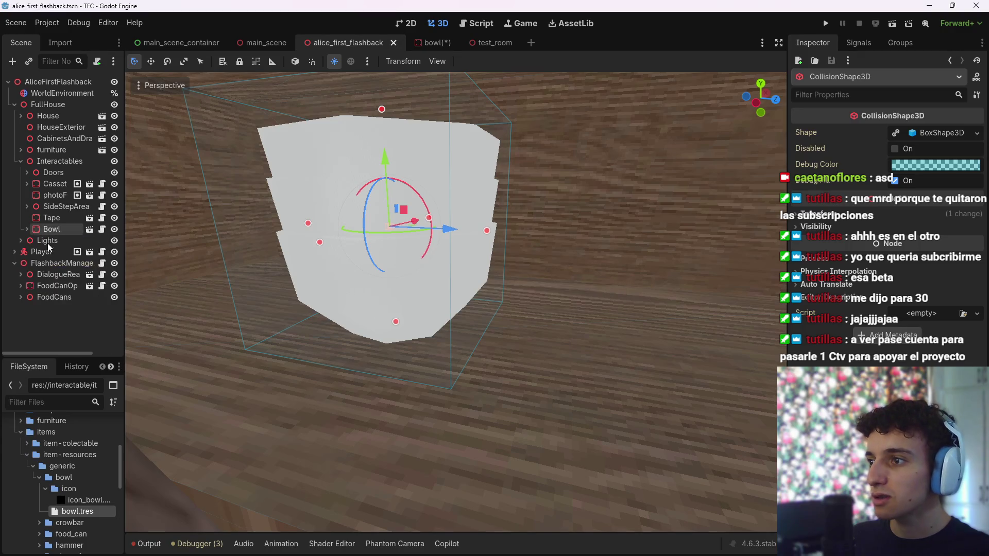
click(51, 229)
drag(456, 356, 572, 341)
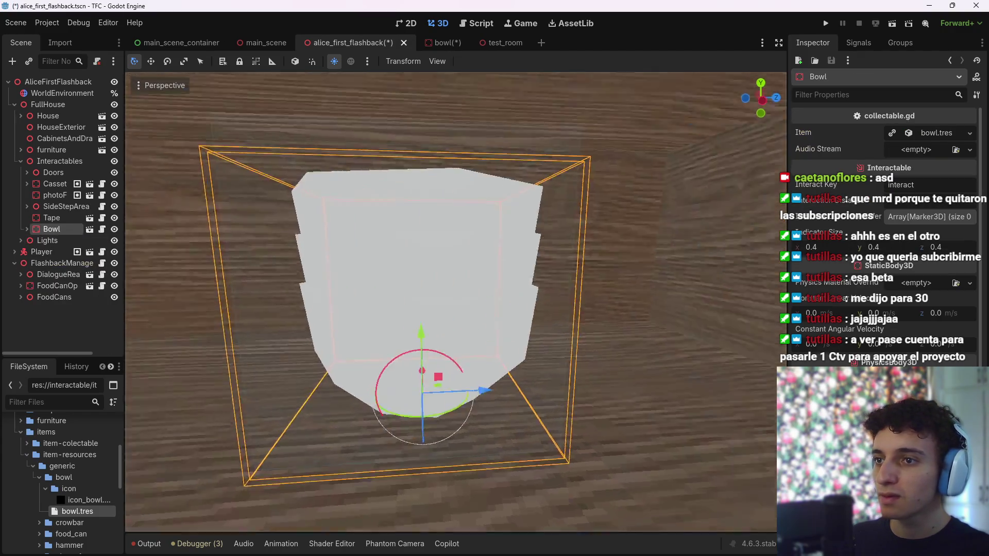
scroll(639, 359, down, 4)
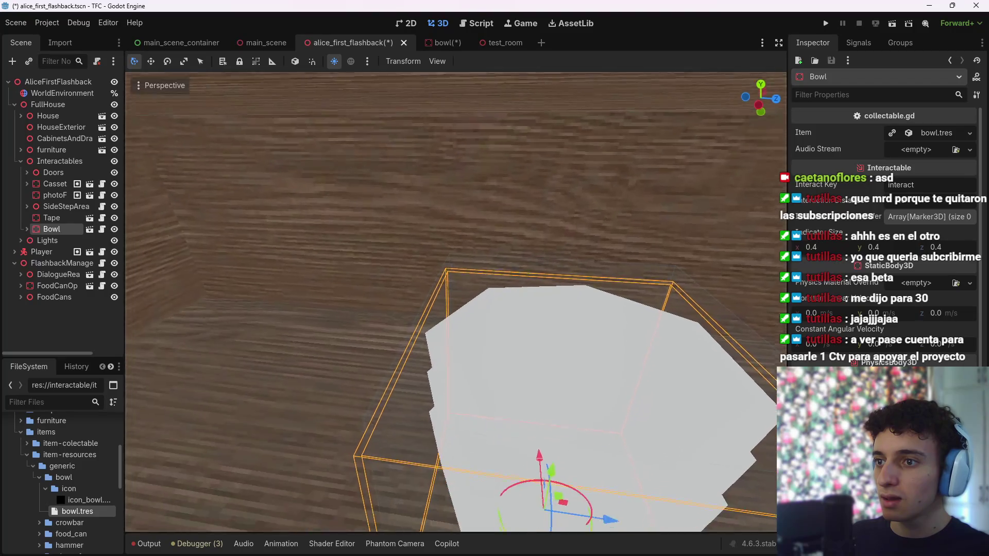
scroll(488, 399, up, 4)
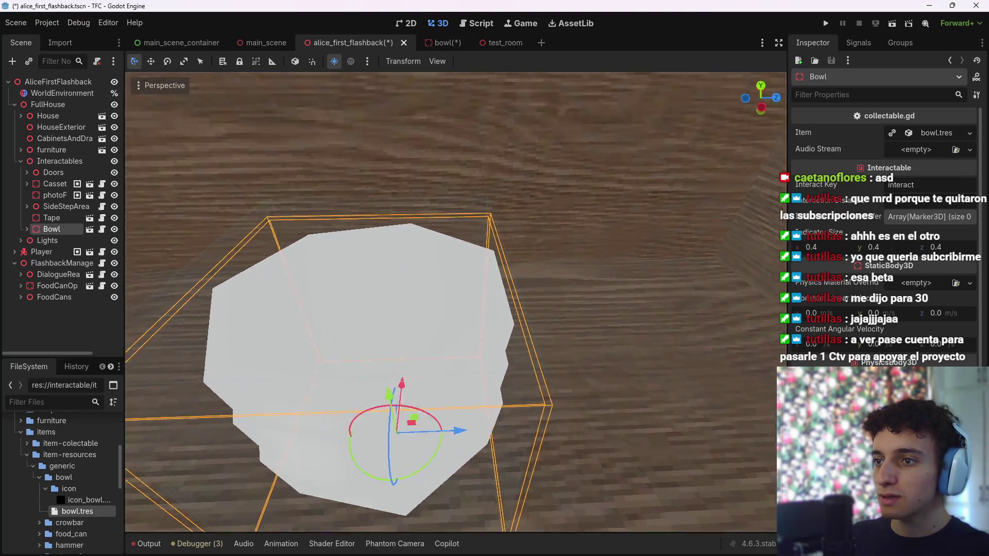
scroll(517, 370, down, 6)
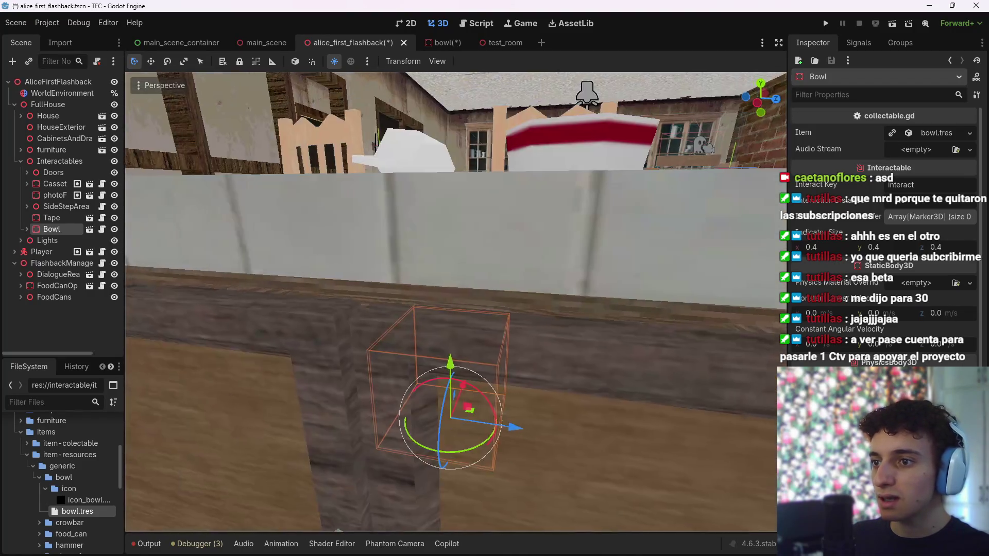
key(ctrl+s)
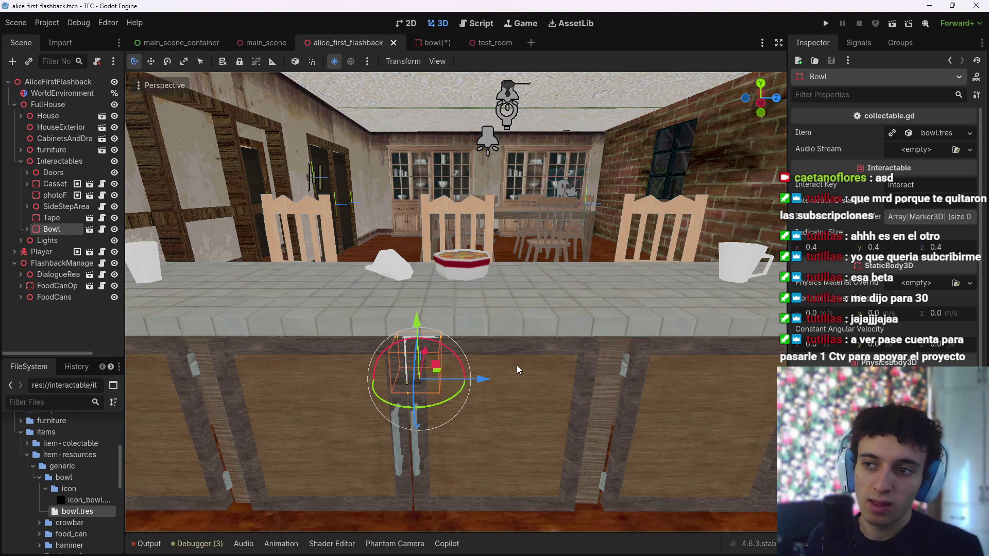
Inspect the table, kitchen counter and stove in the viewport, then save the scene
mouse_move(512, 357)
mouse_down()
mouse_move(475, 392)
mouse_move(512, 237)
mouse_up()
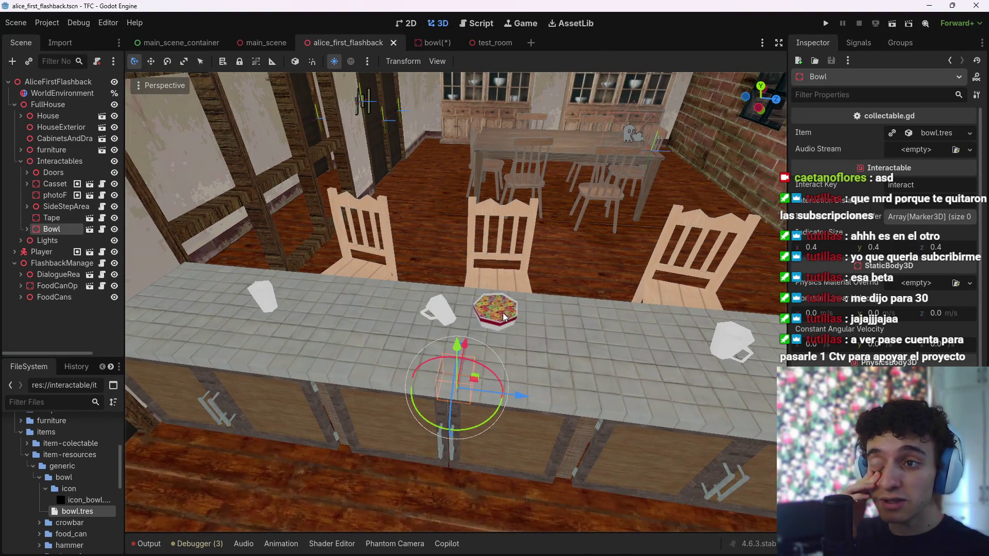
drag(508, 320, 474, 331)
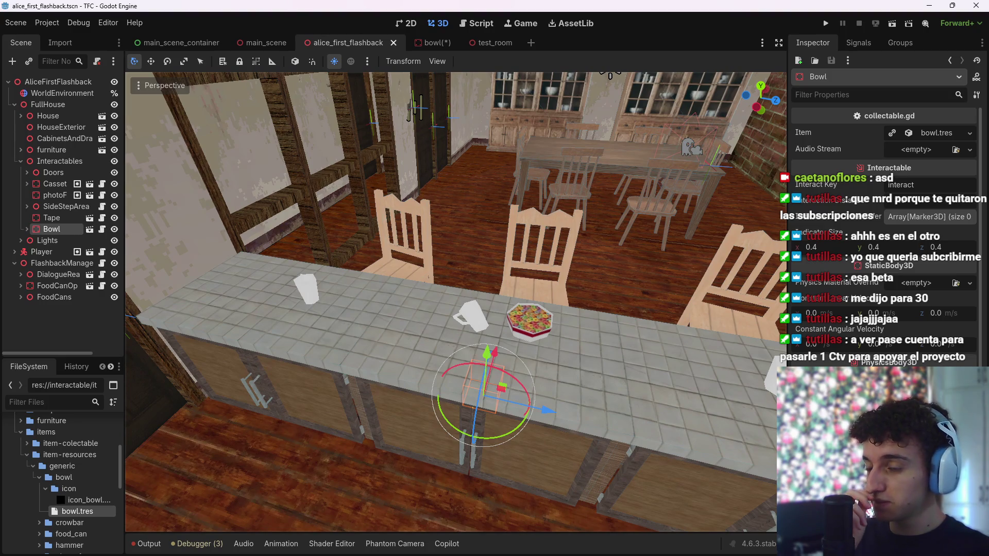
mouse_move(474, 330)
mouse_down()
mouse_move(454, 284)
mouse_move(455, 230)
mouse_move(465, 283)
mouse_move(519, 341)
mouse_up()
key(ctrl+s)
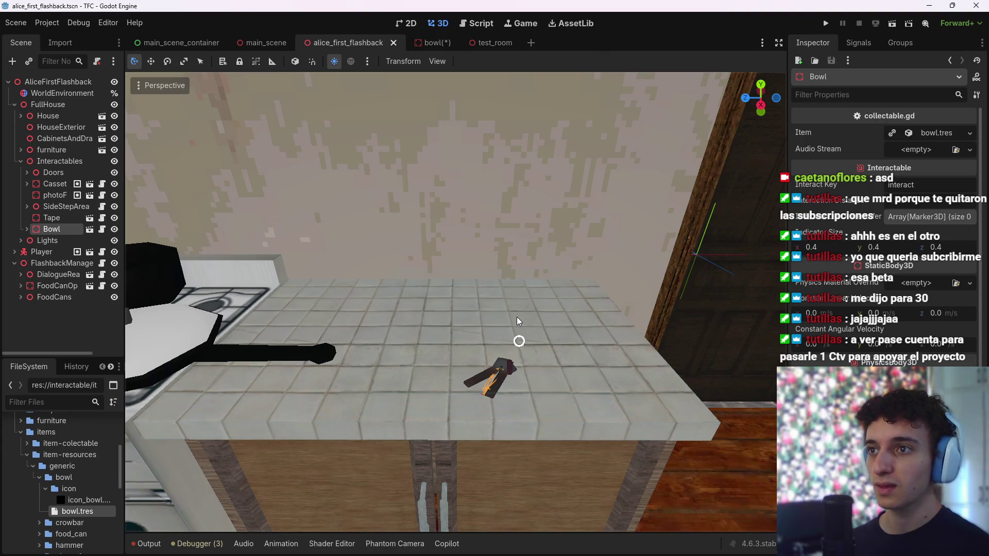
Save the bowl scene and return to the alice_first_flashback scene
click(436, 42)
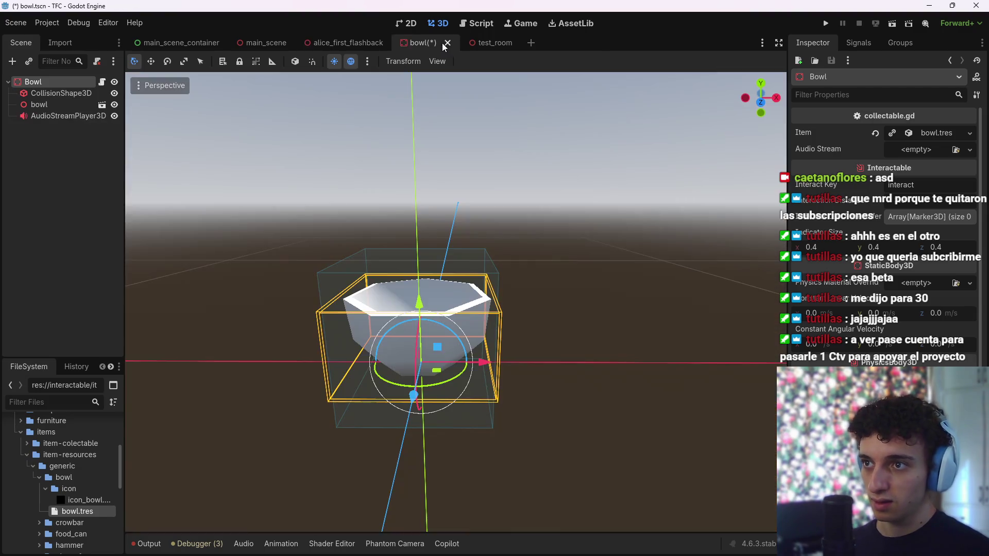
key(ctrl+s)
click(354, 41)
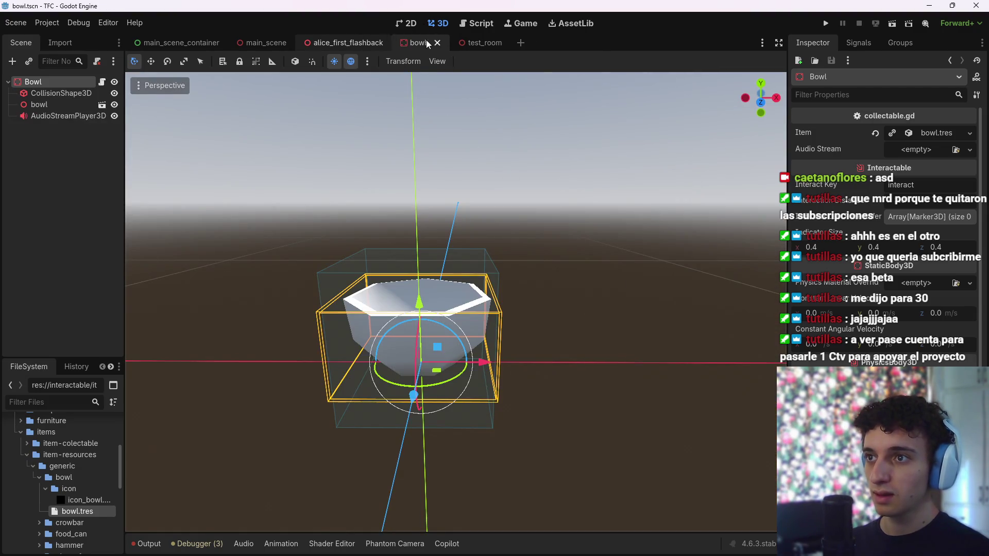
Fly through the kitchen in freelook to check the bowl on the counter
key(shift+f)
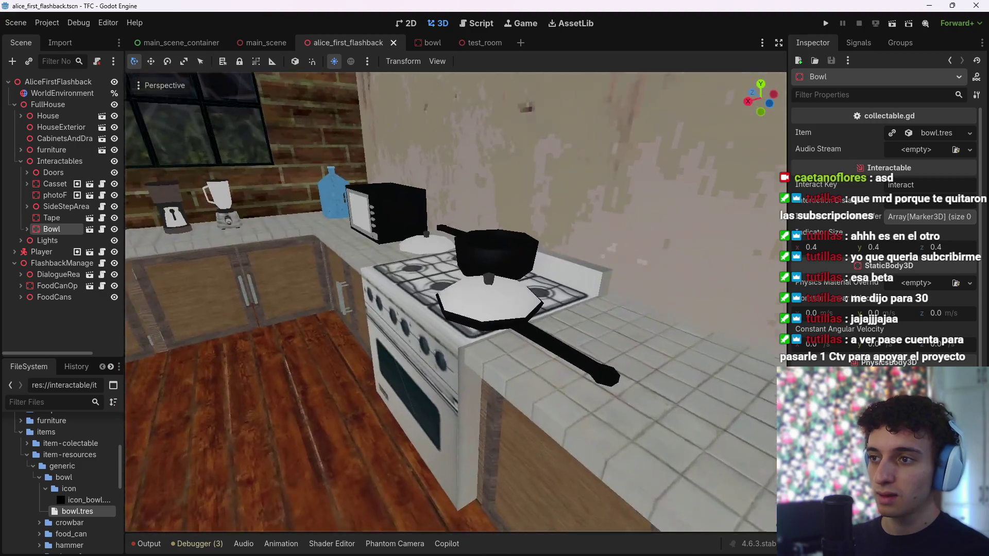
key(w)
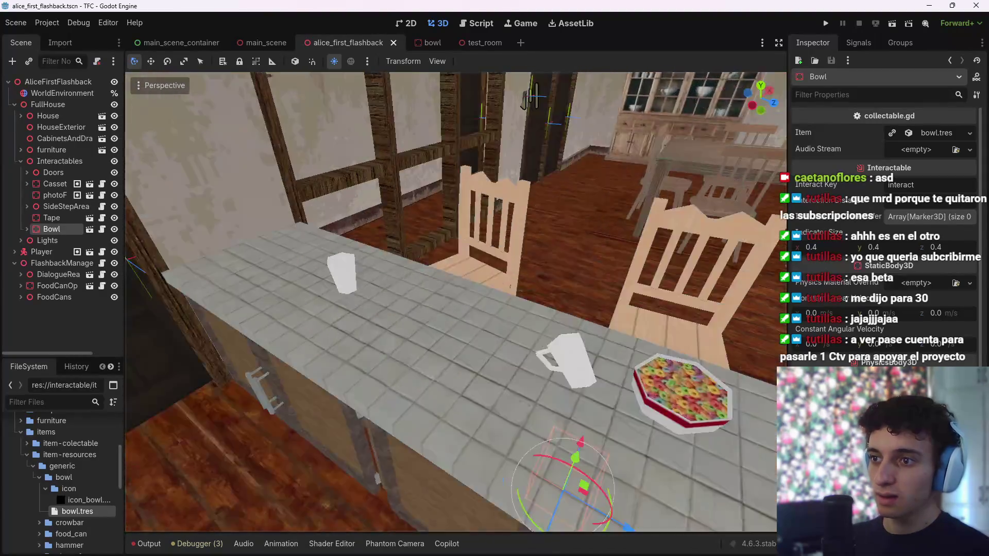
key(w)
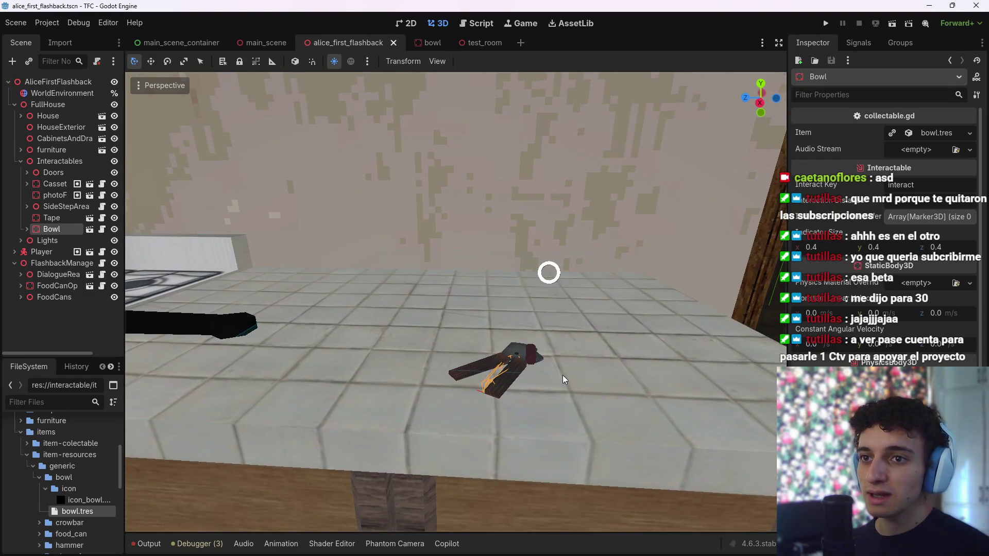
key(w)
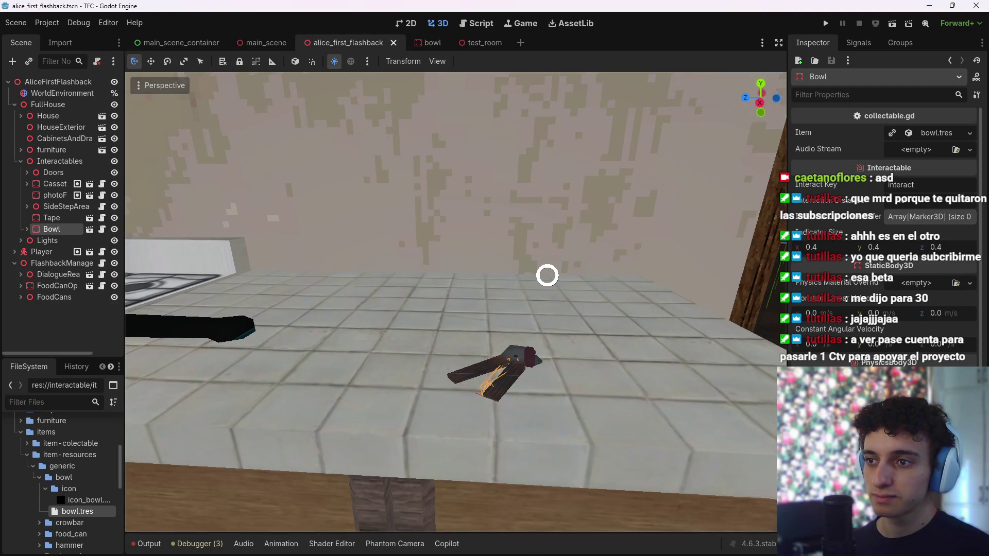
key(s)
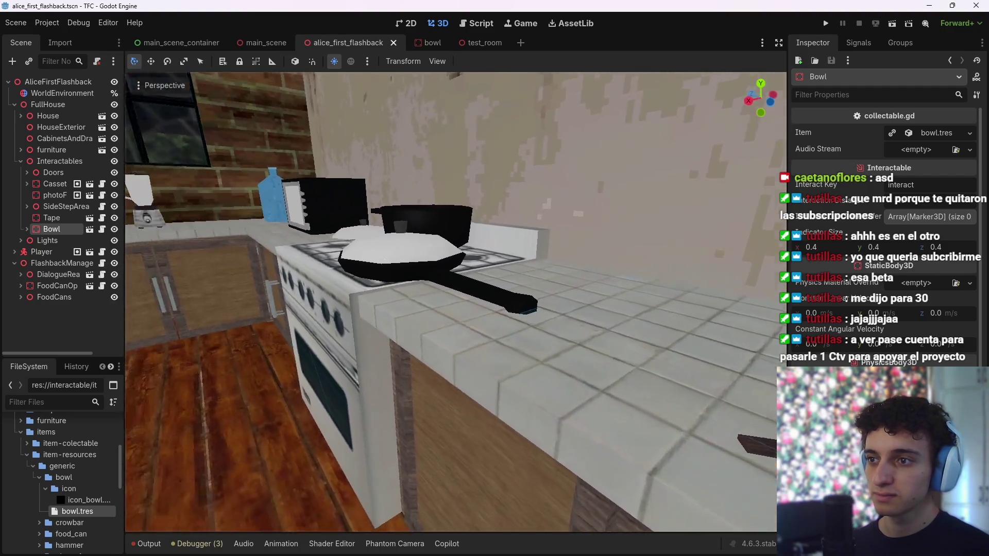
key(w)
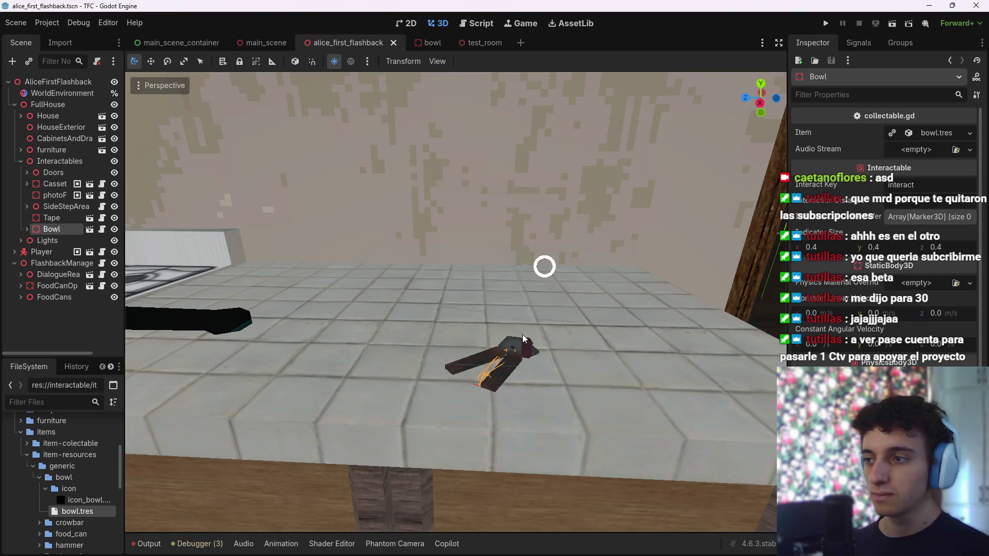
Open the FoodCanOp node's script, food_can_oppener.gd, and scroll through it
click(102, 286)
scroll(426, 233, up, 5)
scroll(426, 233, up, 4)
scroll(425, 345, down, 9)
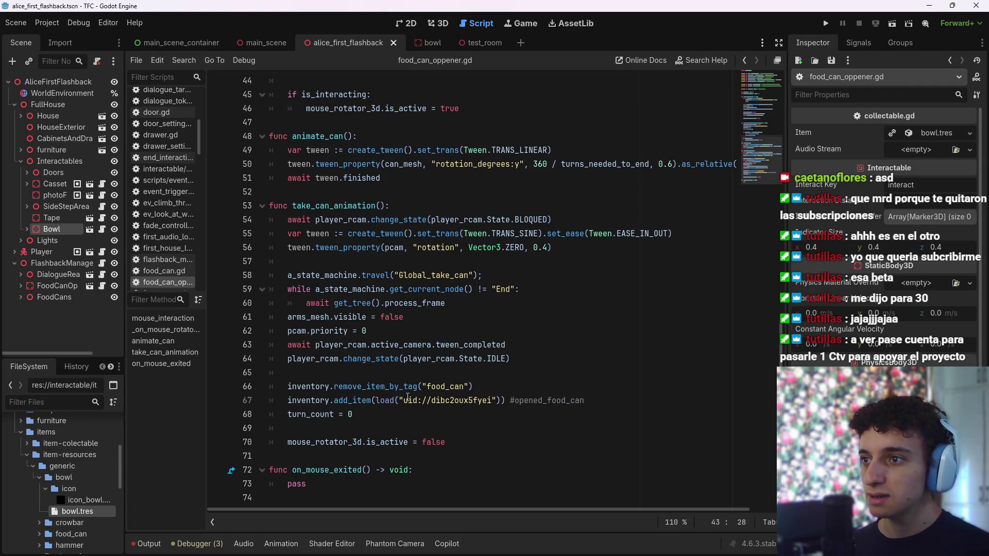
scroll(424, 345, up, 2)
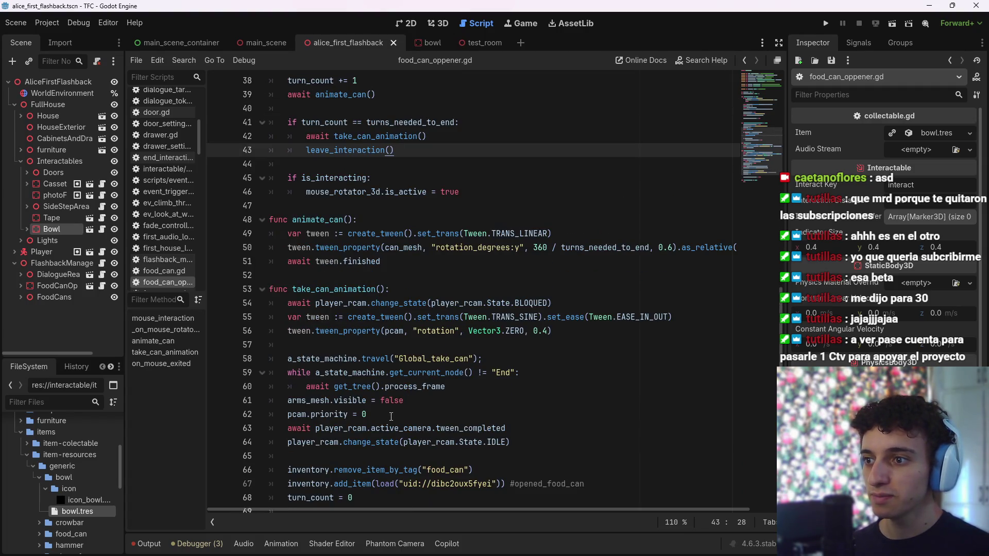
scroll(391, 416, up, 4)
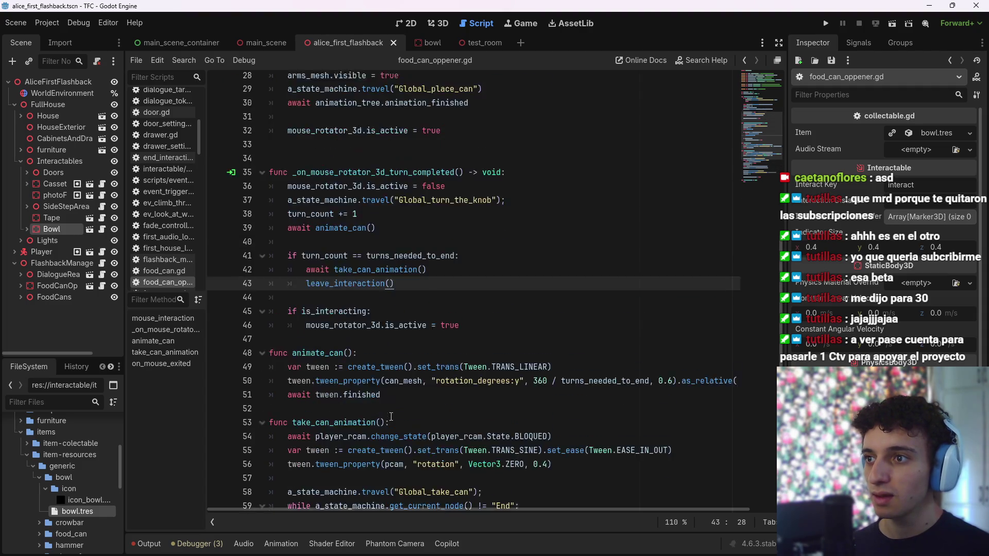
drag(391, 248, 288, 247)
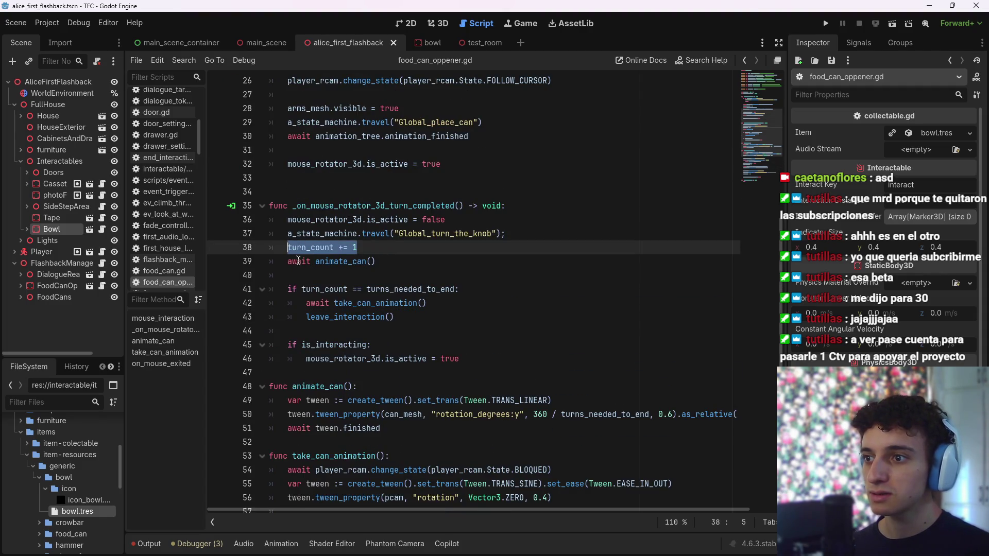
scroll(383, 306, down, 6)
scroll(383, 306, up, 4)
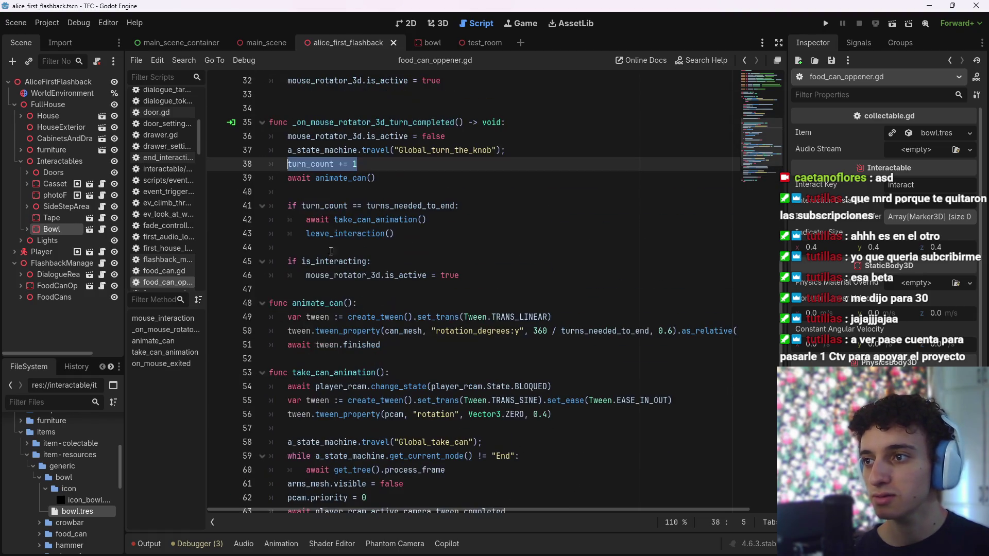
Highlight the turn_count uses and add a new line after take_can_animation()
click(288, 164)
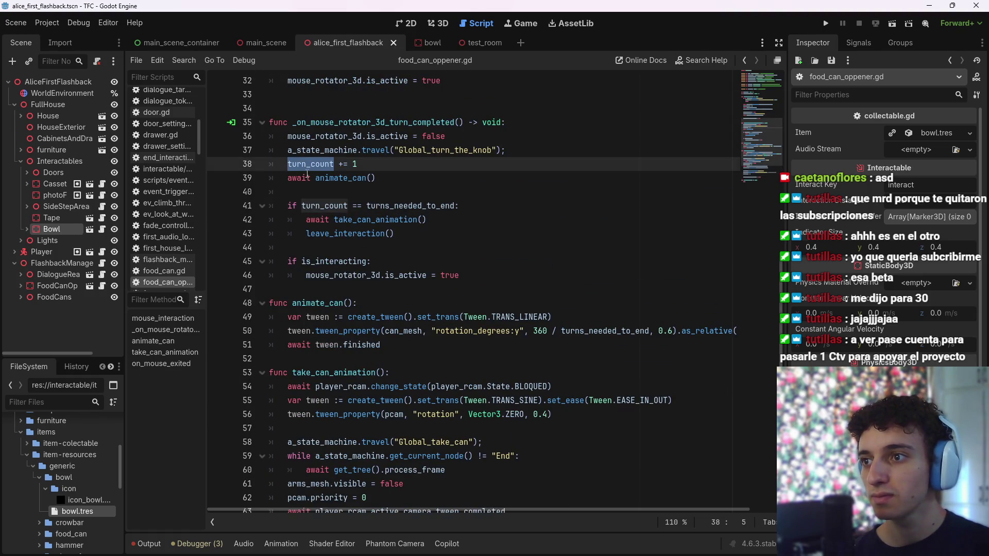
click(404, 235)
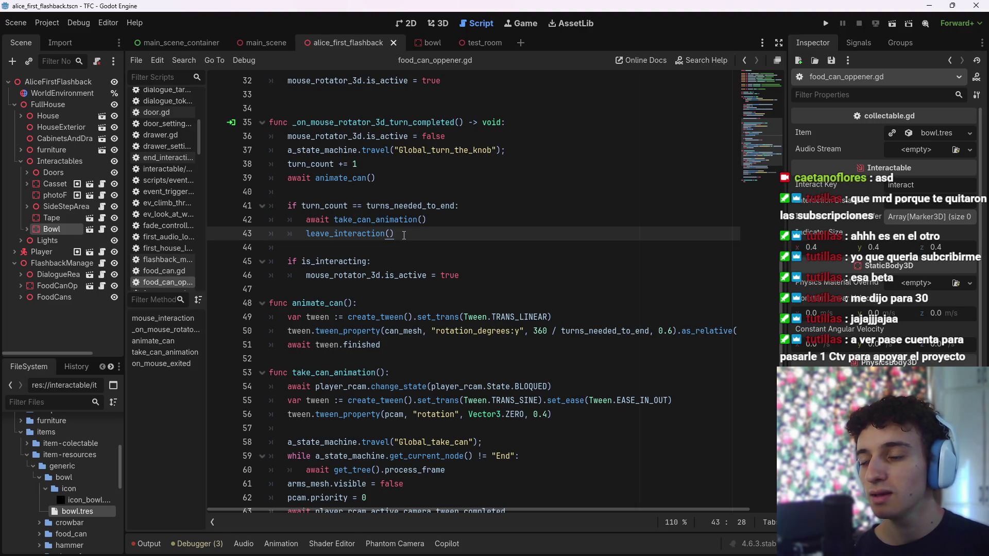
drag(401, 235, 300, 233)
drag(427, 220, 310, 222)
click(407, 234)
click(447, 220)
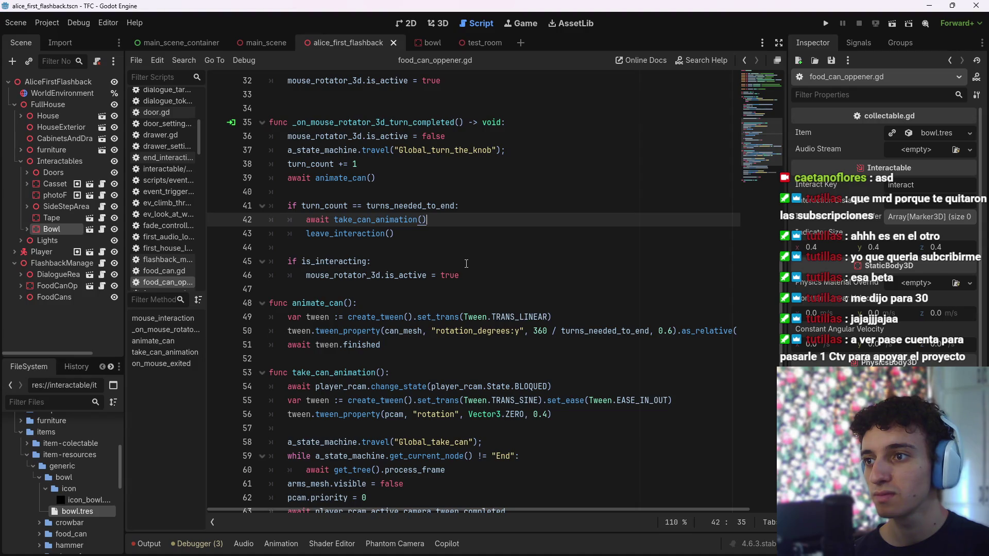
scroll(465, 264, down, 4)
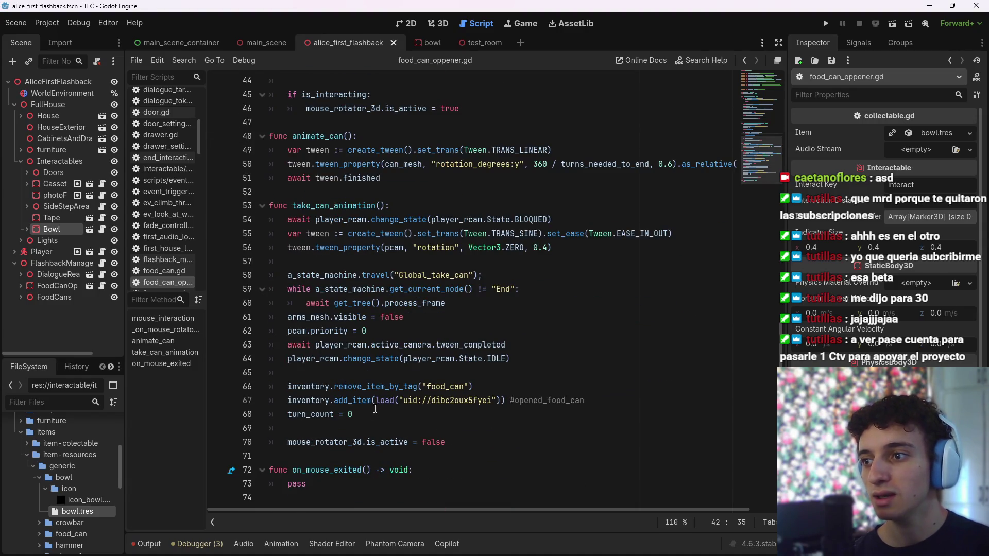
scroll(418, 434, up, 3)
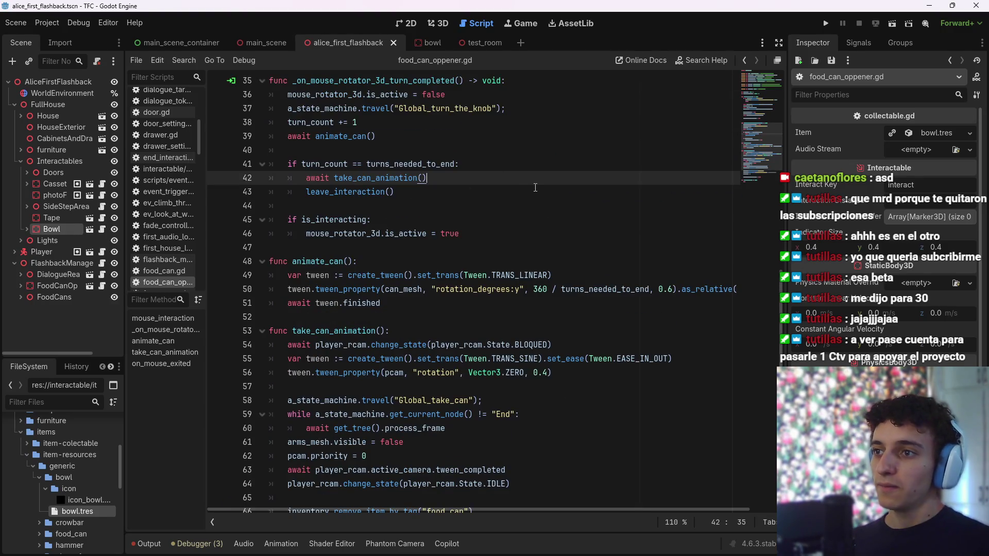
key(Return)
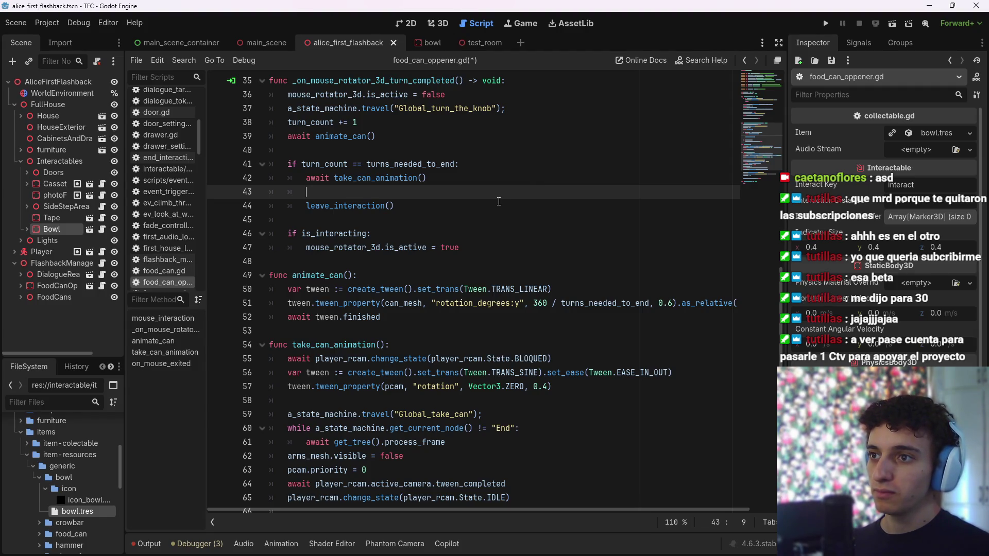
Paste the food_can check there, dropping 'not' to get 'if inventory.has_item("food_can"):'
scroll(499, 201, up, 8)
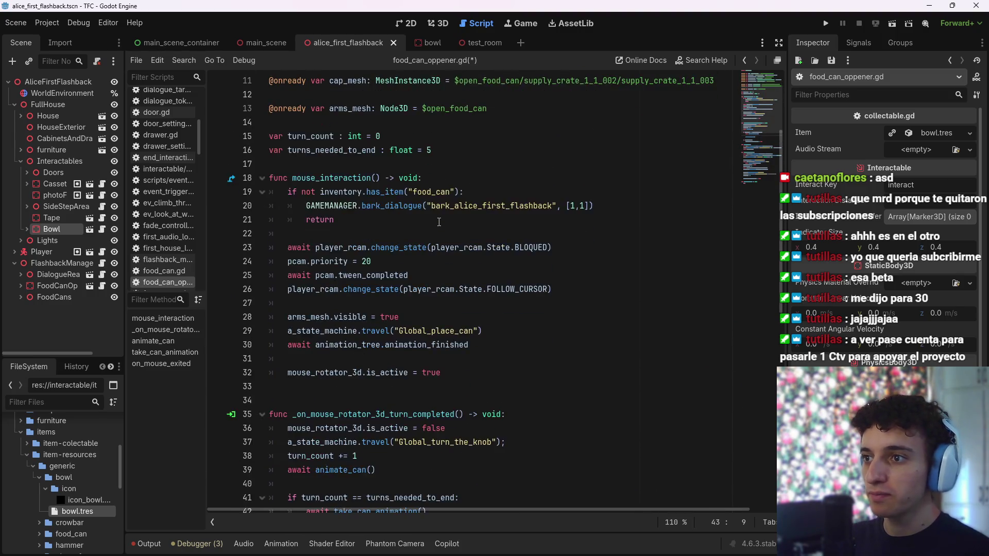
scroll(439, 222, down, 1)
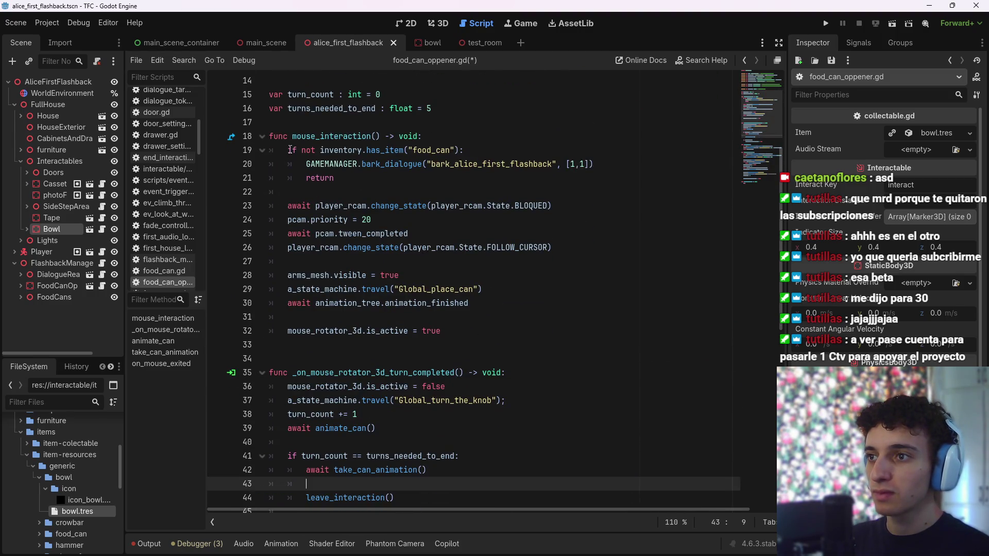
scroll(391, 140, down, 1)
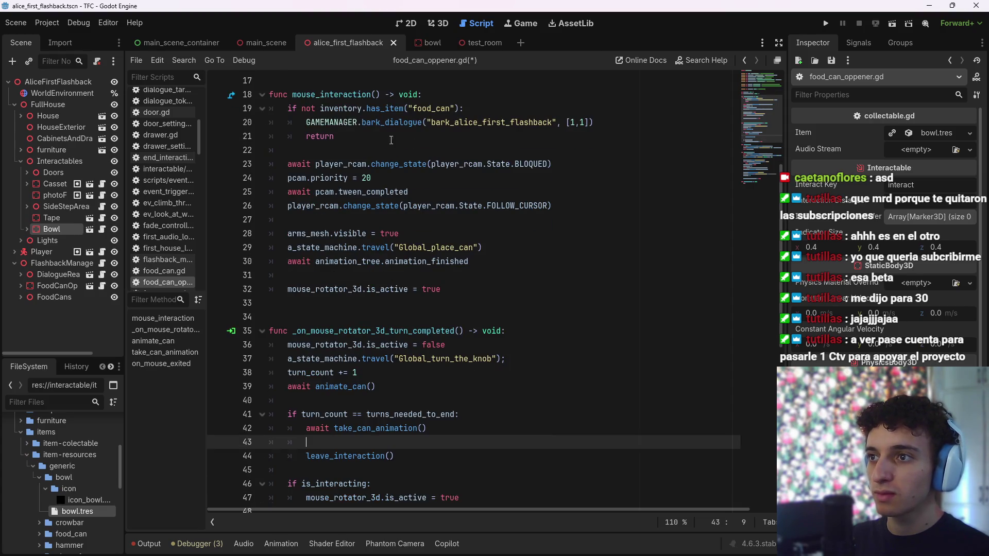
drag(288, 108, 470, 106)
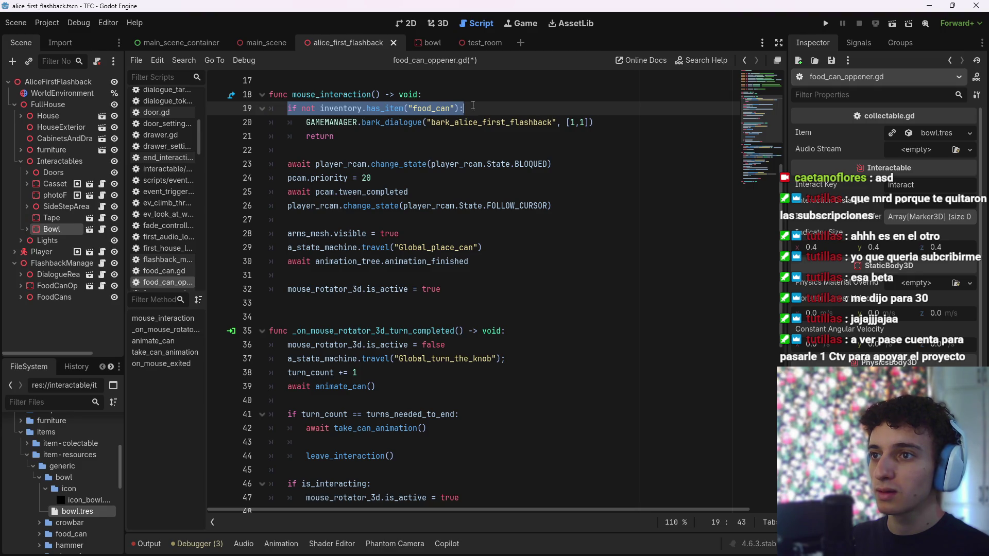
click(333, 399)
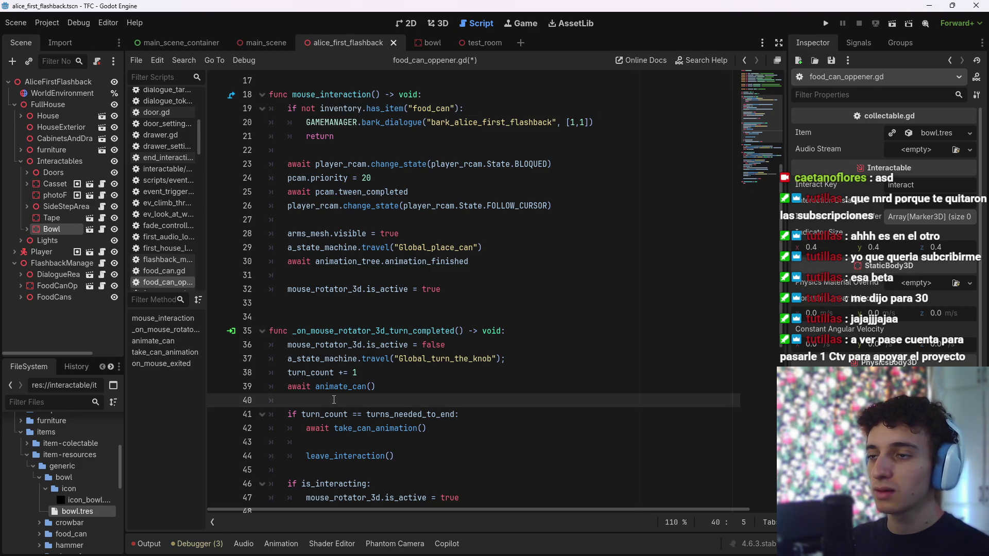
scroll(334, 399, down, 1)
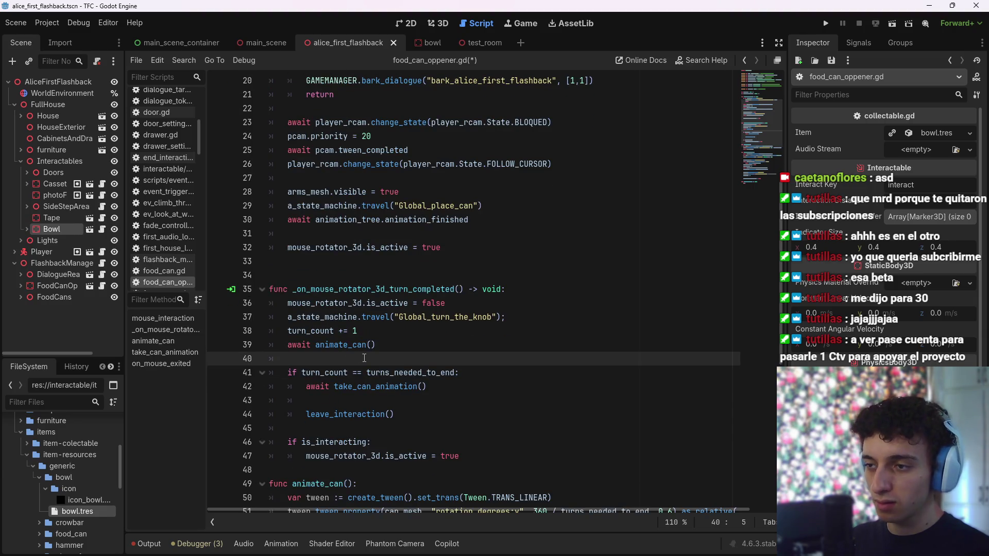
click(330, 400)
key(ctrl+v)
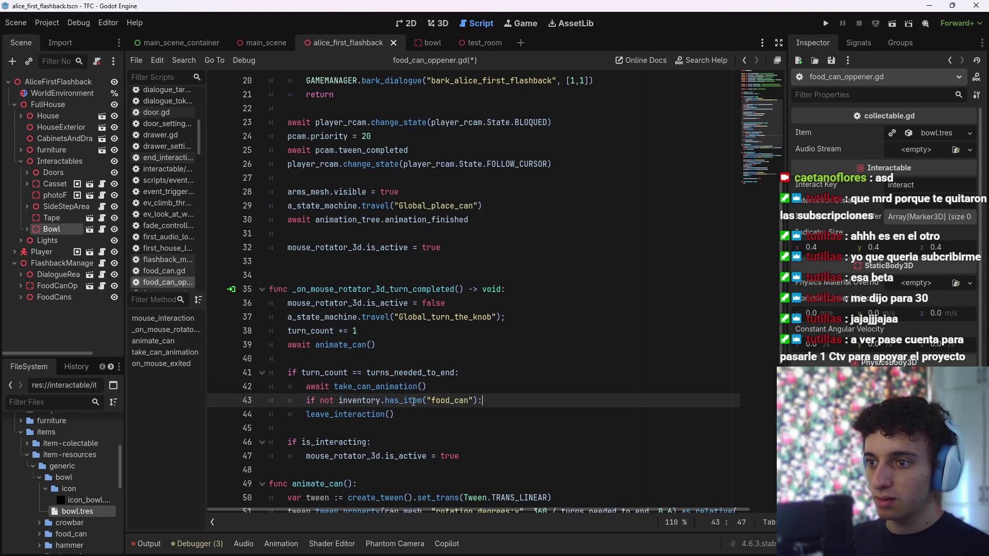
drag(339, 400, 320, 401)
key(Delete)
key(Delete)
key(End)
key(Return)
Start writing the call inside the new if, trying mouse_interaction() then removing it
scroll(536, 382, up, 4)
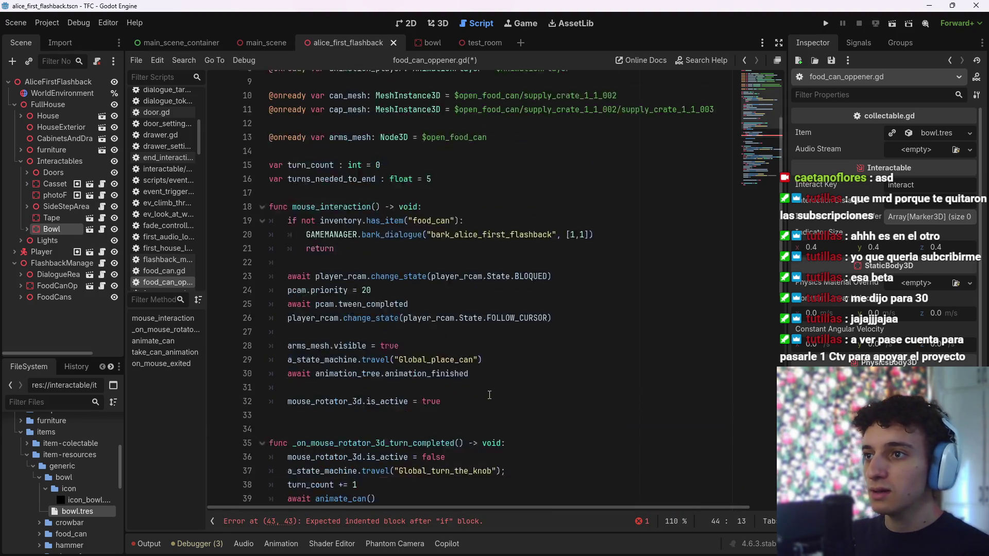
scroll(536, 382, down, 4)
text(mouse)
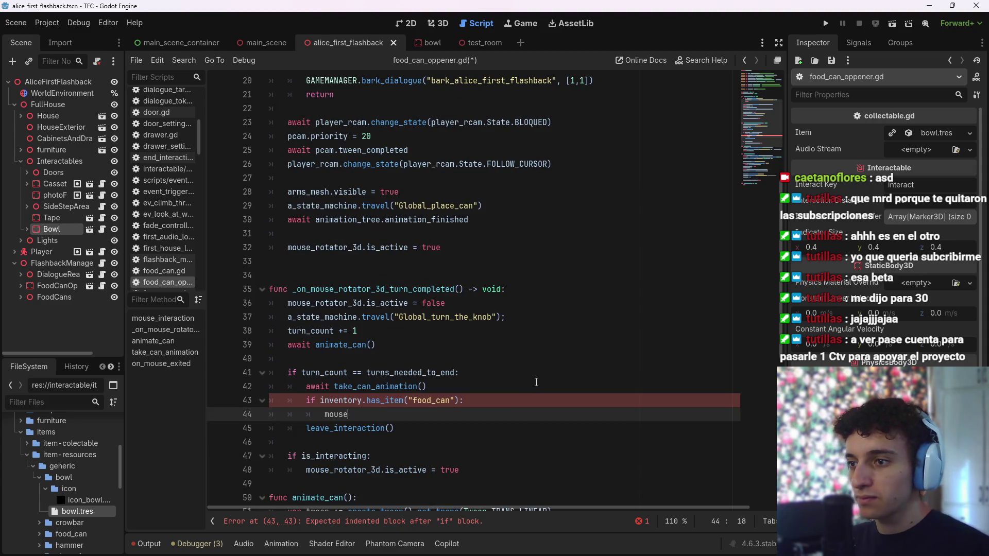
key(Down)
key(Down)
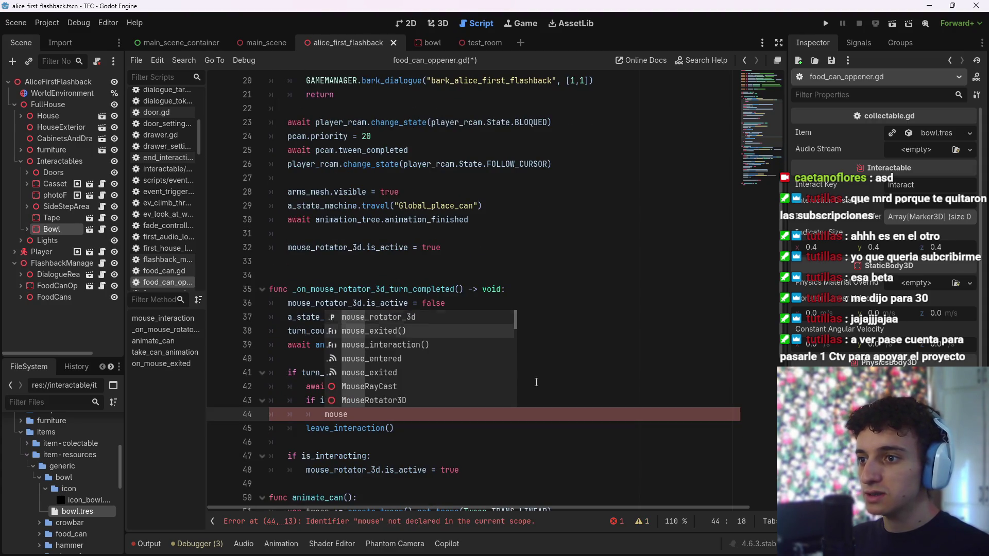
key(Return)
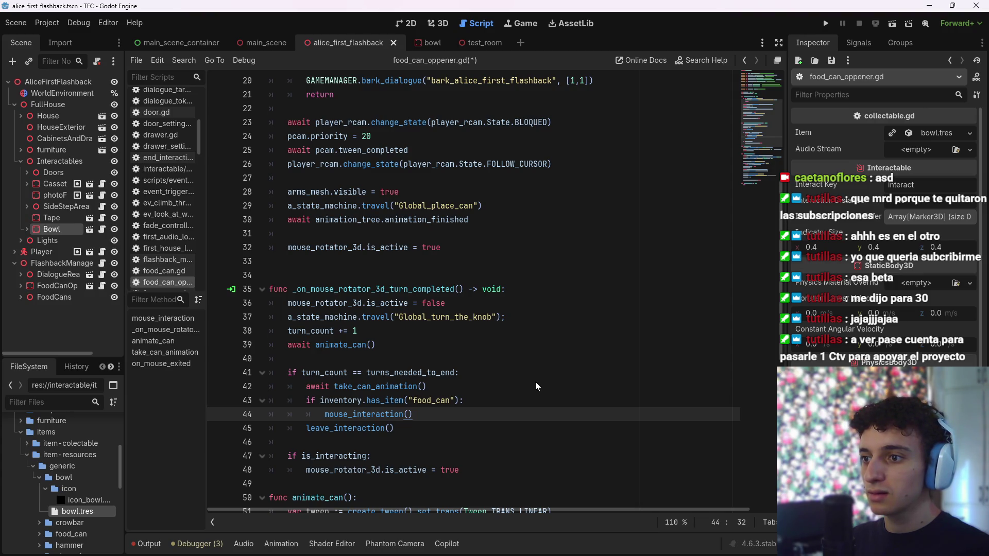
key(shift+Home)
key(BackSpace)
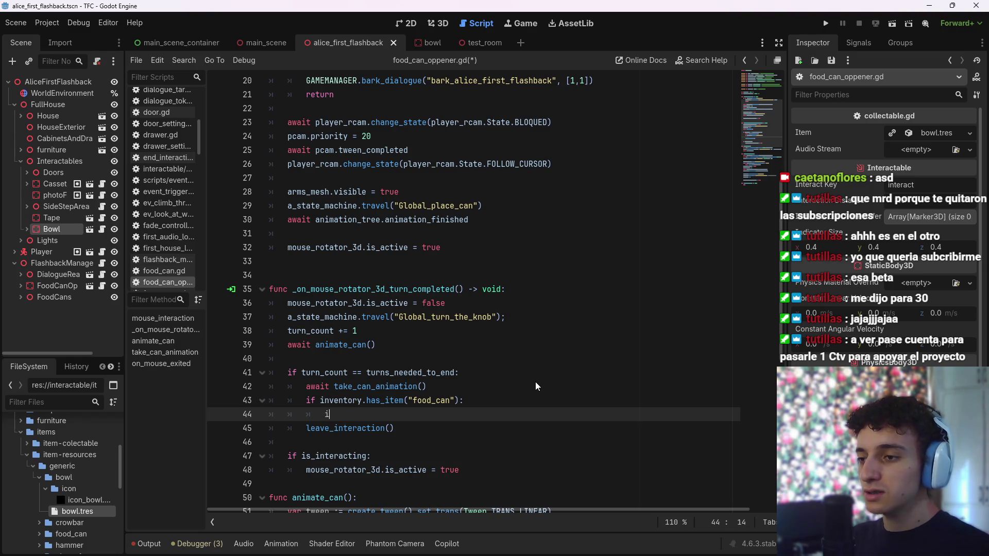
text(ntera)
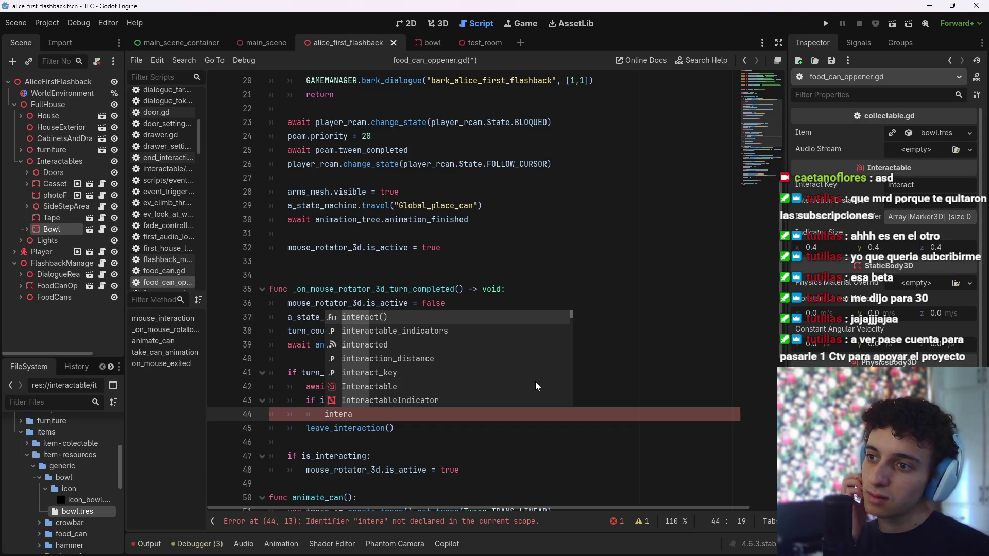
key(BackSpace)
key(BackSpace)
key(BackSpace)
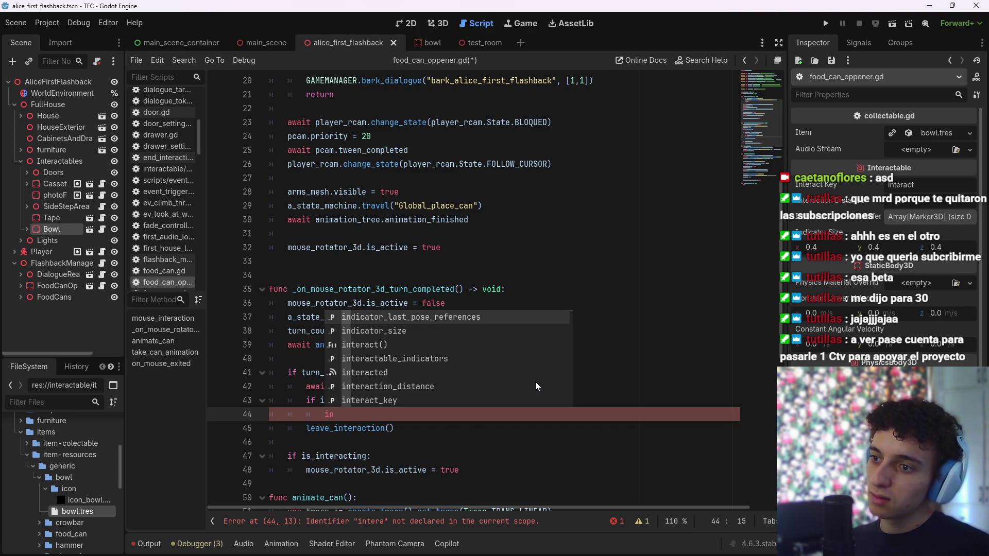
text(mouse)
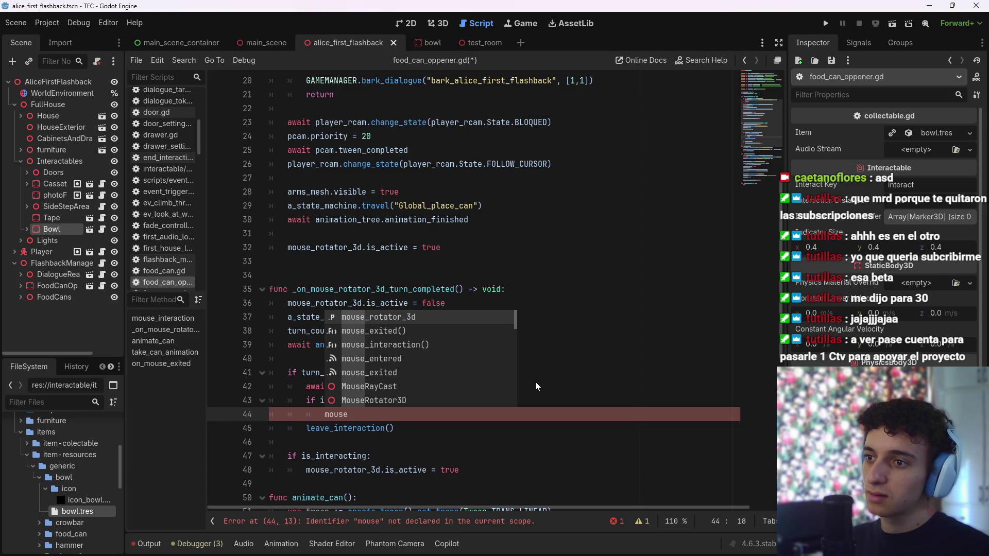
key(BackSpace)
key(BackSpace)
key(BackSpace)
Open the Interactable base class script interactable.gd to look at interact()
click(566, 237)
key(ctrl+Home)
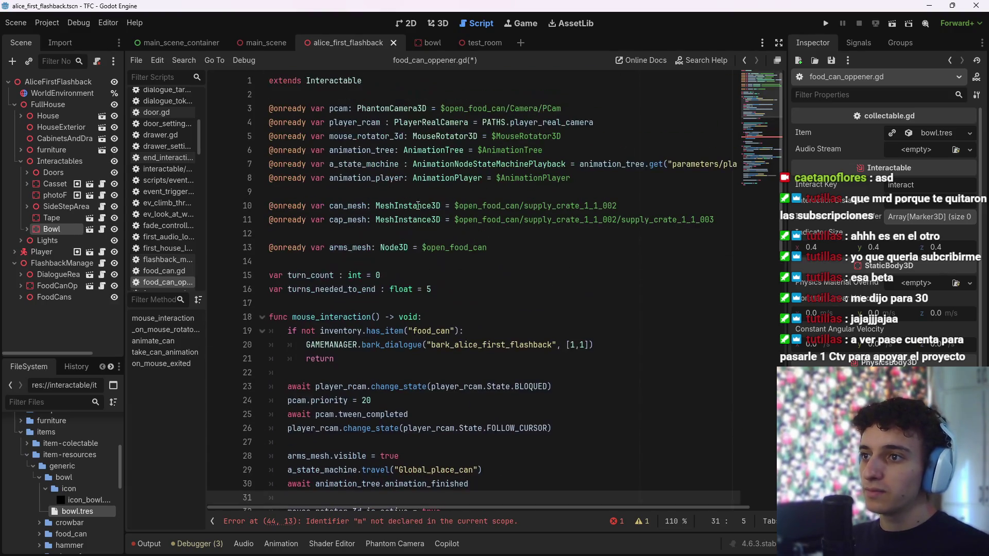
ctrl+click(340, 92)
scroll(384, 248, down, 4)
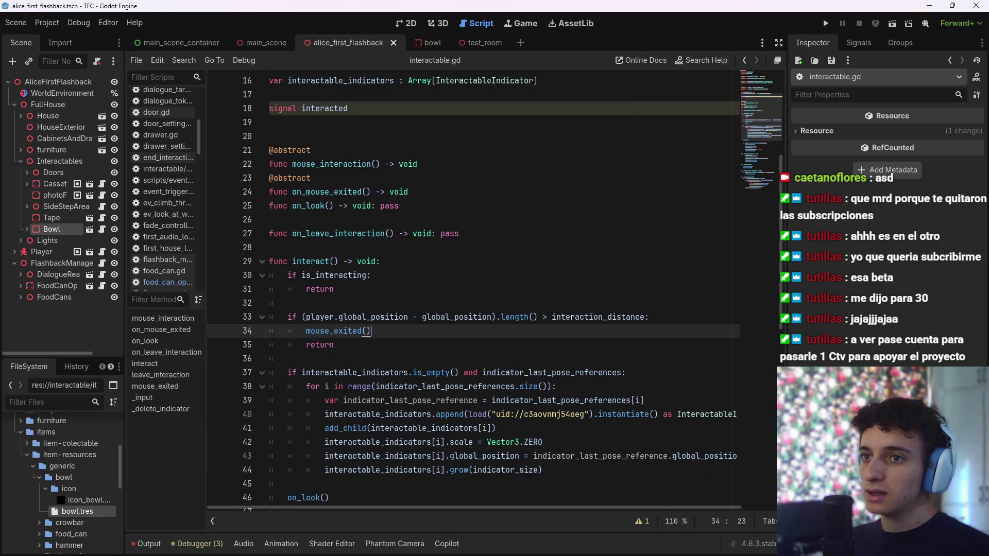
Replace the stray text on line 44 of food_can_oppener.gd with interact() and save
click(740, 63)
scroll(365, 345, down, 15)
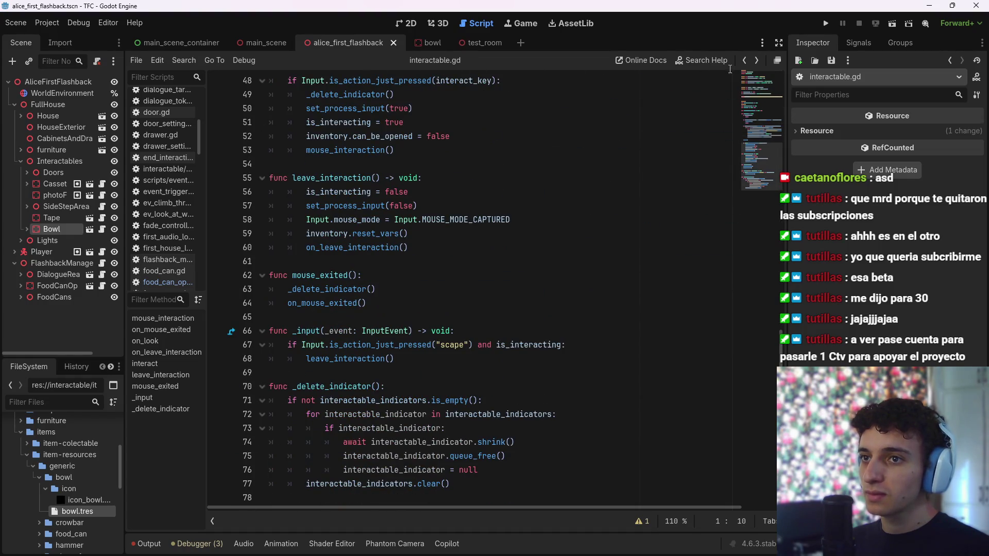
click(745, 58)
scroll(408, 334, down, 8)
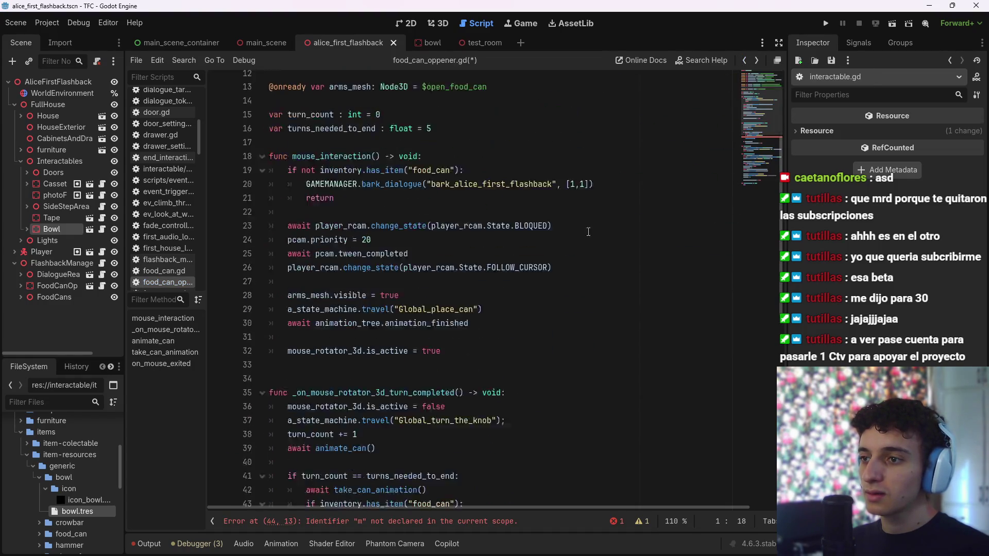
double_click(324, 345)
text(intera)
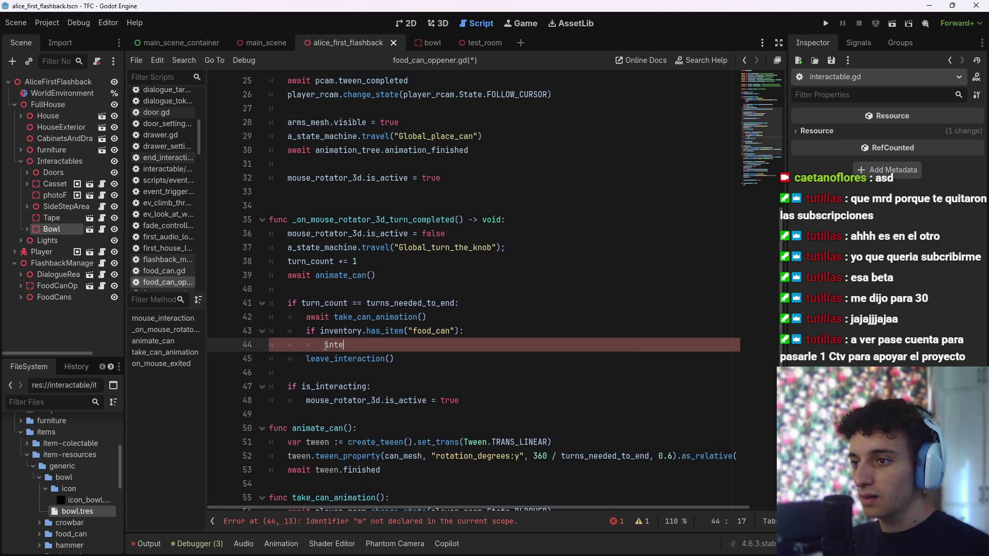
key(Return)
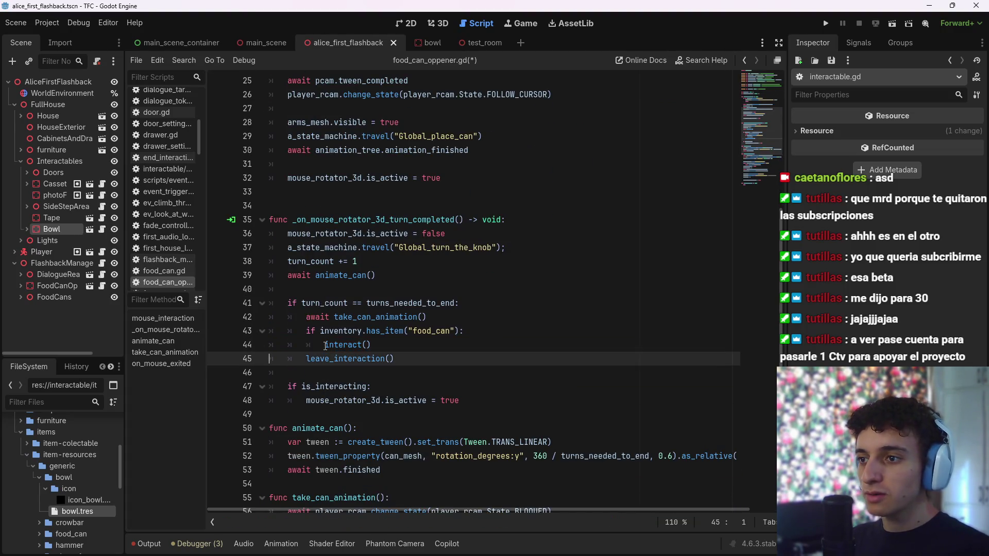
key(ctrl+s)
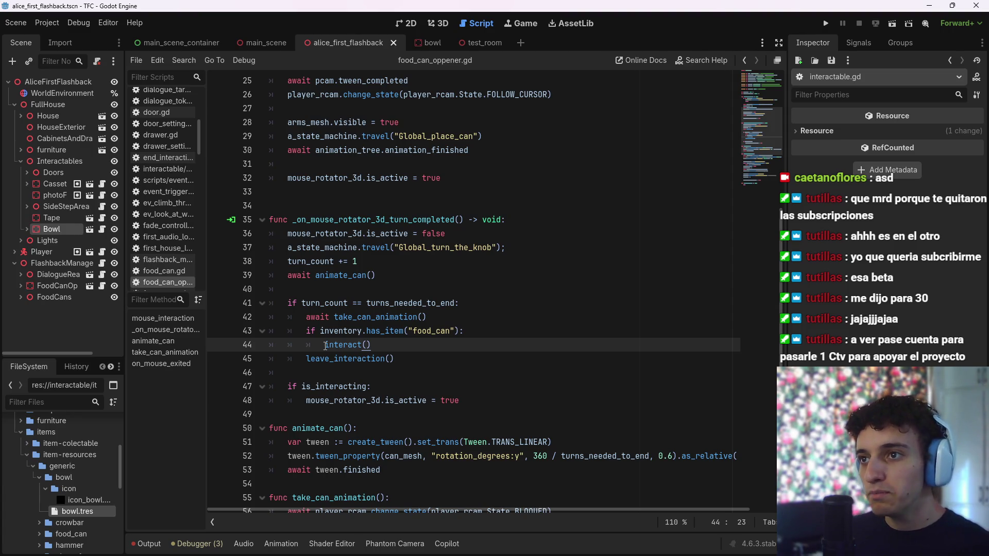
click(470, 44)
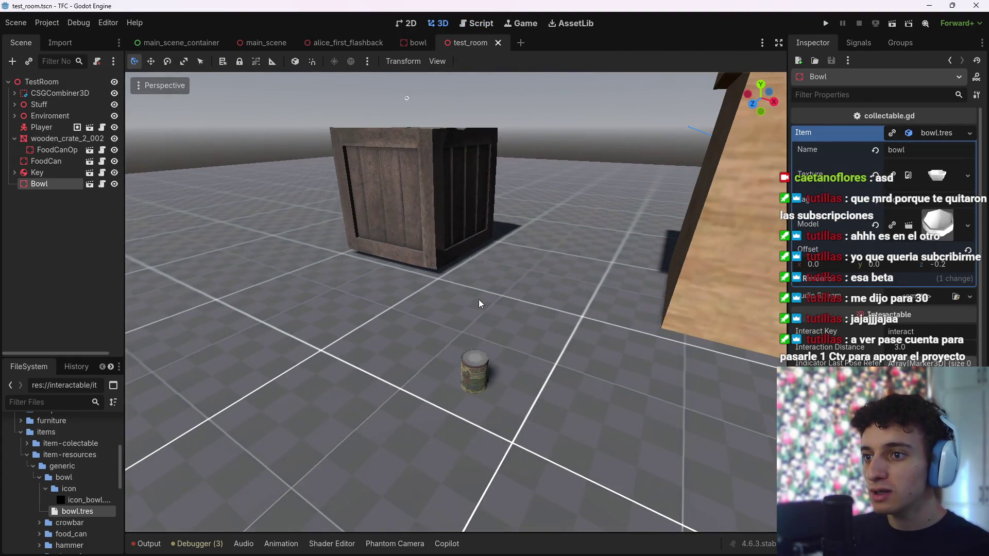
Duplicate the FoodCan twice, place both copies beside it, and save test_room
click(474, 370)
key(ctrl+d)
mouse_move(478, 380)
mouse_down()
mouse_move(466, 407)
mouse_move(481, 386)
mouse_up()
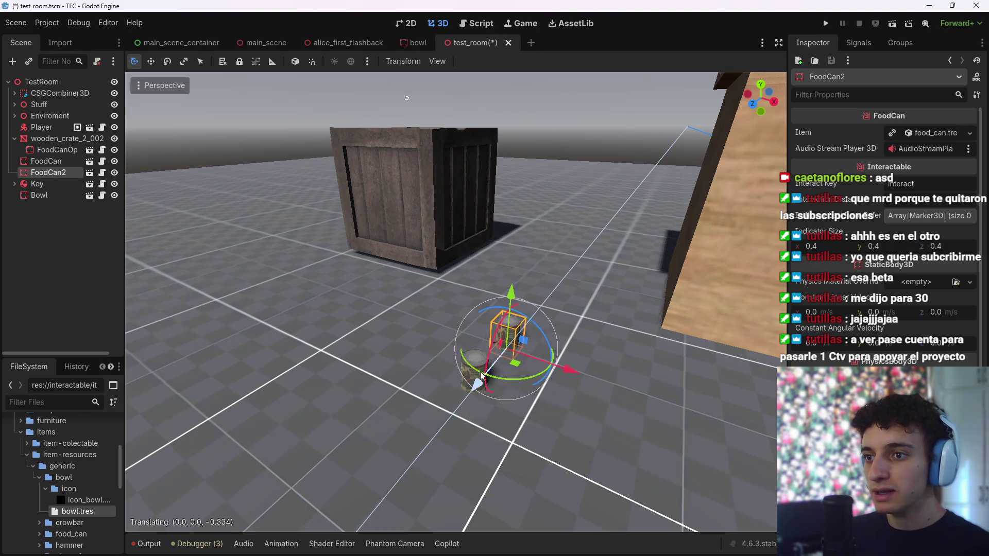
key(ctrl+d)
drag(562, 361, 654, 396)
key(ctrl+s)
Playtest test_room: open a can, check the Tomatoe Soup collected, then stop and save
key(F6)
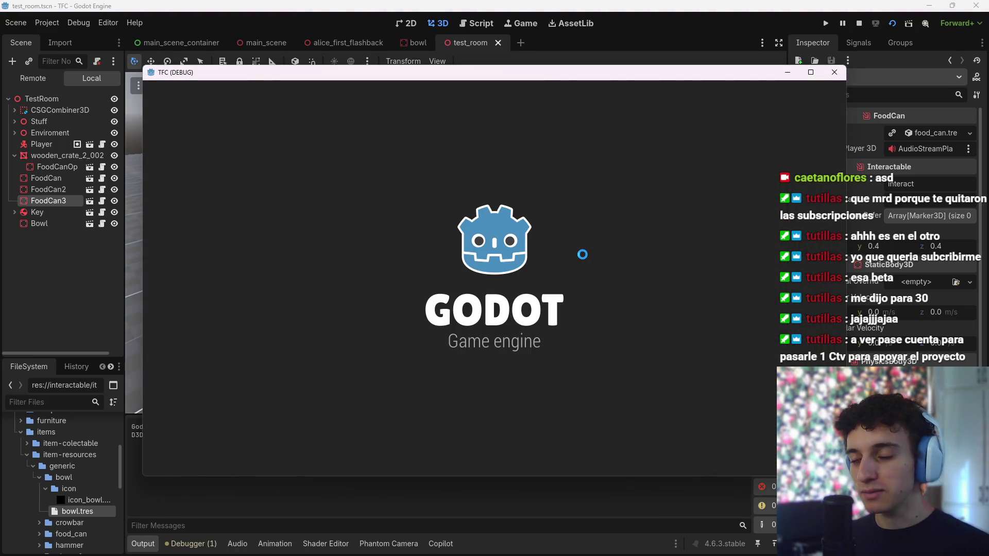
key(w)
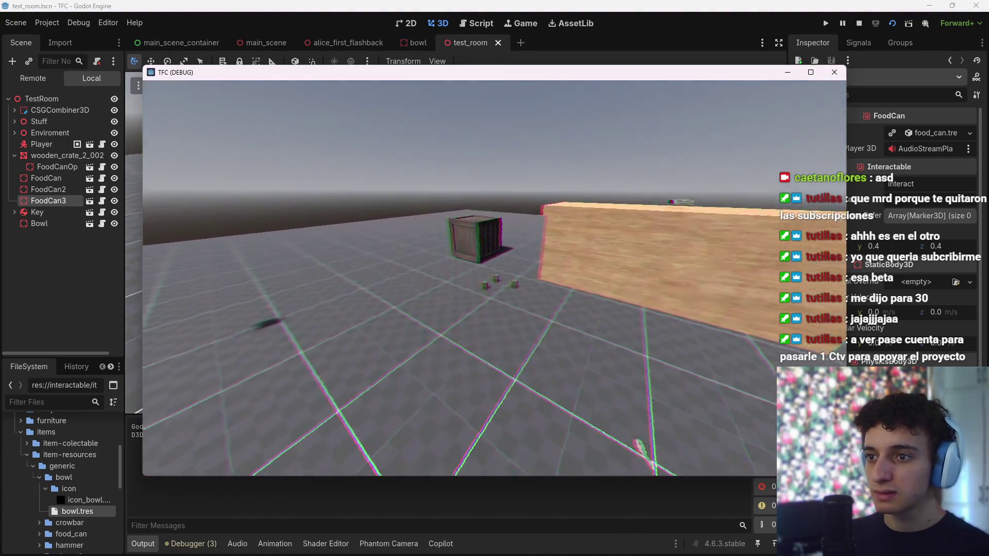
key(w)
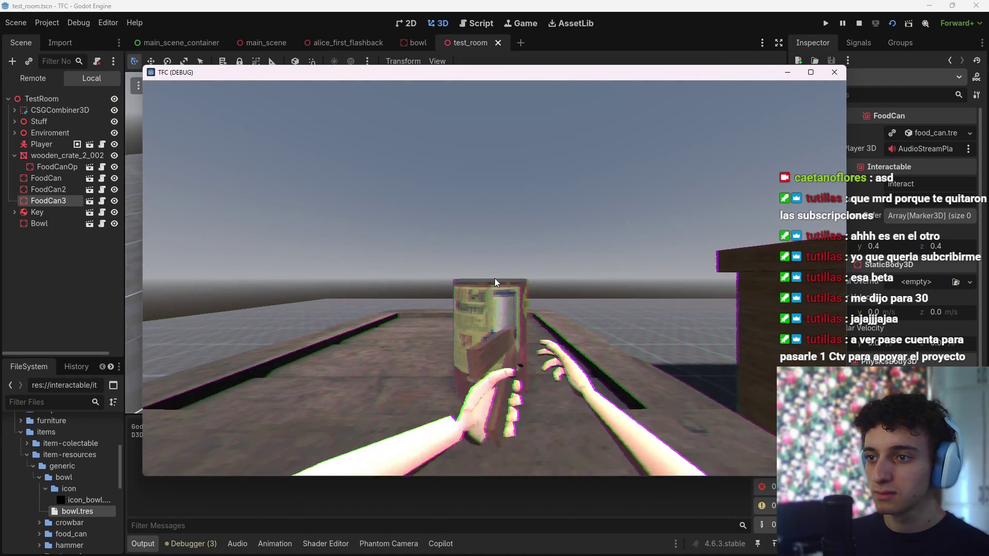
mouse_move(574, 354)
mouse_down()
mouse_move(546, 217)
mouse_move(439, 264)
mouse_move(509, 350)
mouse_move(593, 269)
mouse_move(439, 260)
mouse_move(499, 351)
mouse_move(590, 289)
mouse_move(469, 264)
mouse_move(559, 256)
mouse_move(519, 222)
mouse_move(491, 355)
mouse_move(599, 302)
mouse_move(535, 224)
mouse_move(473, 359)
mouse_up()
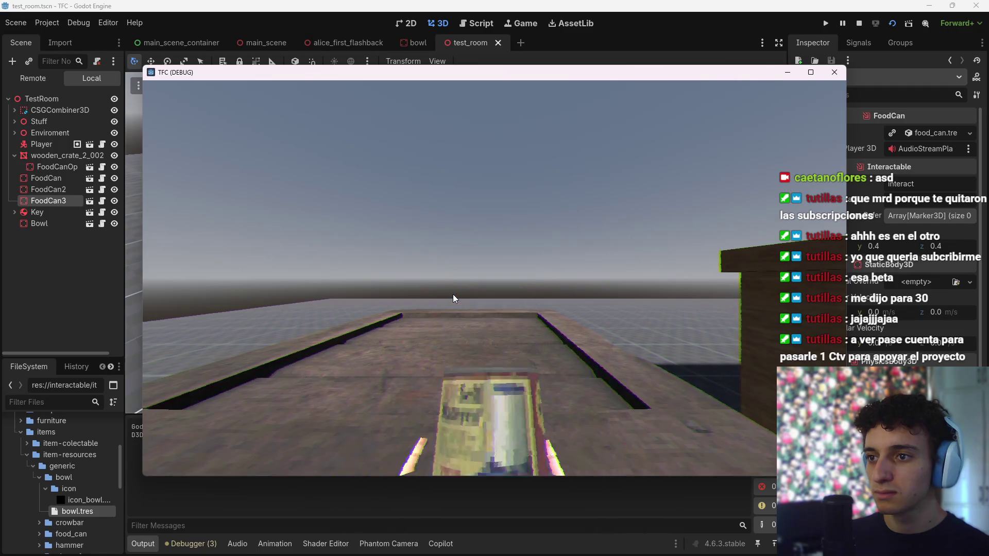
key(s)
key(w)
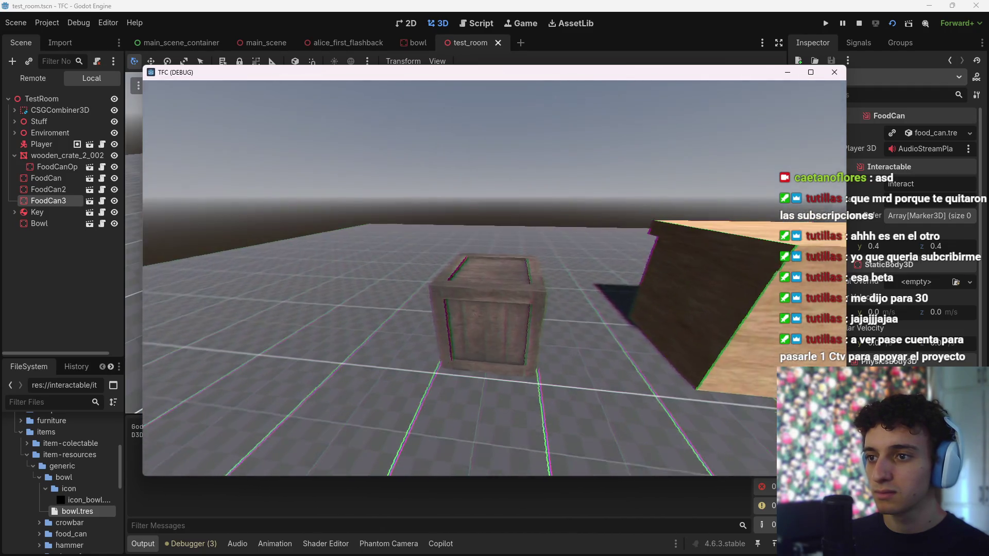
click(490, 283)
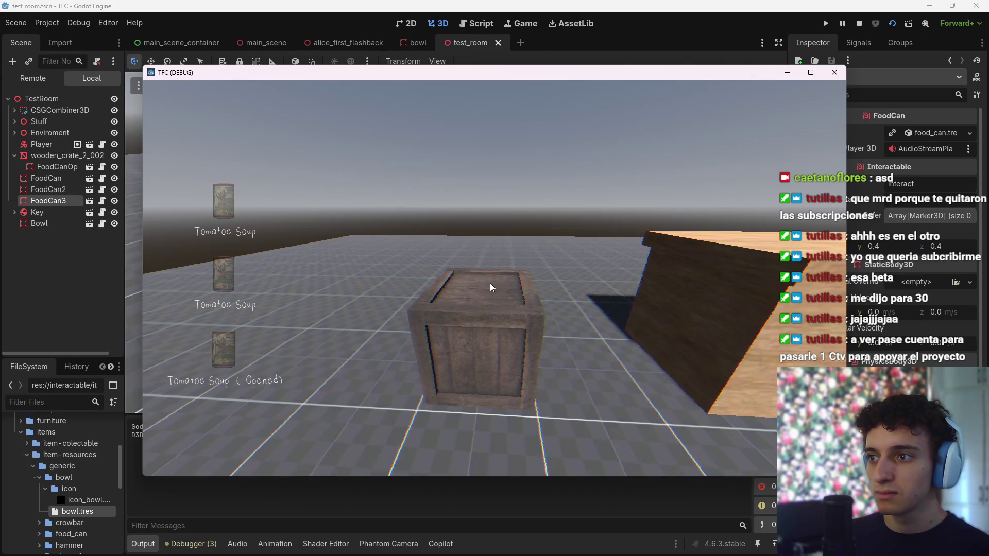
click(242, 265)
key(w)
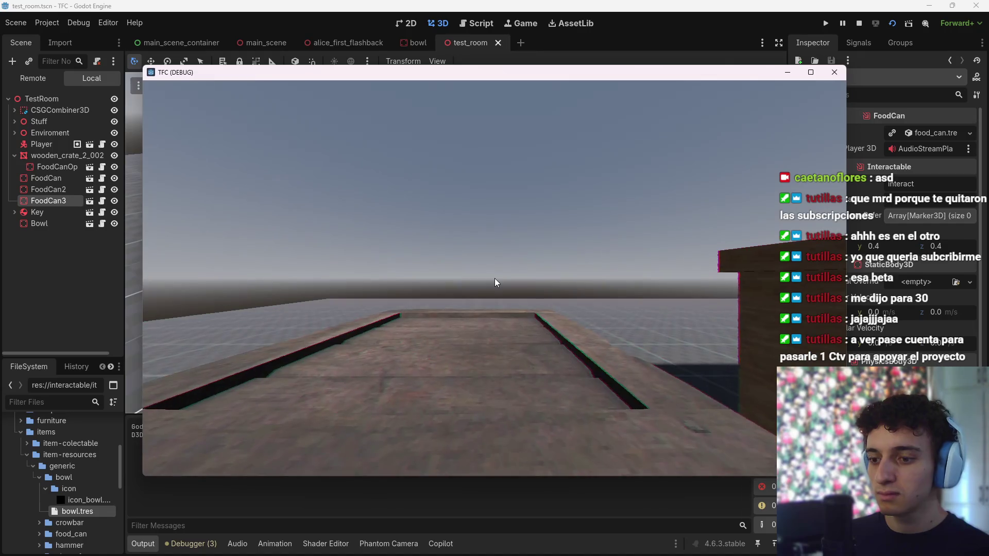
key(F8)
key(ctrl+s)
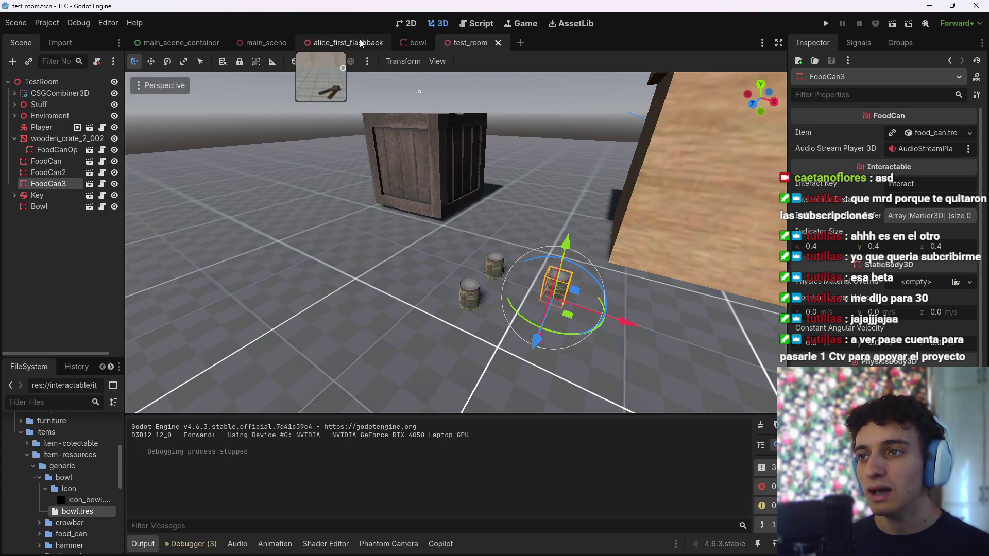
Open the food can opener's script from the alice_first_flashback scene
click(103, 183)
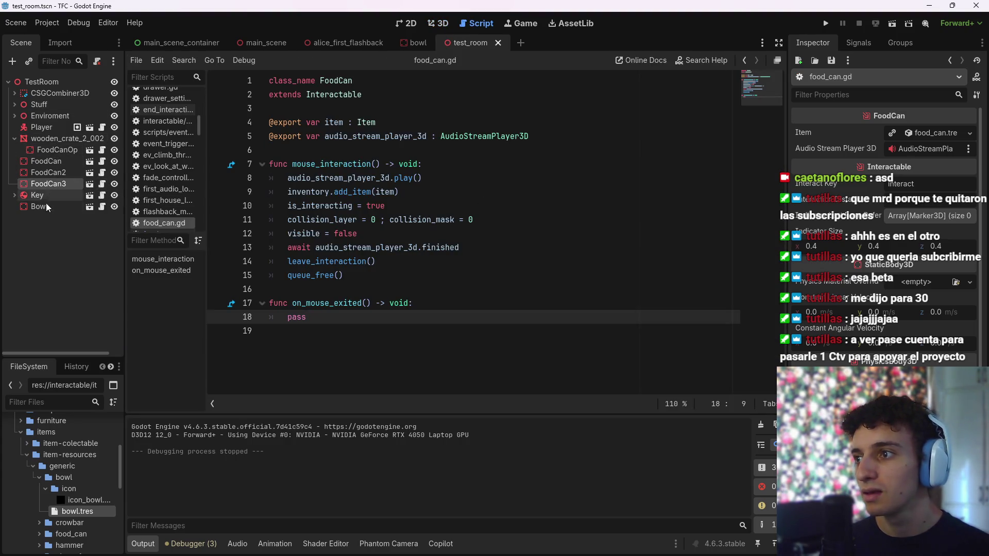
click(334, 42)
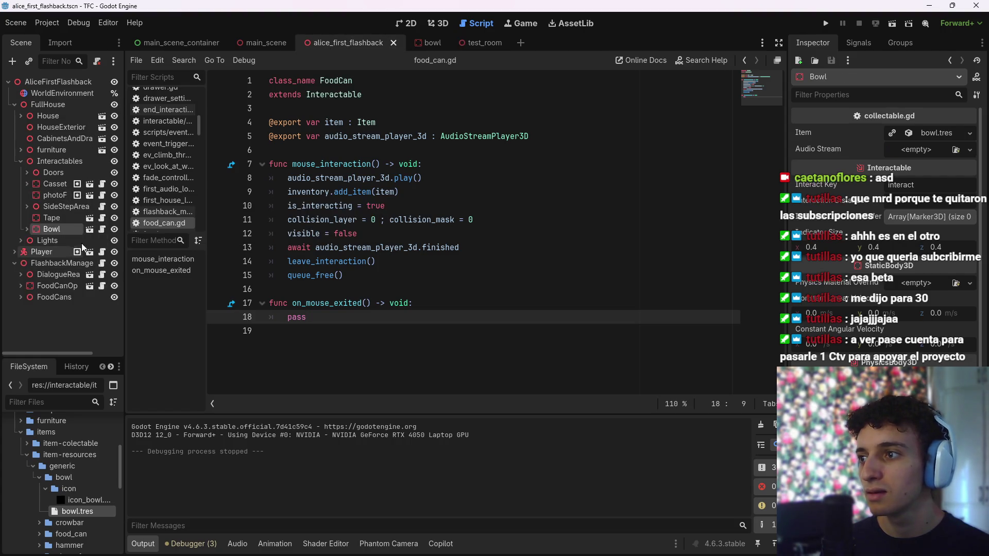
click(102, 286)
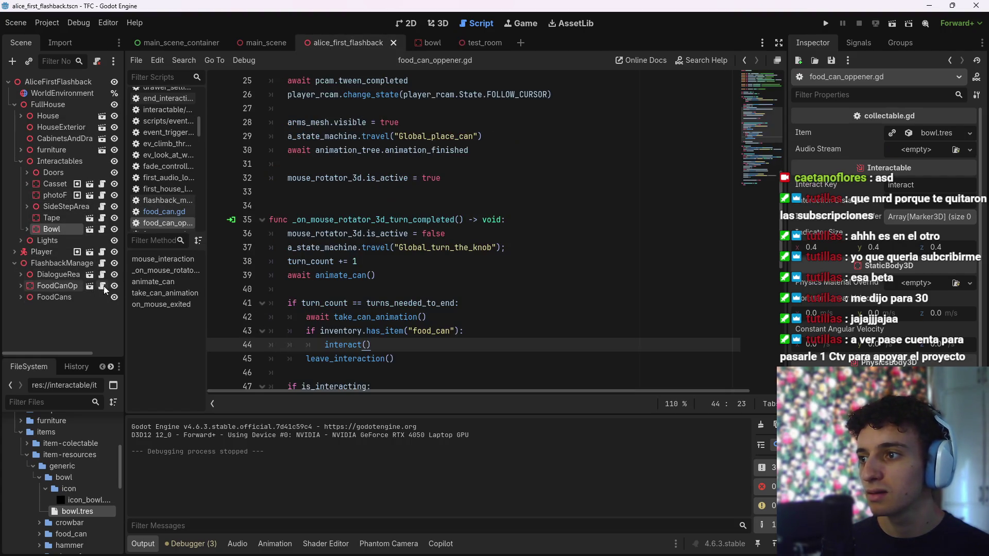
scroll(481, 232, up, 2)
scroll(481, 247, down, 4)
Review lines 42–44 holding the food_can inventory check and interact() call
click(481, 261)
scroll(481, 261, down, 8)
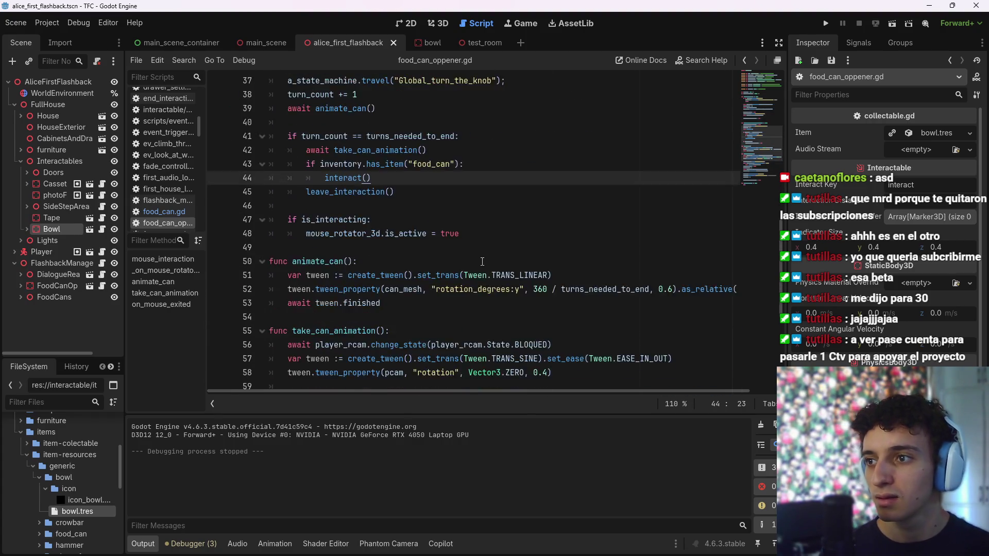
scroll(448, 273, up, 11)
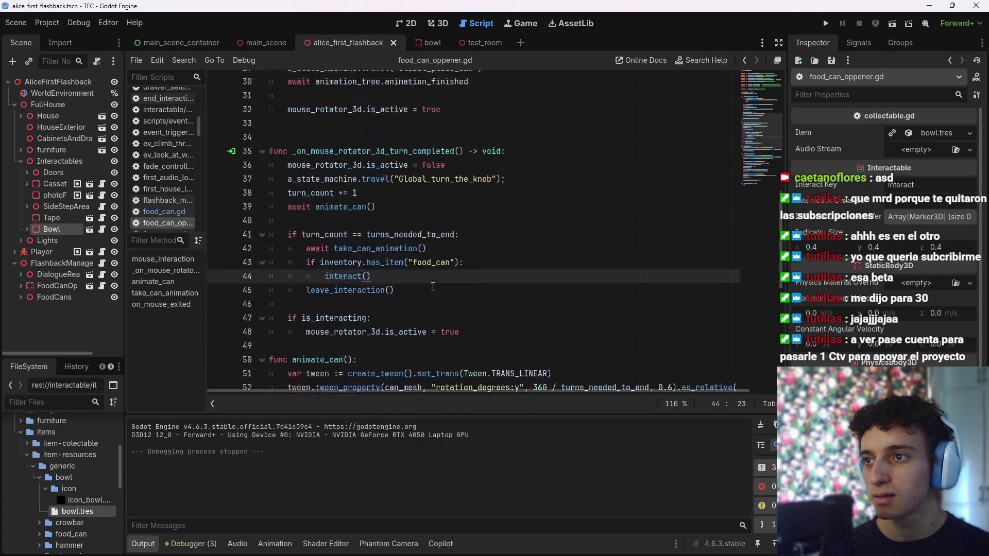
scroll(433, 294, down, 2)
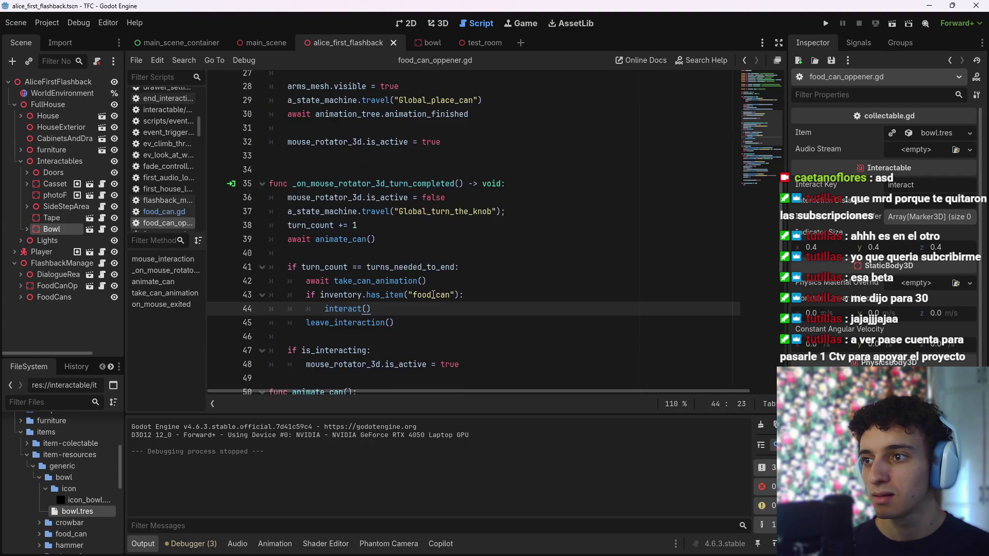
click(455, 281)
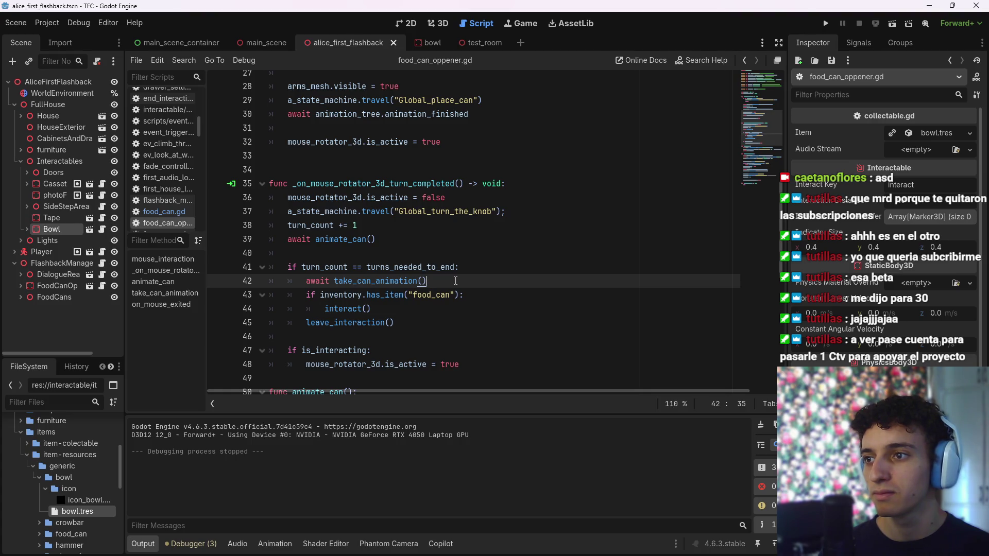
click(471, 295)
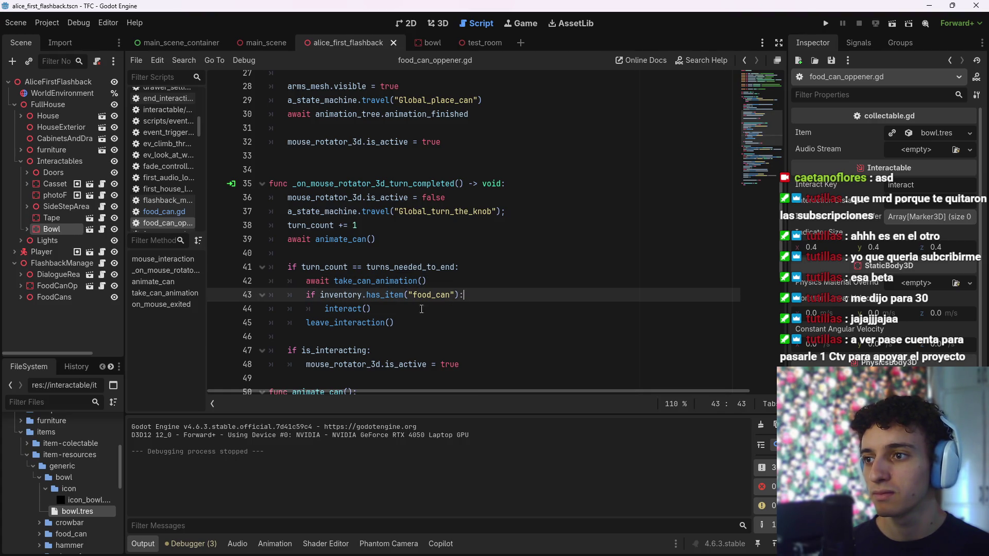
click(400, 310)
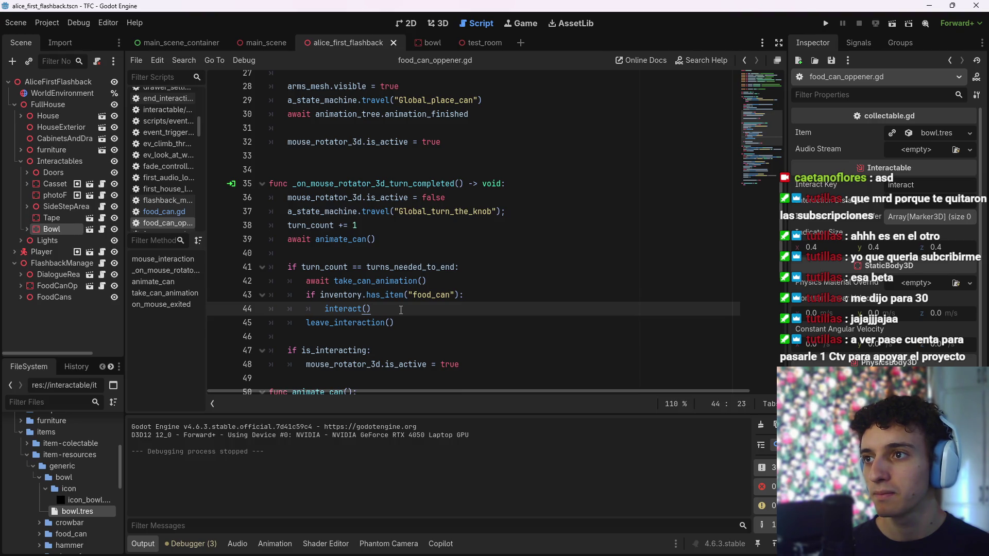
scroll(400, 310, up, 5)
scroll(401, 309, down, 6)
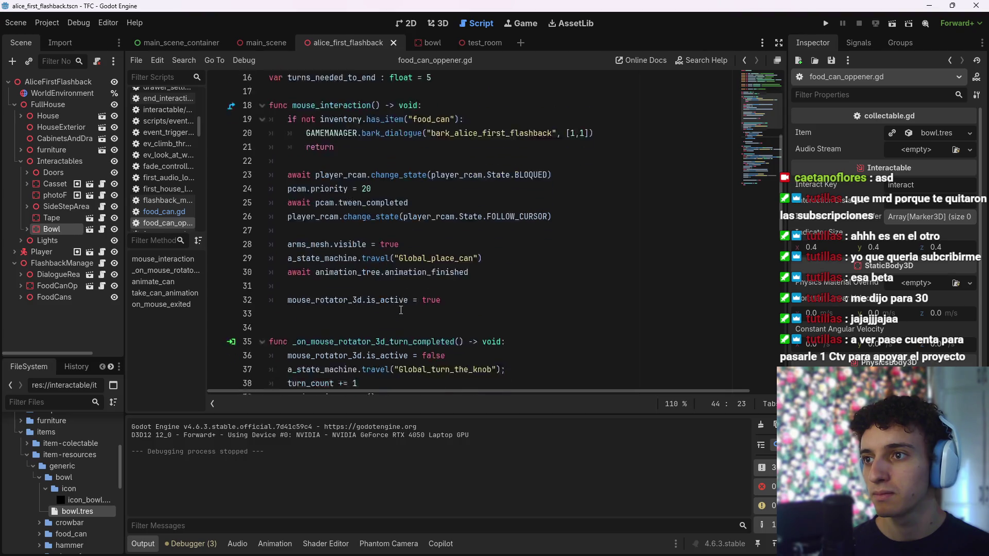
Delete lines 43–44, the inventory check and interact() call, and save the script
drag(390, 270, 325, 267)
click(426, 238)
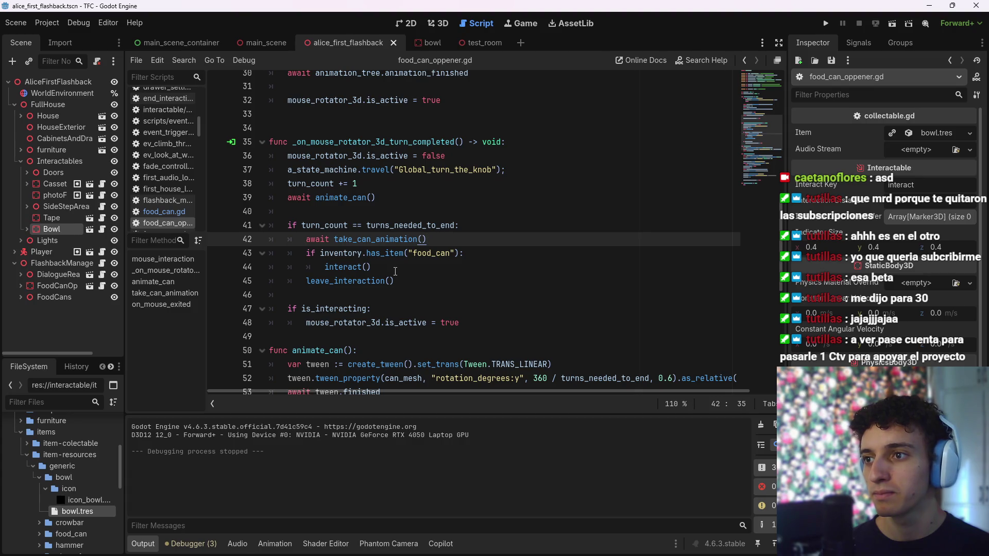
click(475, 267)
key(shift+Up)
key(shift+Home)
key(BackSpace)
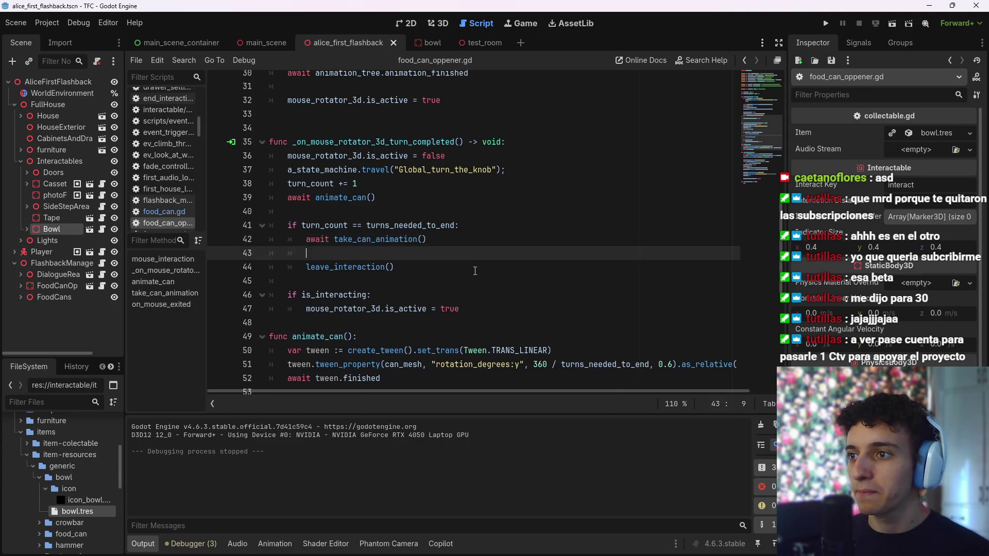
key(BackSpace)
key(ctrl+s)
Start a new line after line 61 in take_can_animation
scroll(428, 309, down, 5)
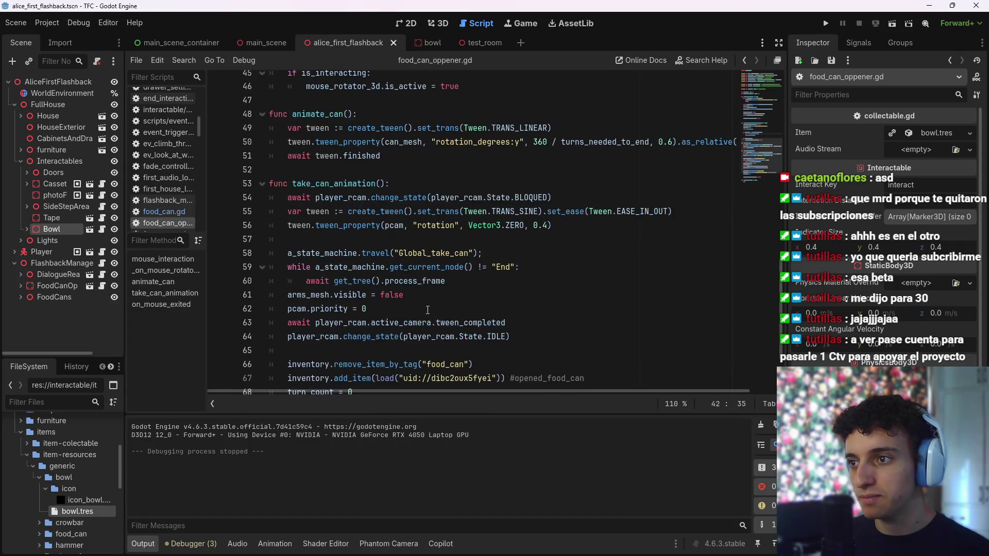
scroll(428, 309, down, 2)
click(534, 264)
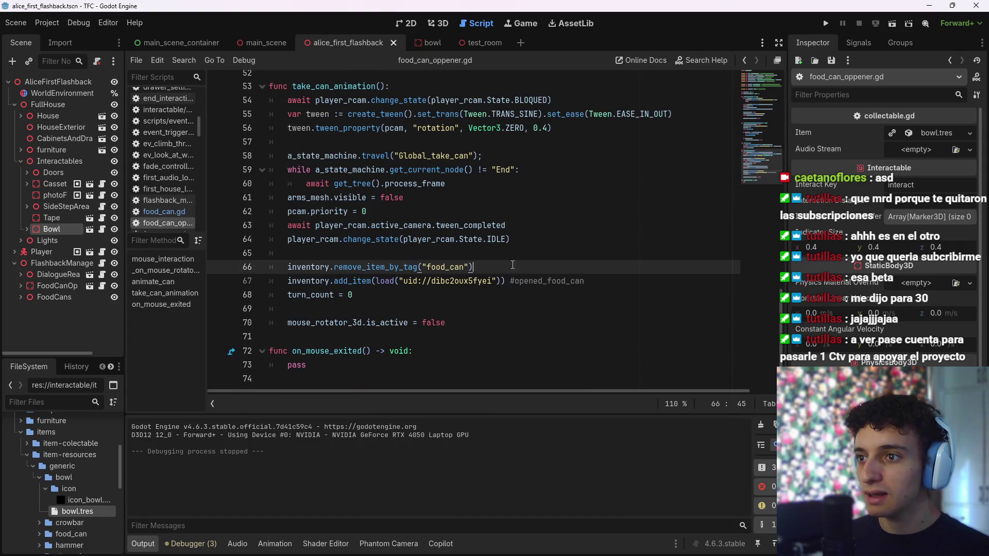
key(Down)
key(Down)
key(Down)
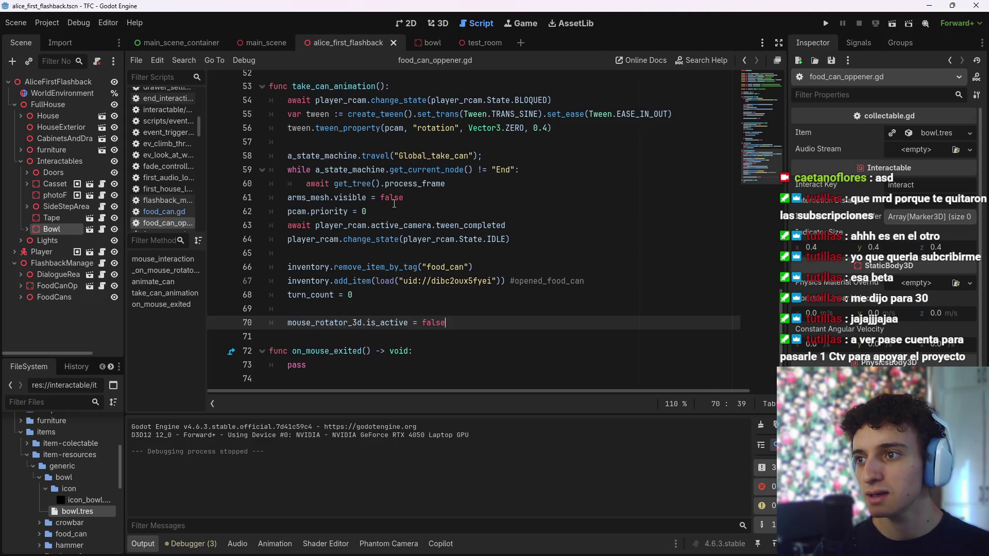
click(393, 210)
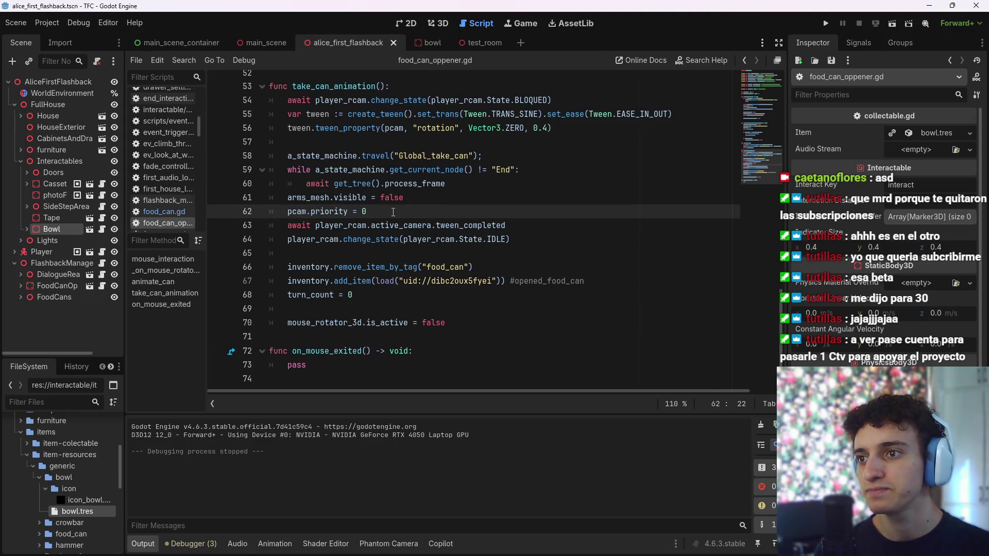
click(428, 204)
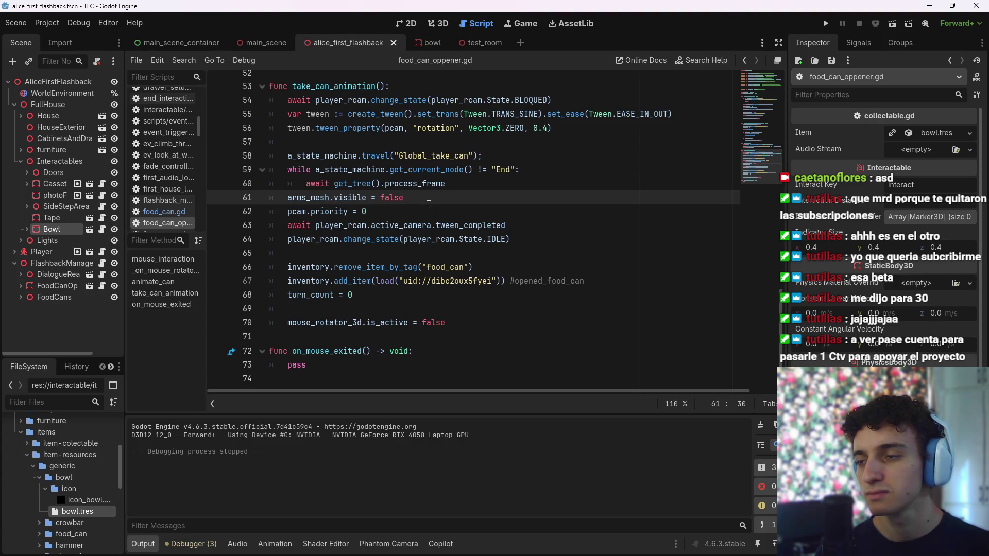
key(Return)
Type an if inventory.has_item("food_can"): check, then remove its interact() body line
text(if inventory.has_item("food_can"):)
key(Return)
text(interact())
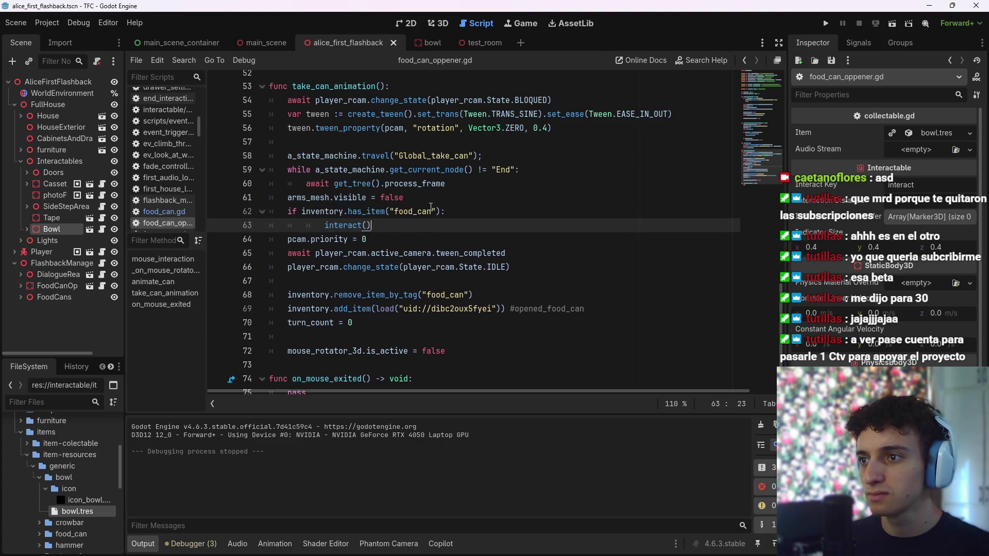
key(shift+Home)
key(BackSpace)
key(BackSpace)
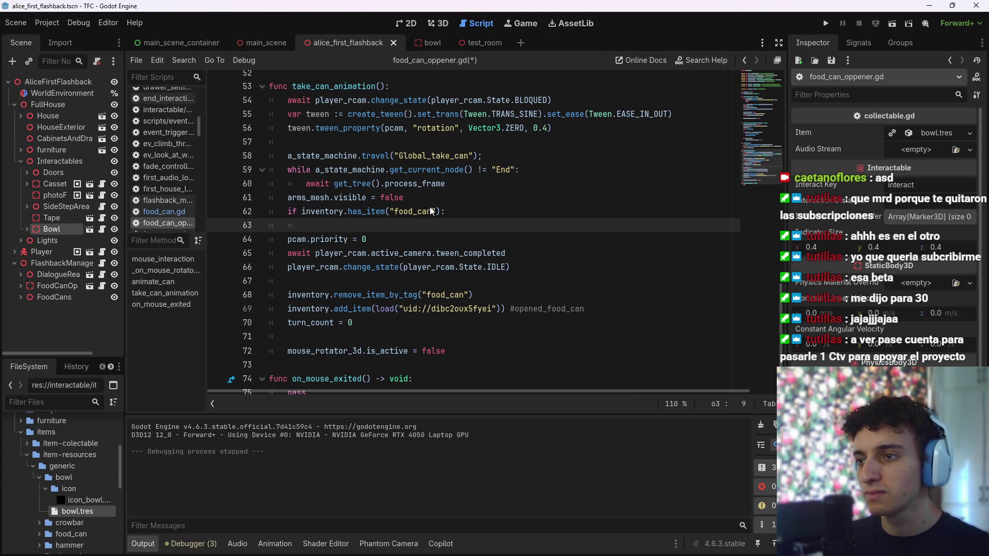
Change the check to 'if not', then undo and delete the unfinished food_can line
scroll(431, 211, up, 1)
key(Up)
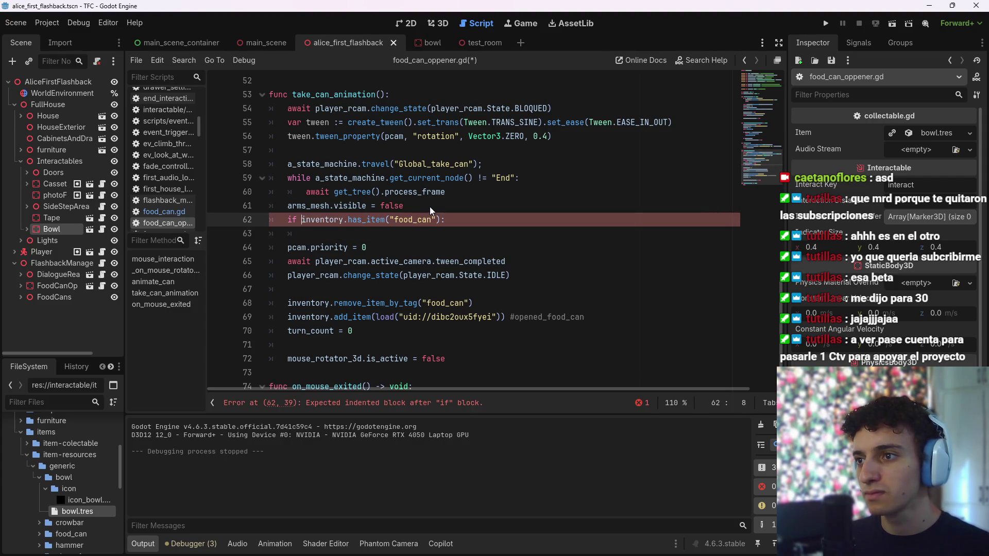
text(not)
key(Down)
key(Down)
key(Up)
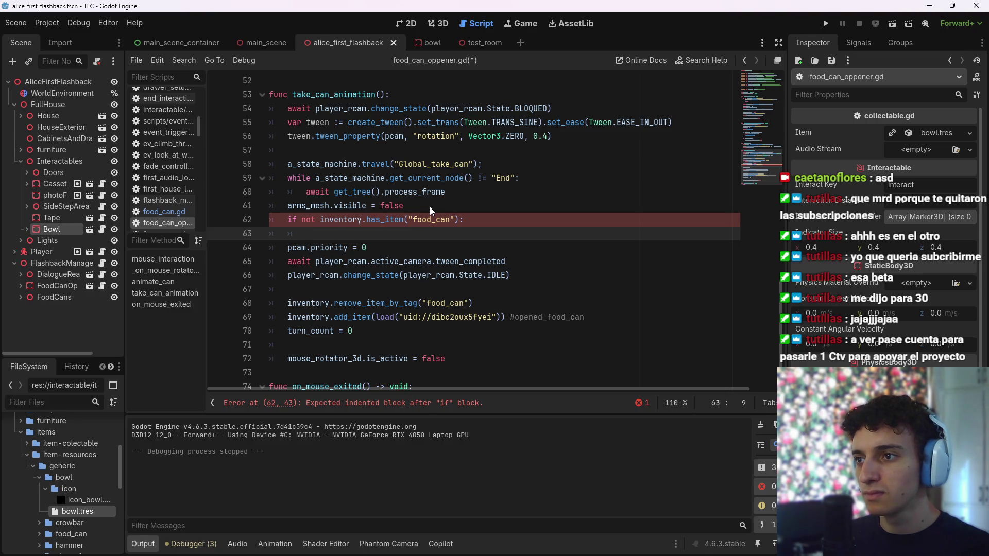
key(Up)
key(Down)
key(Down)
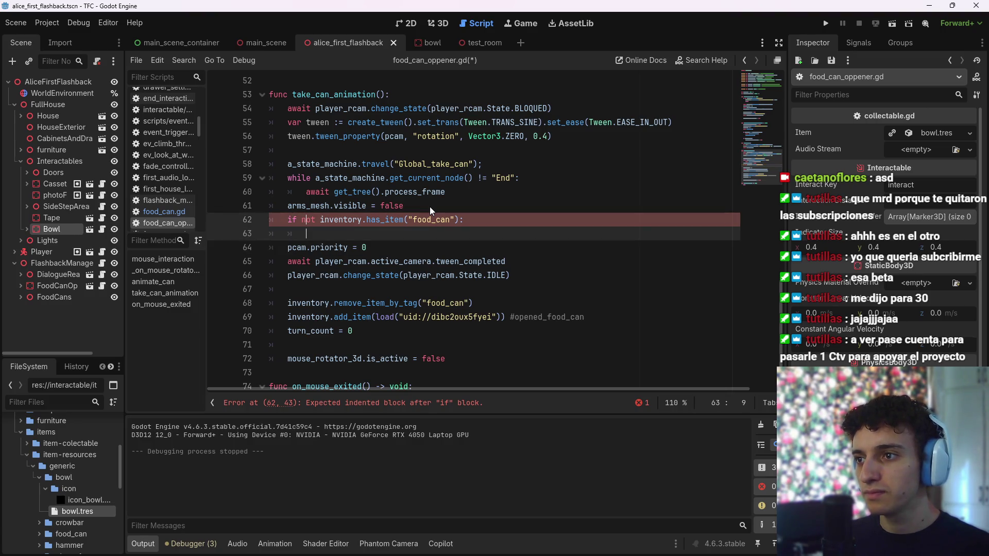
click(364, 232)
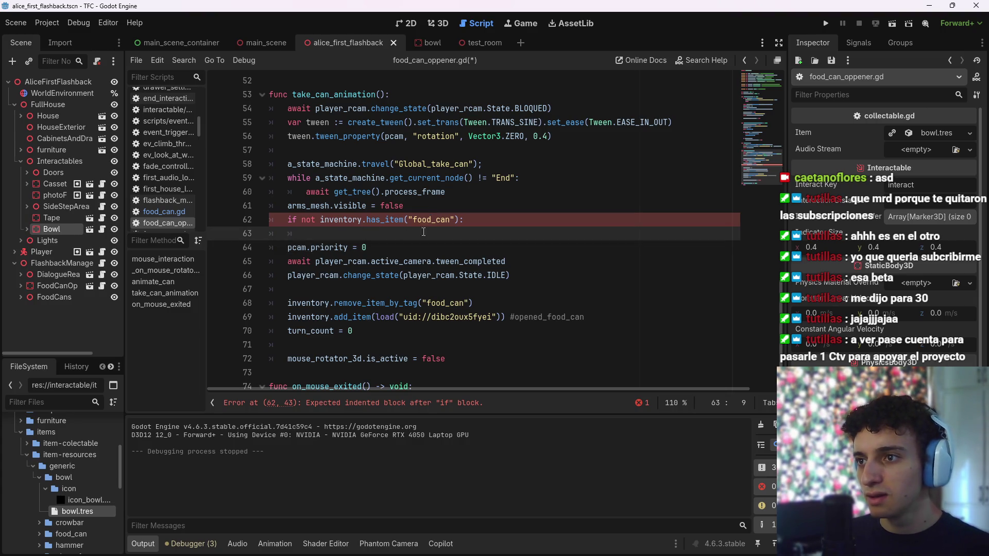
key(ctrl+z)
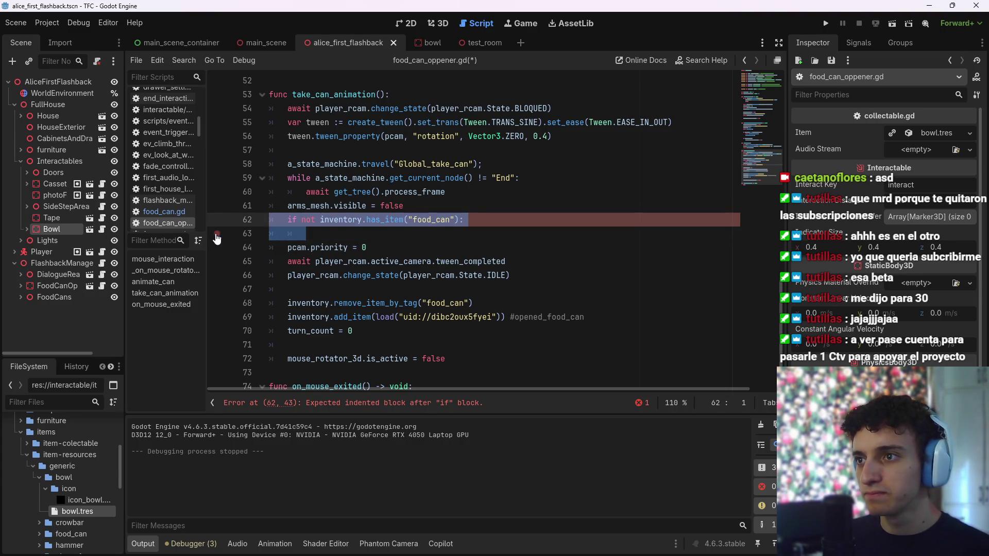
key(BackSpace)
Add a blank line after take_can_animation, before on_mouse_exited
click(303, 344)
key(Return)
key(Return)
key(Up)
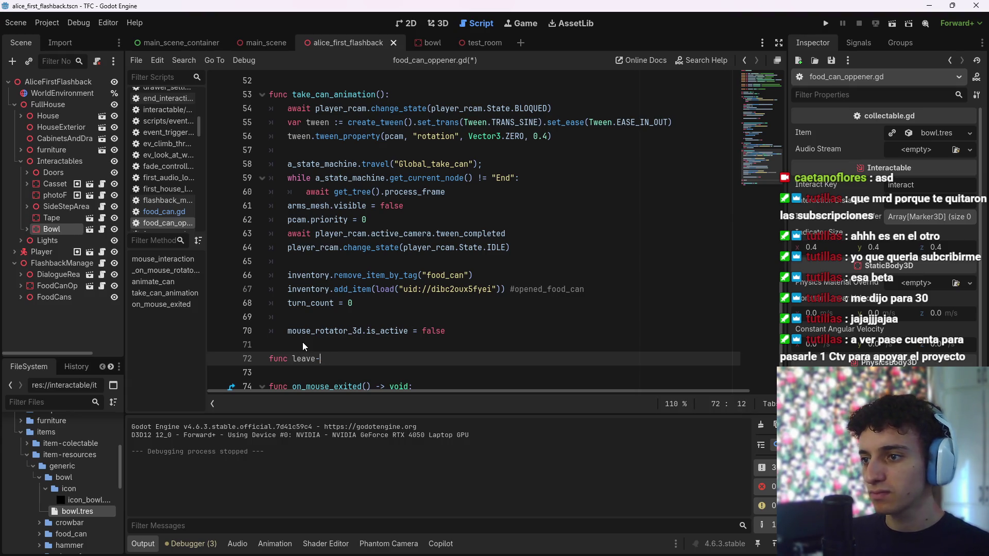
Declare func leave_oppener_interaction(): using autocomplete and start its body line
text(interaction)
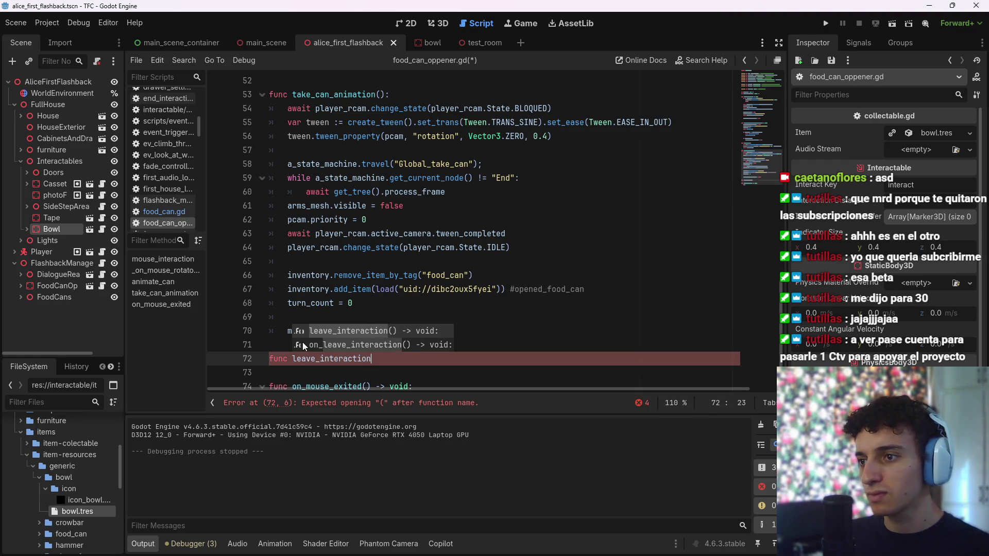
key(shift+Left)
key(shift+Left)
key(shift+Left)
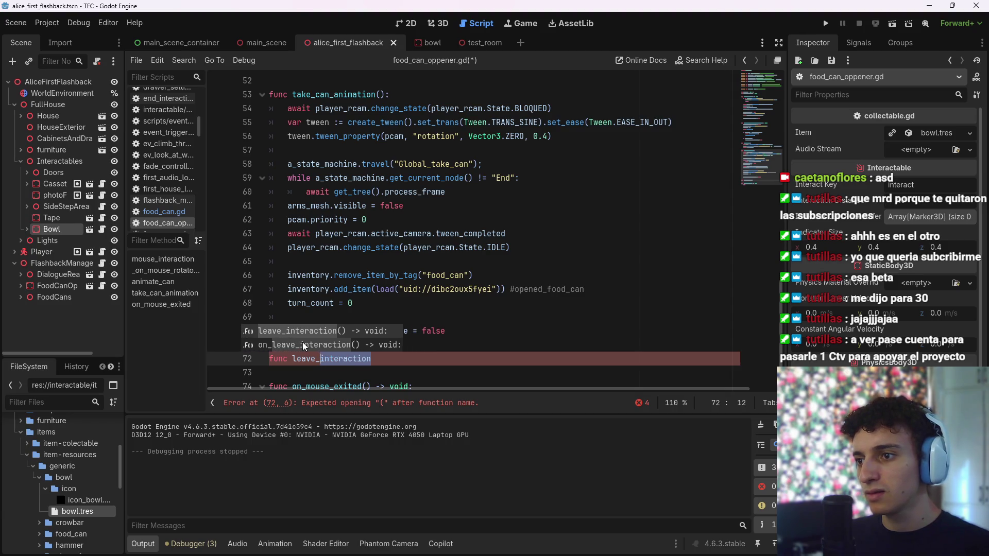
text(food)
key(BackSpace)
key(BackSpace)
key(BackSpace)
text(o)
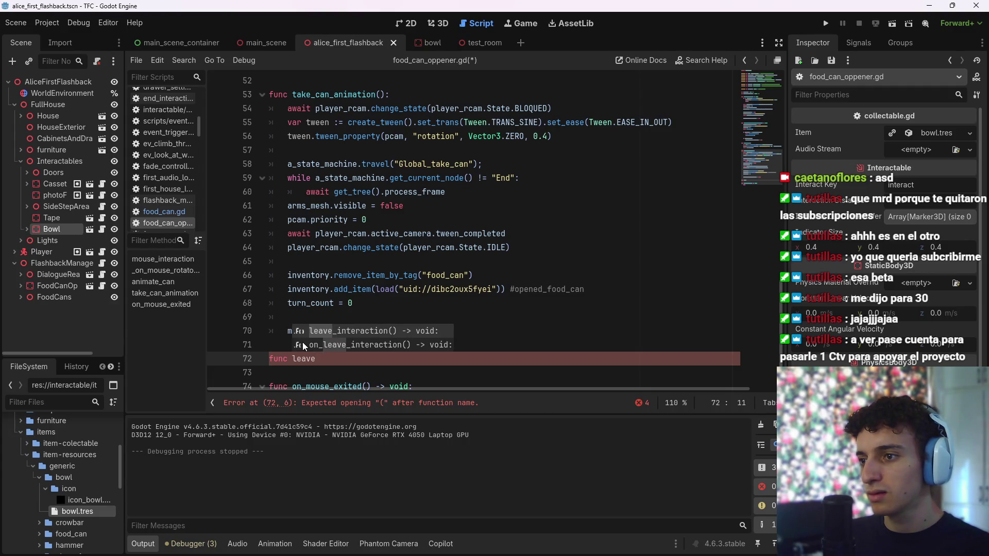
text(pp)
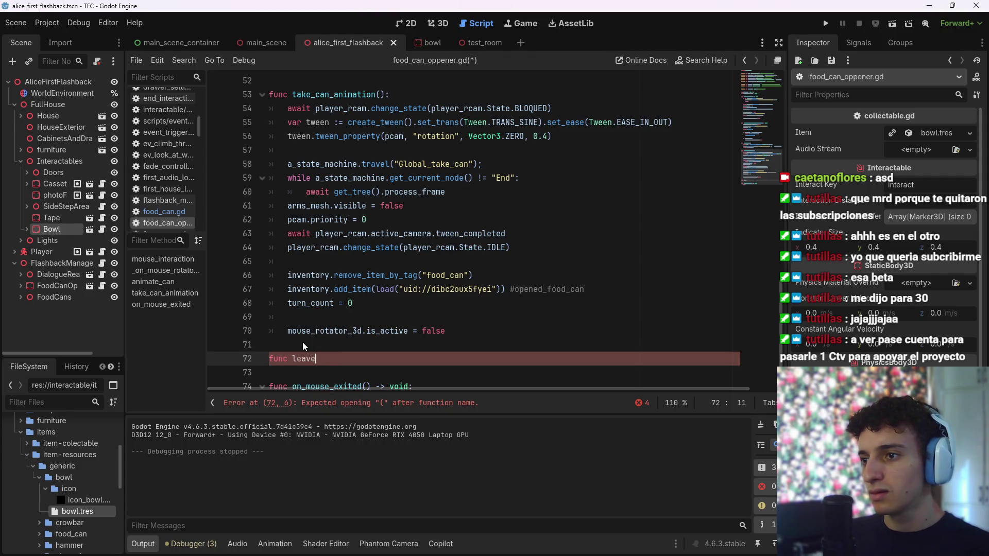
text(:)
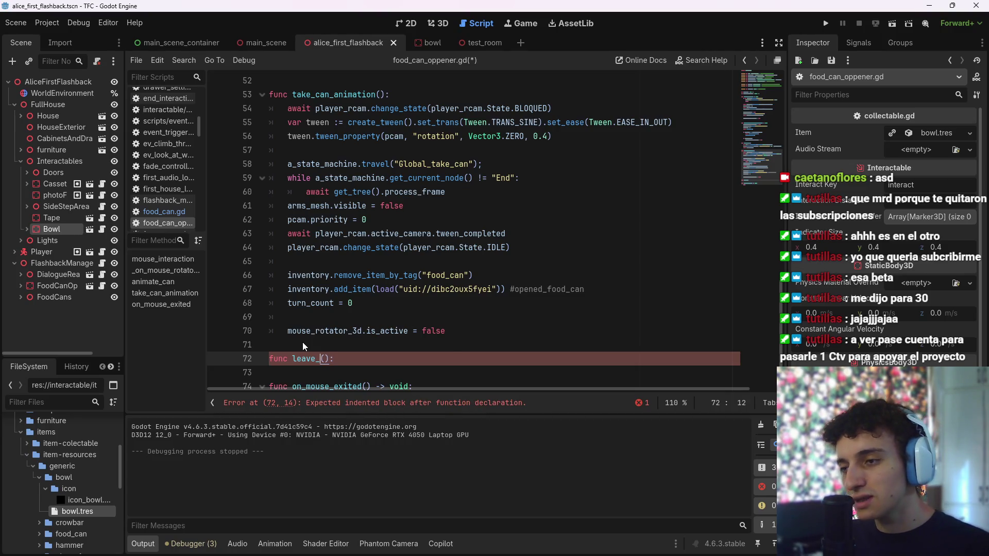
text(_)
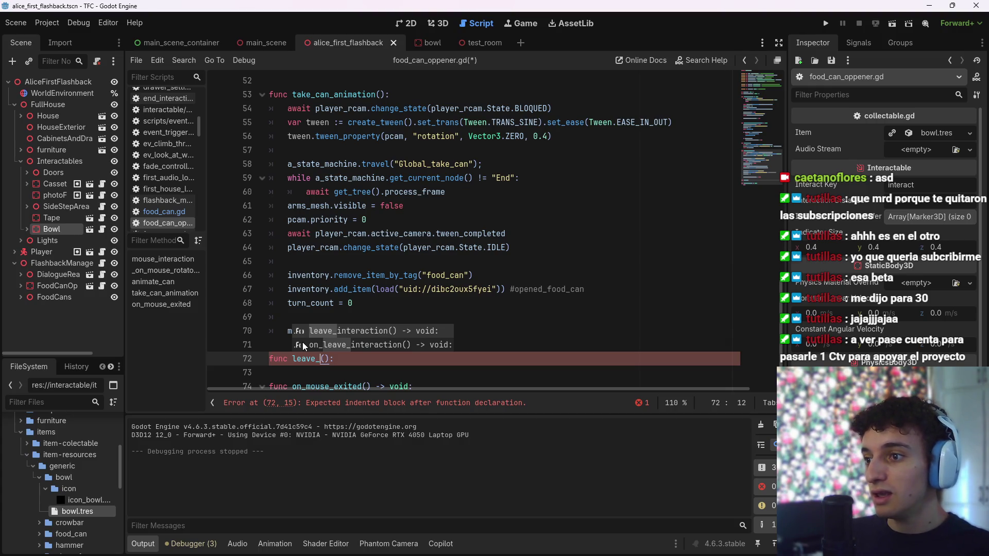
text(oppener_int)
text(eraction)
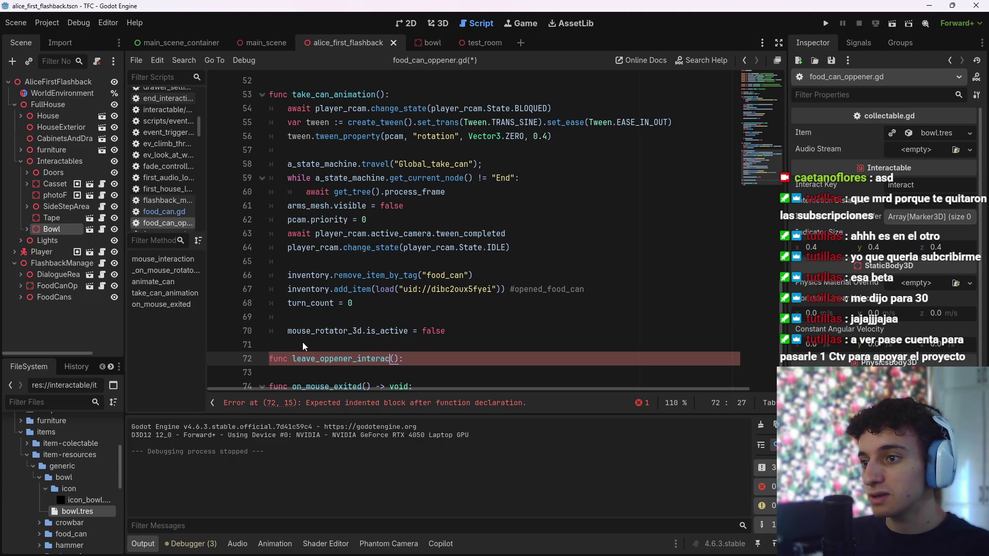
key(Right)
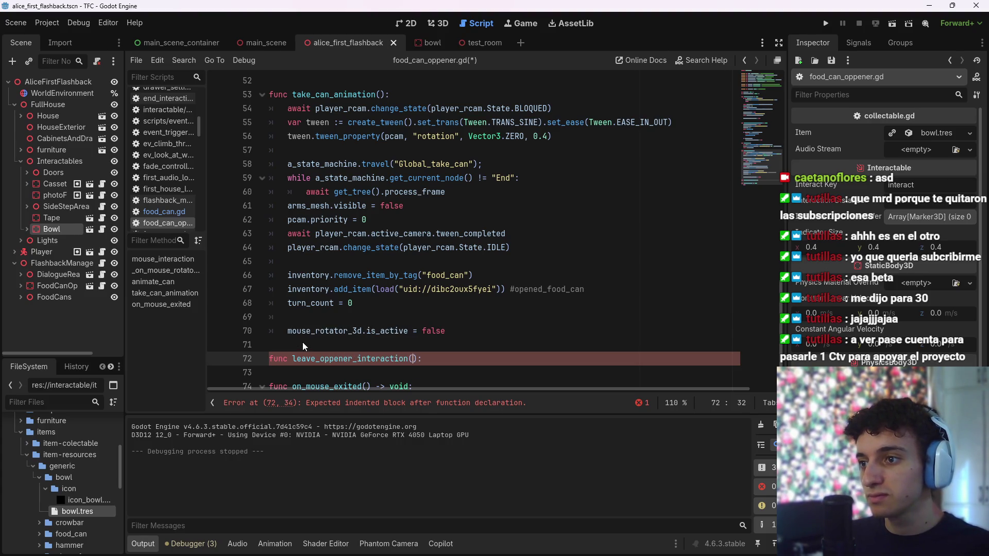
key(End)
key(Return)
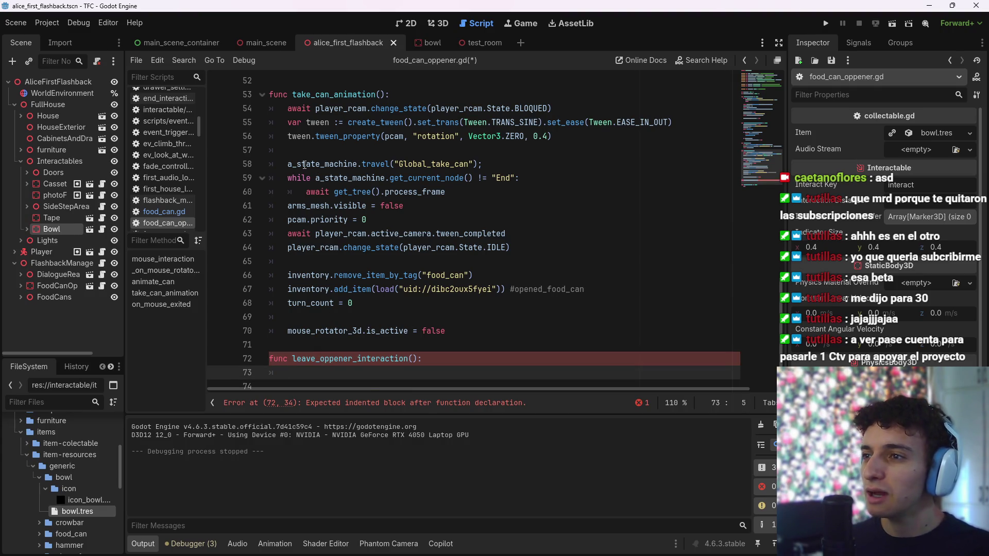
Select lines 61–64, from hiding the arms mesh through the IDLE state
click(504, 163)
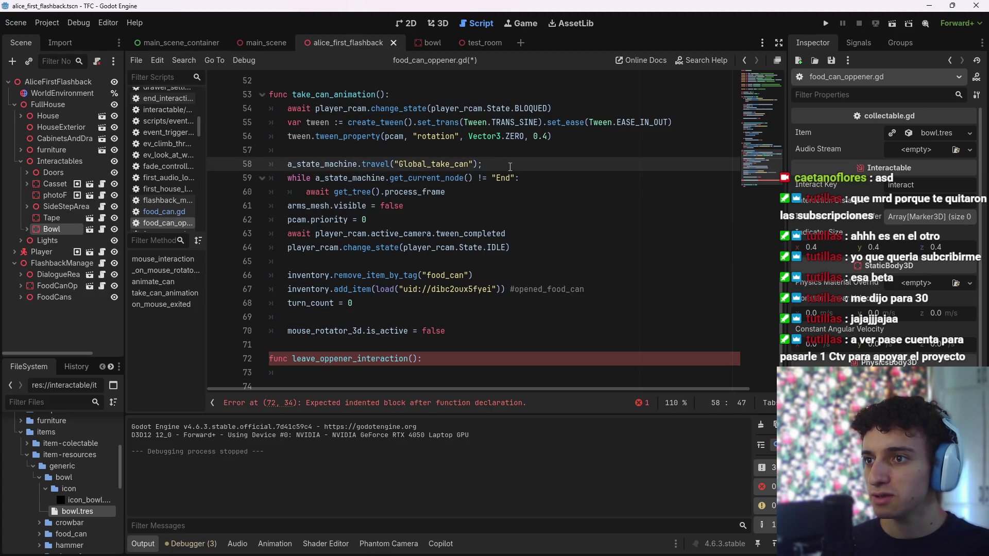
click(527, 178)
click(509, 187)
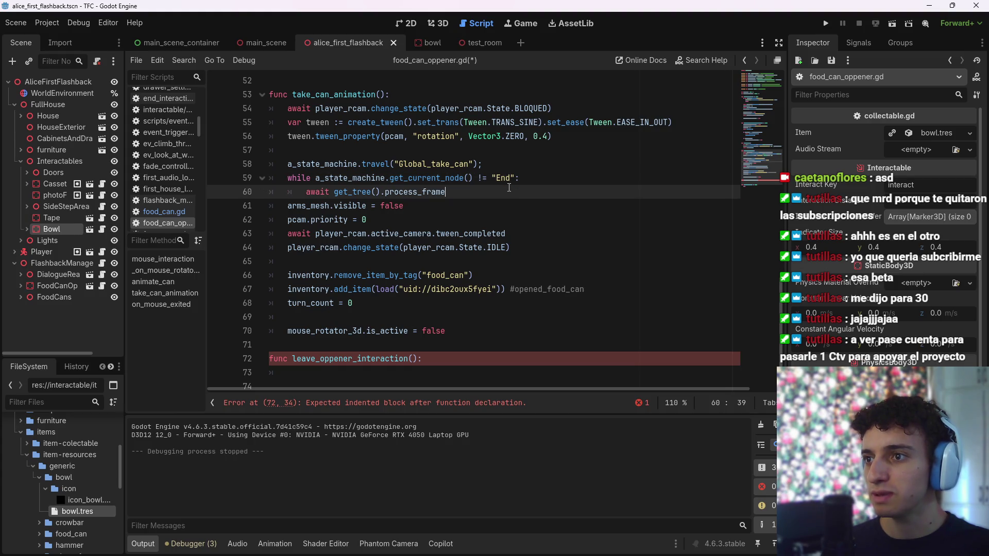
click(419, 206)
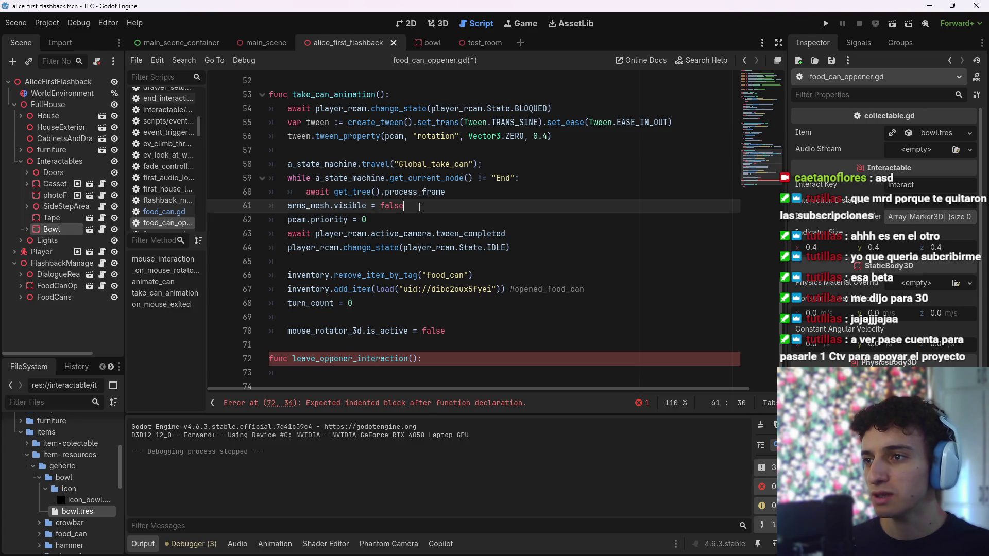
mouse_move(287, 206)
mouse_down()
mouse_move(371, 235)
mouse_move(391, 254)
mouse_move(395, 297)
mouse_move(487, 248)
mouse_move(522, 251)
mouse_up()
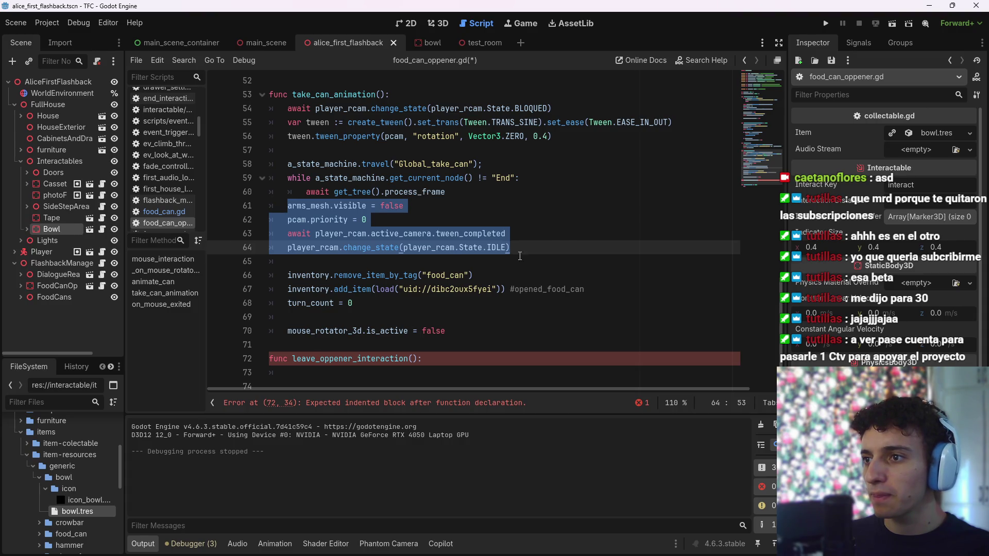
Move the arm-hiding, camera reset, IDLE state and turn_count = 0 lines into leave_oppener_interaction
key(ctrl+x)
click(350, 331)
key(ctrl+v)
scroll(332, 286, down, 1)
drag(354, 220, 287, 219)
key(BackSpace)
click(550, 337)
key(Return)
key(ctrl+v)
Place the mouse_rotator_3d deactivation line after add_item in take_can_animation and save
drag(445, 247, 279, 252)
key(ctrl+x)
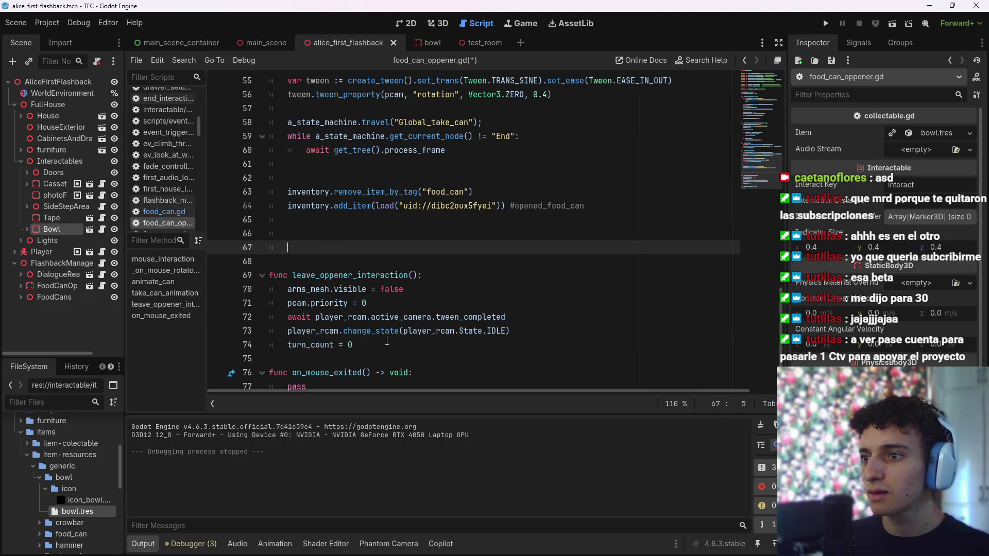
click(383, 344)
key(Return)
key(ctrl+v)
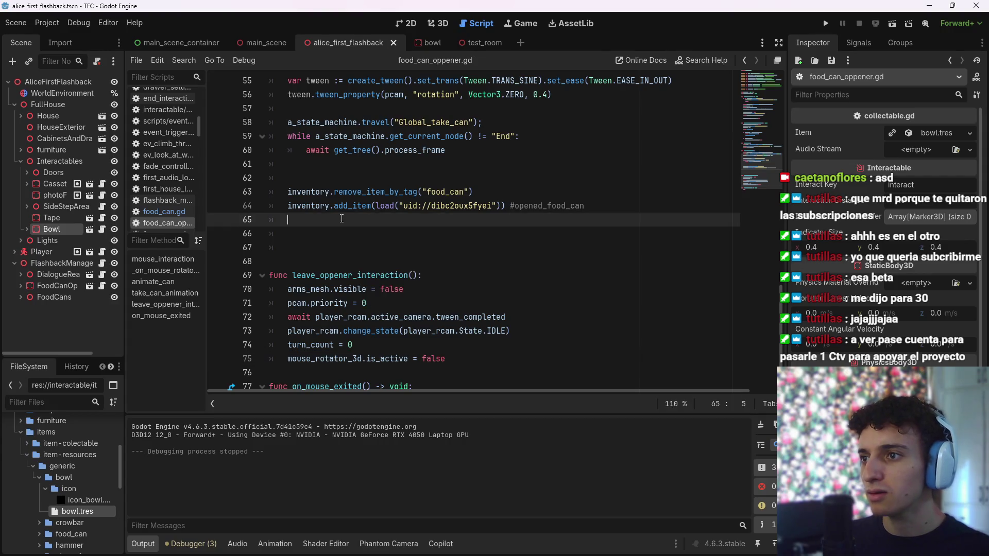
drag(466, 362, 286, 359)
key(BackSpace)
click(331, 222)
key(ctrl+v)
key(ctrl+s)
Delete the extra blank line 62 and save
click(325, 169)
click(331, 181)
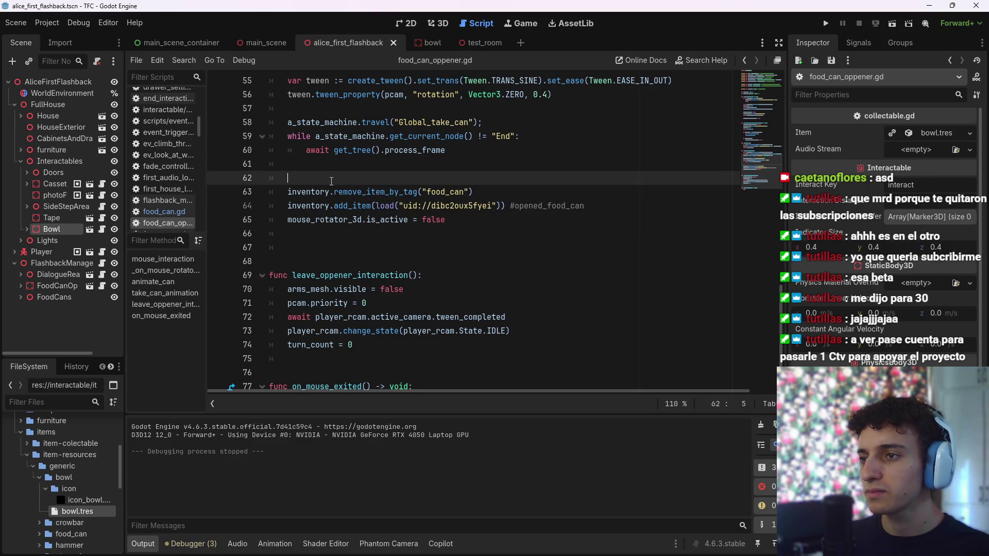
key(BackSpace)
key(ctrl+s)
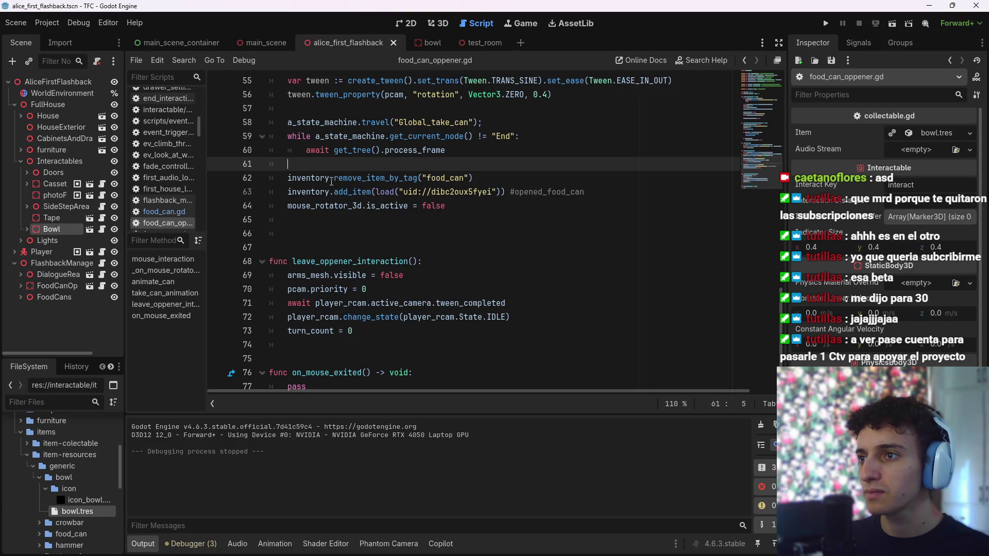
click(461, 206)
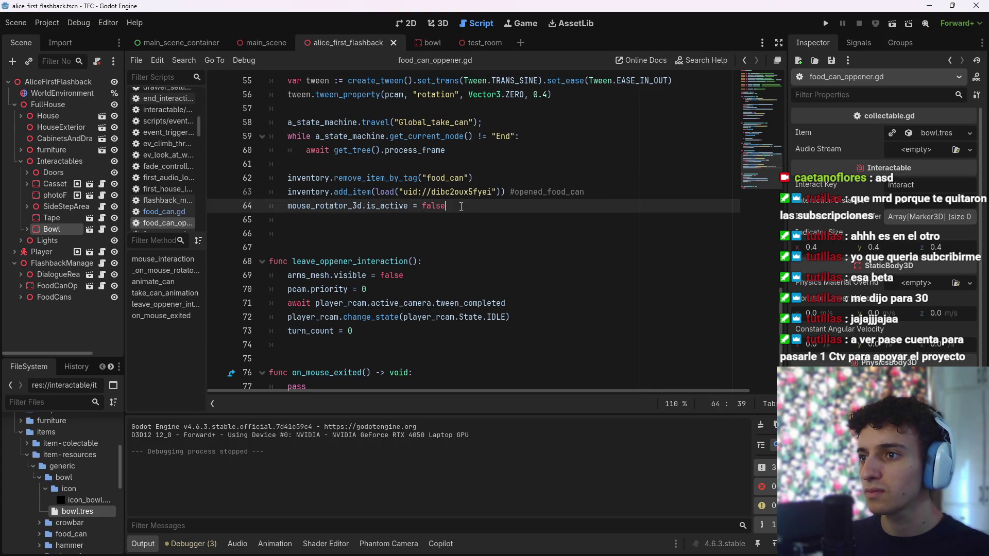
click(340, 164)
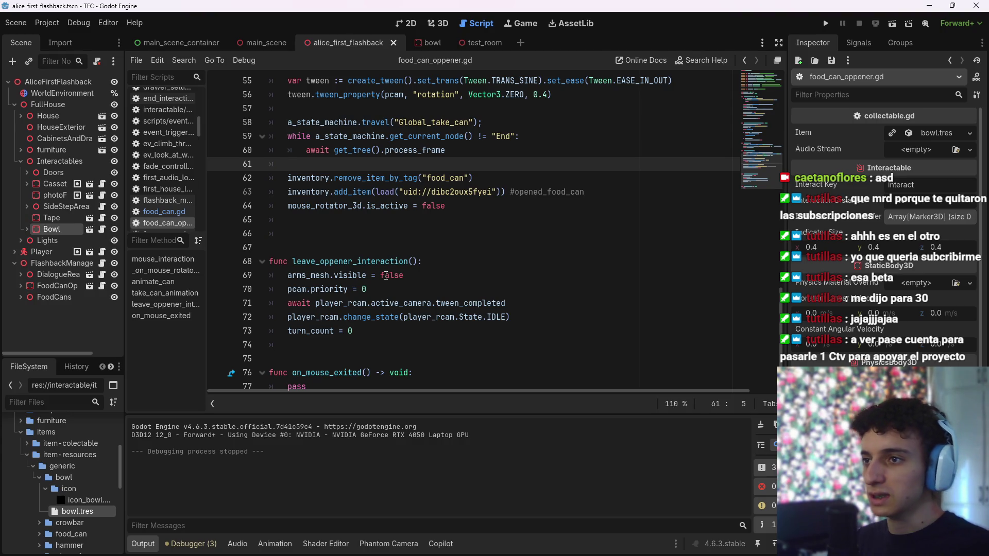
click(492, 207)
Add a leave_oppener_interaction() call with an if inventory.has_item("food_can") condition above it
key(Return)
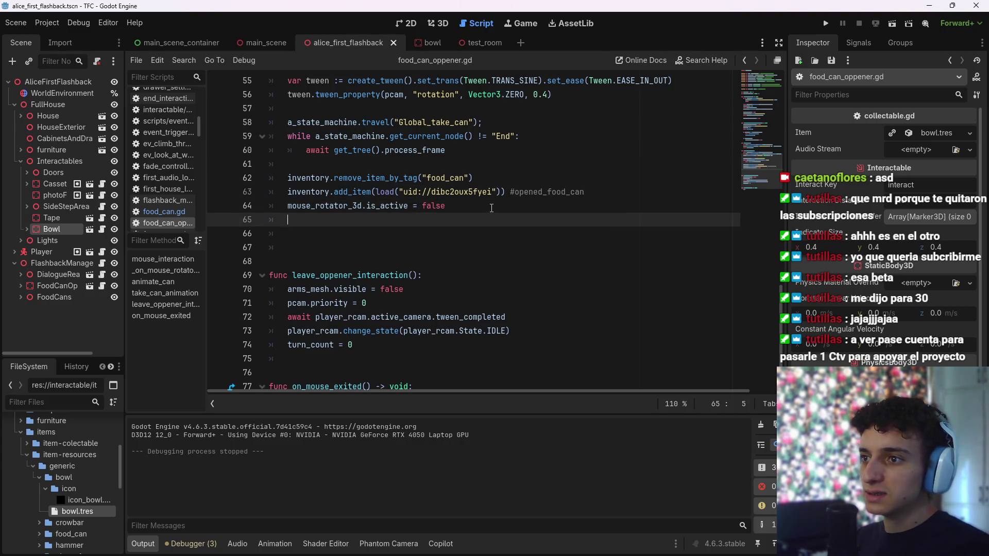
key(Return)
text(leave)
key(Return)
key(Up)
key(Return)
text(if )
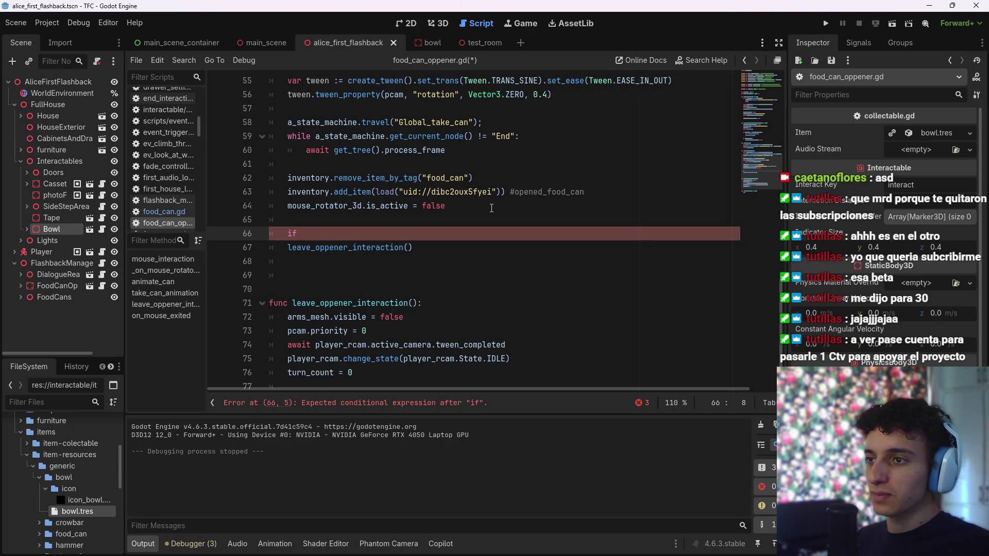
text(inventory)
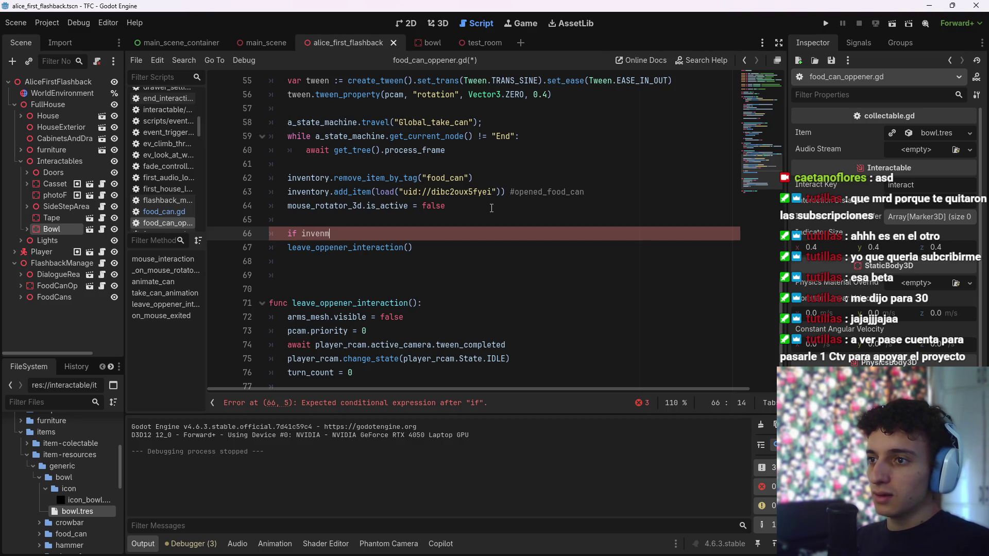
text(.has_item()
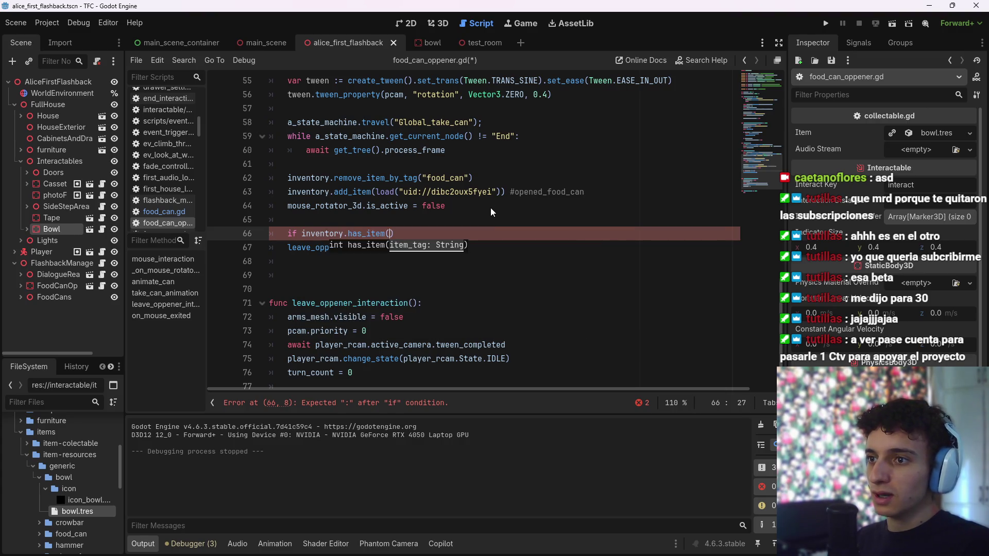
key(Return)
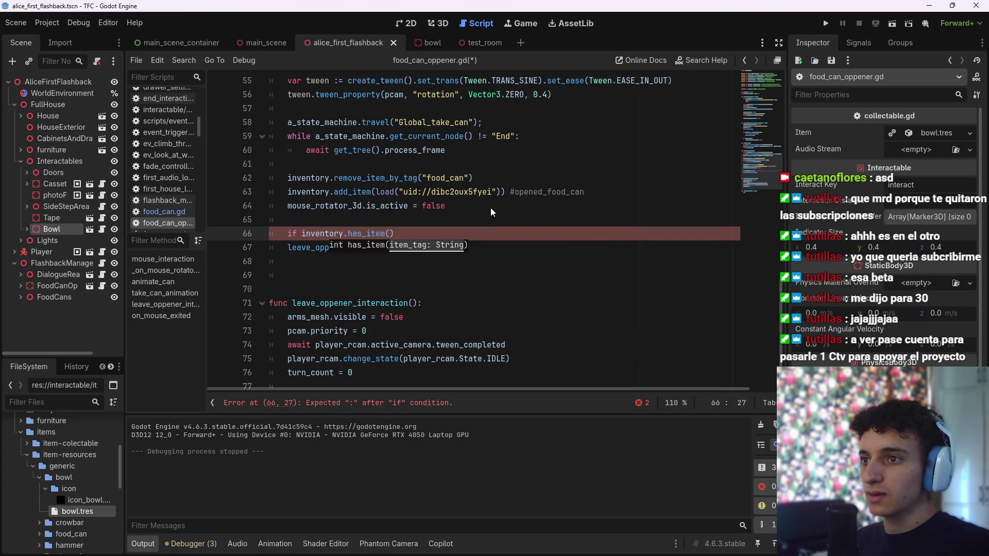
text("food)
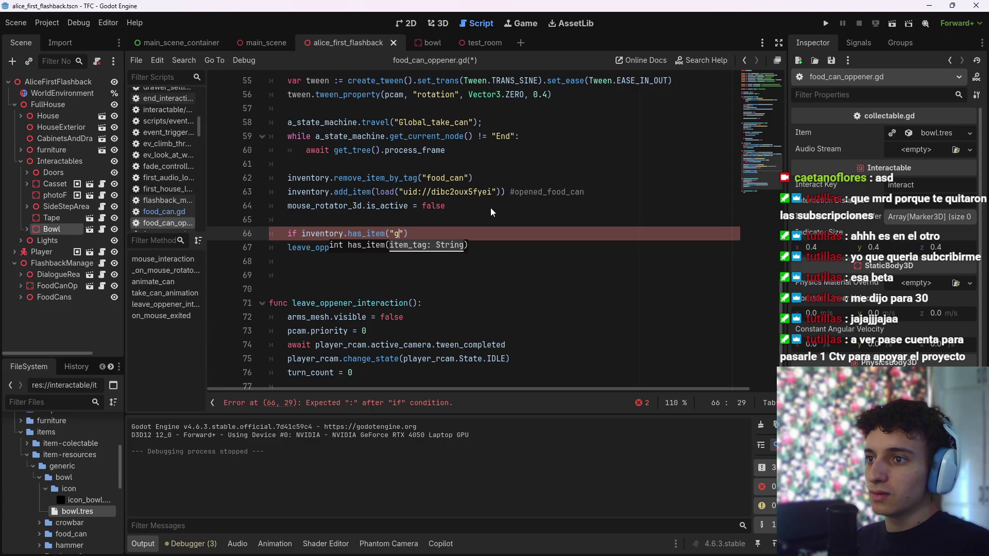
text(_can"))
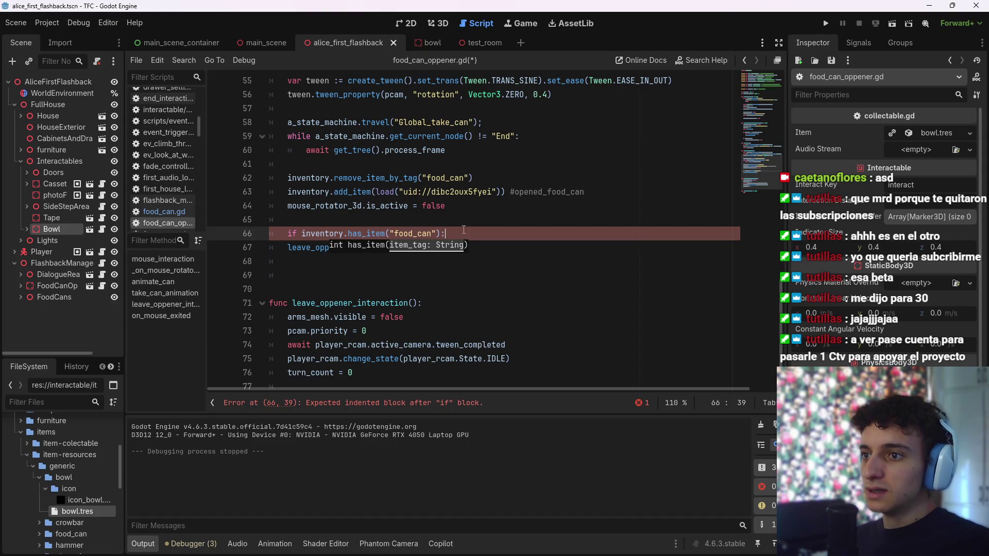
Make it 'if not', indent the call under the condition, and save
click(301, 234)
text(not)
click(498, 232)
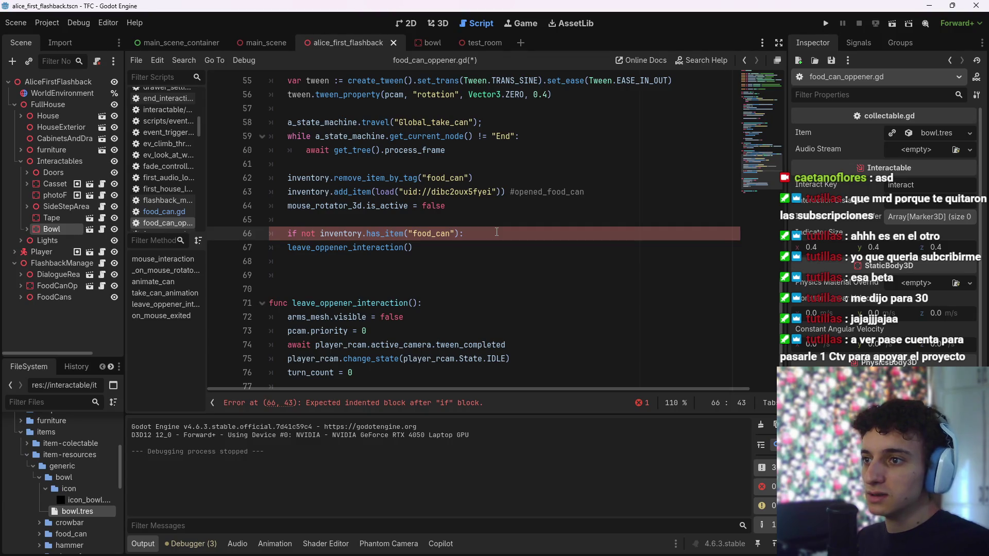
click(287, 246)
key(Tab)
click(468, 247)
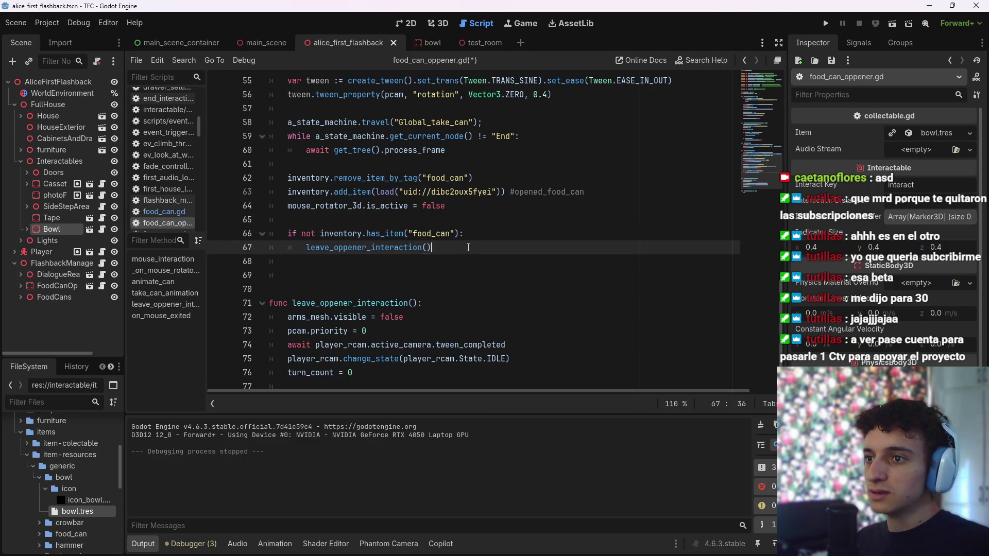
key(ctrl+s)
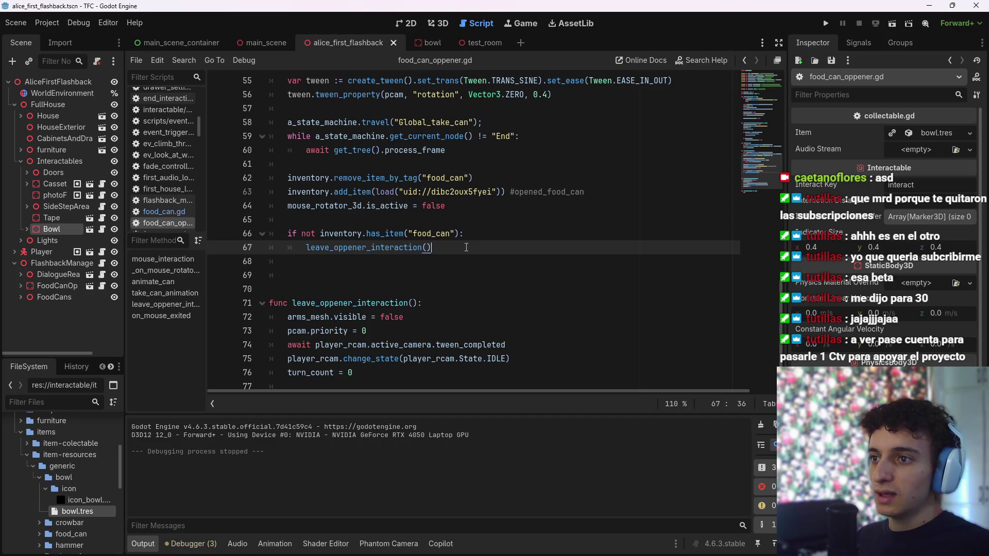
Drop 'not' and put leave_interaction() and interact() inside the food_can check, then save
double_click(308, 234)
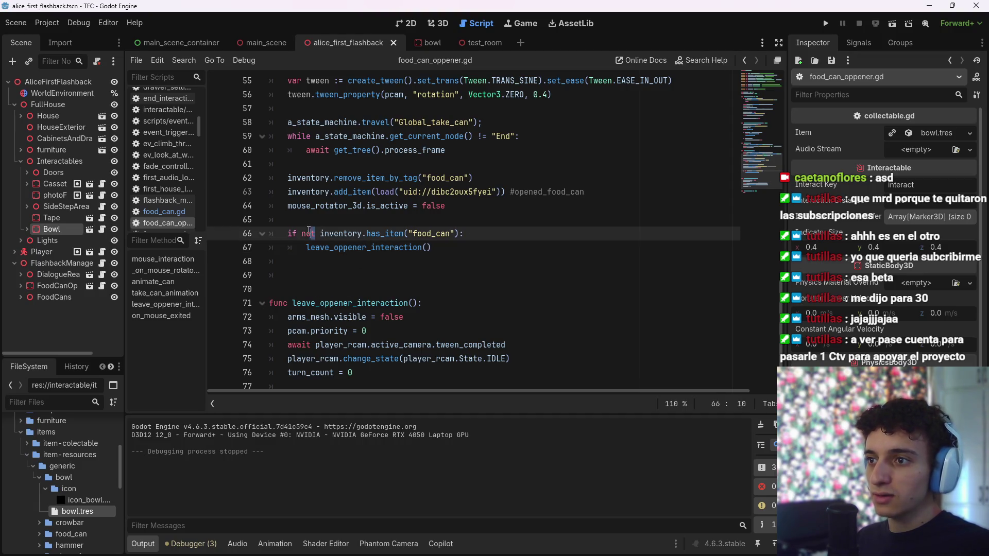
key(BackSpace)
key(BackSpace)
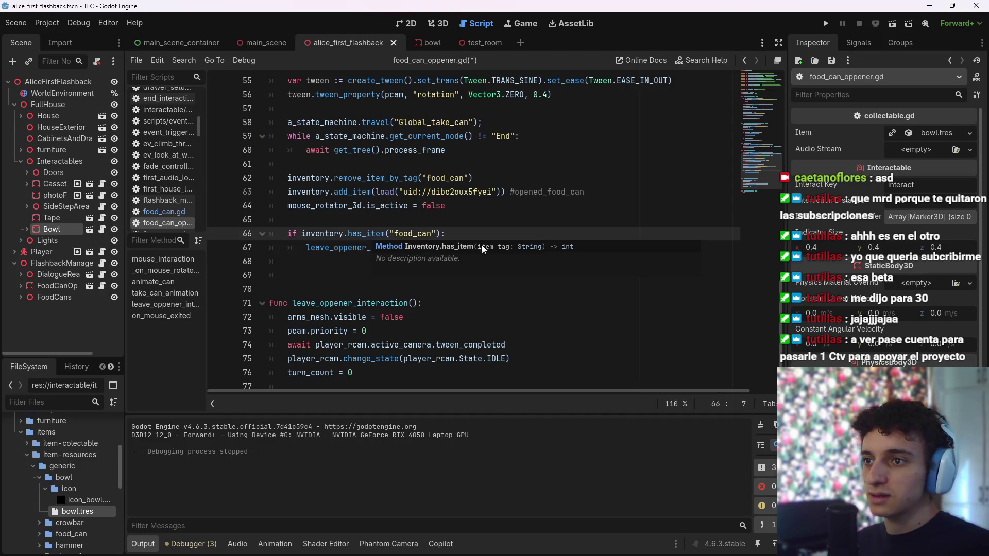
click(492, 235)
key(Return)
text(interact)
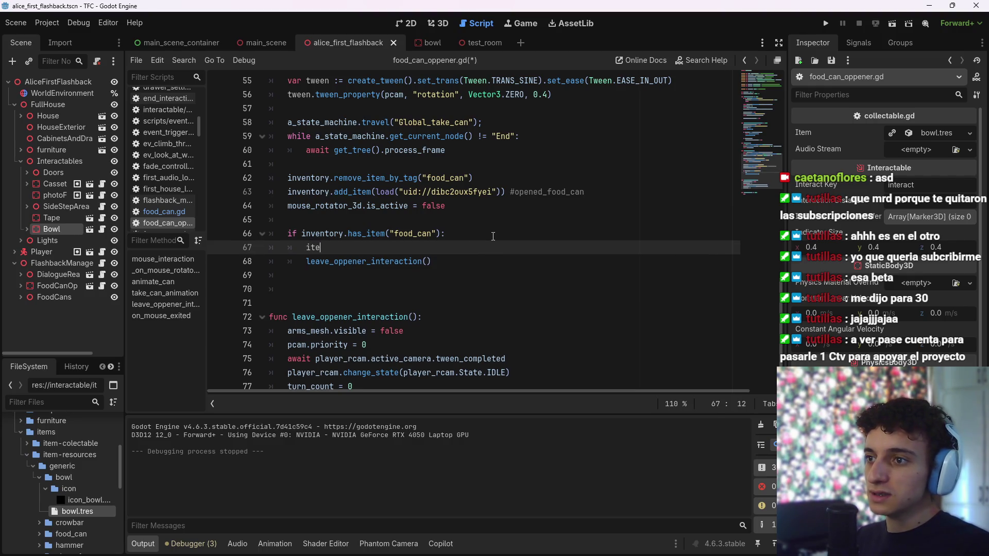
key(Return)
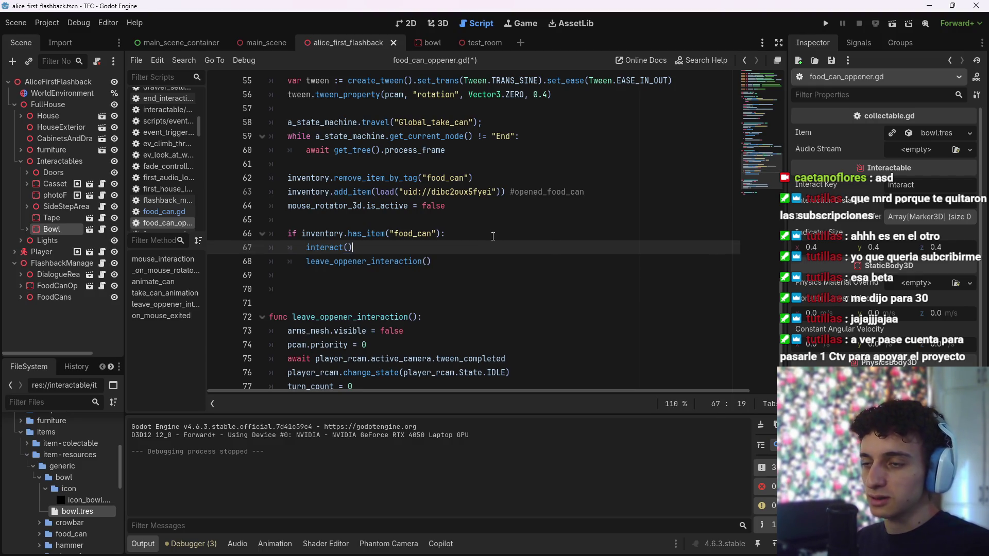
click(493, 236)
key(Return)
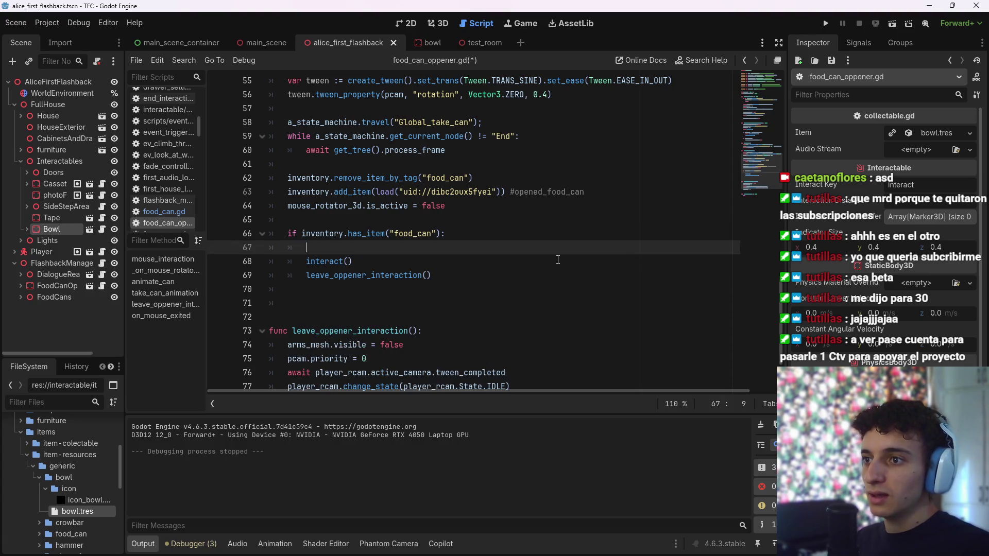
text(leave)
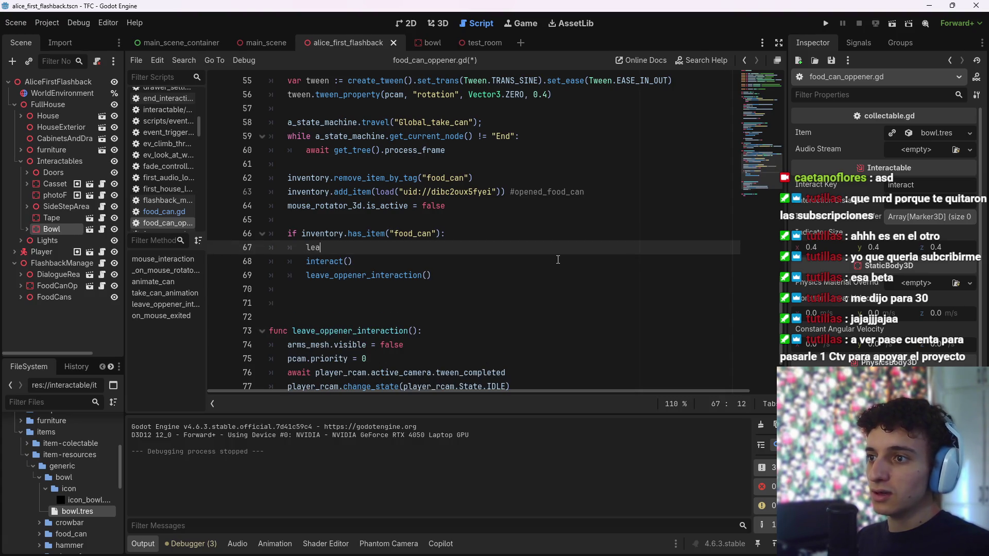
key(Down)
key(Return)
key(ctrl+s)
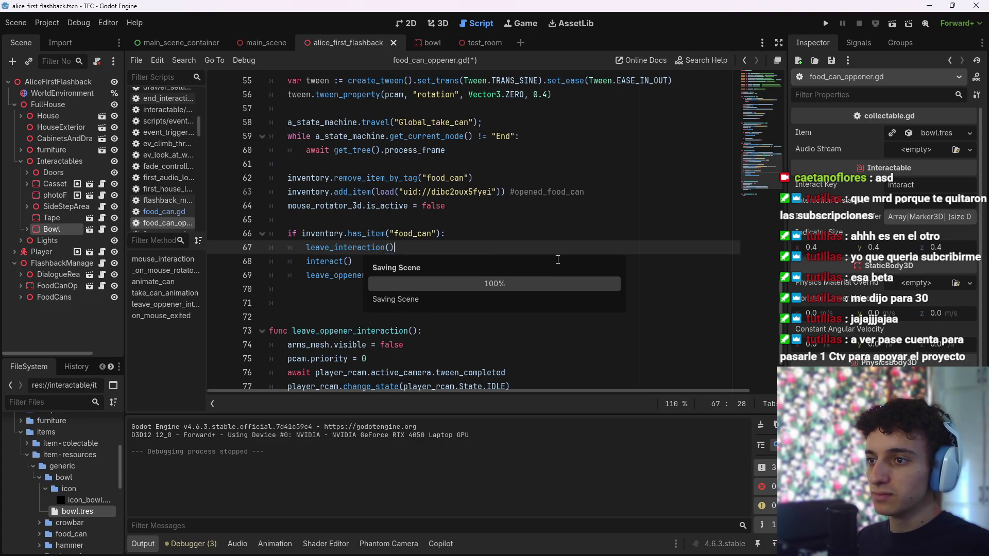
Delete the leave_interaction() call on line 43 and save
scroll(550, 269, down, 2)
scroll(390, 358, up, 4)
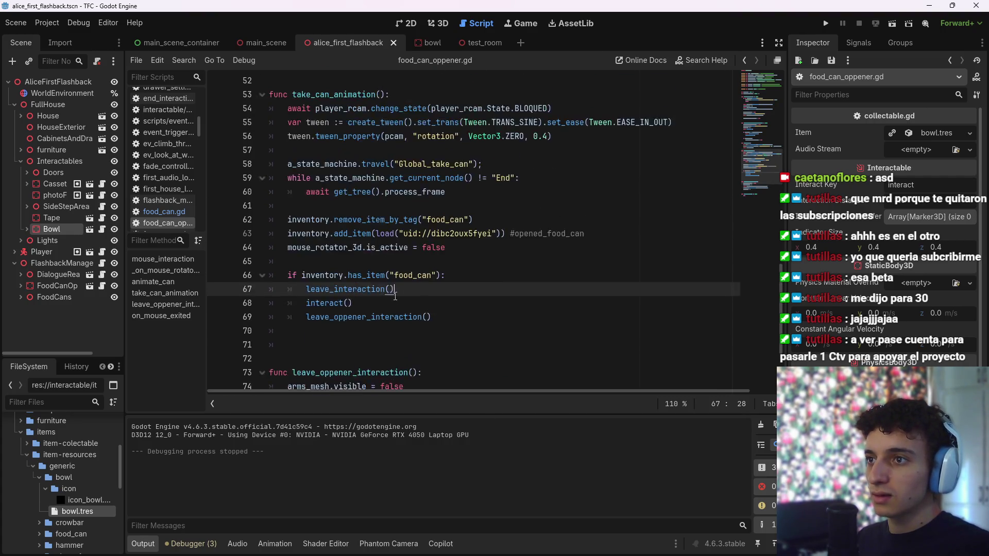
scroll(406, 319, up, 5)
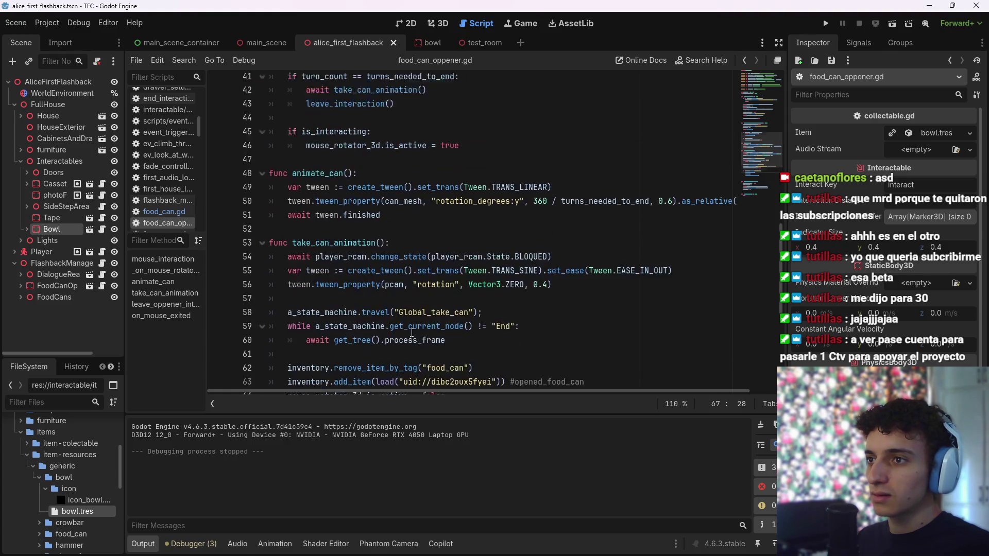
click(398, 206)
shift+click(306, 206)
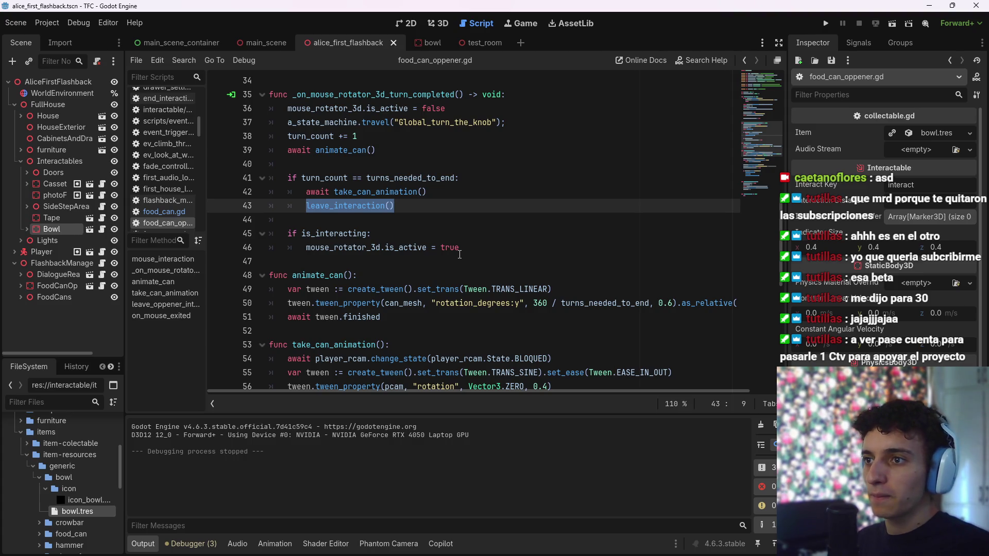
key(BackSpace)
key(BackSpace)
key(BackSpace)
key(ctrl+s)
Select and cut the food_can if-block from take_can_animation
scroll(424, 219, down, 6)
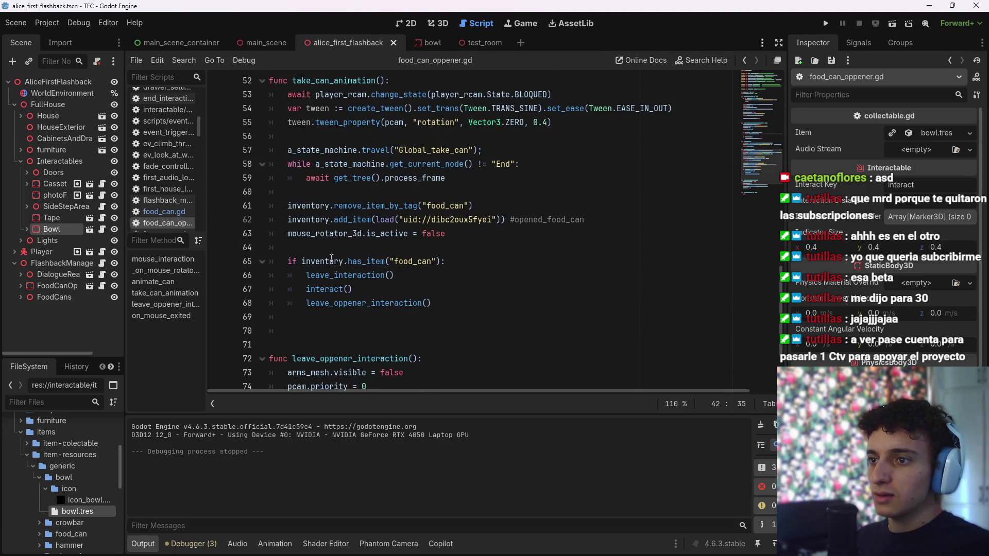
click(453, 275)
click(450, 290)
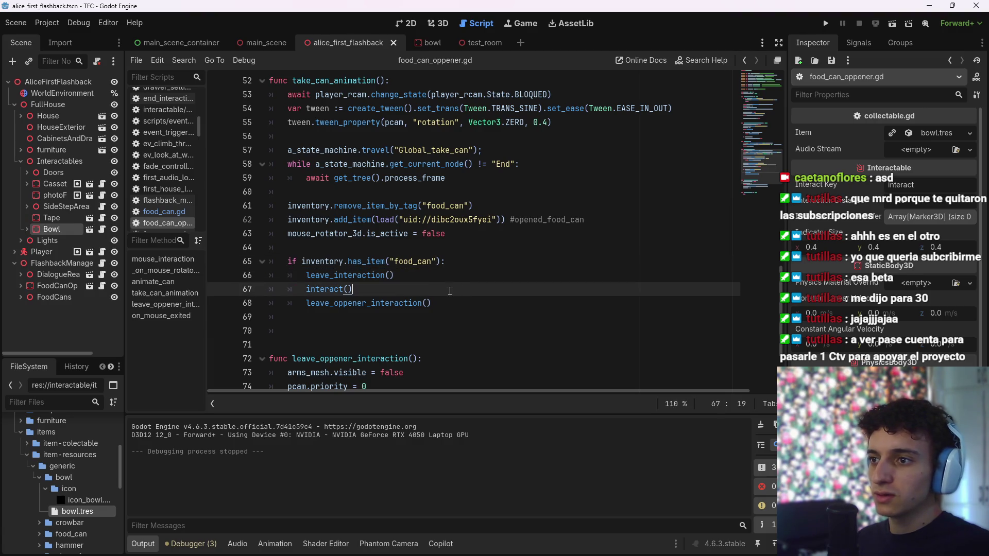
drag(321, 264, 446, 262)
click(446, 263)
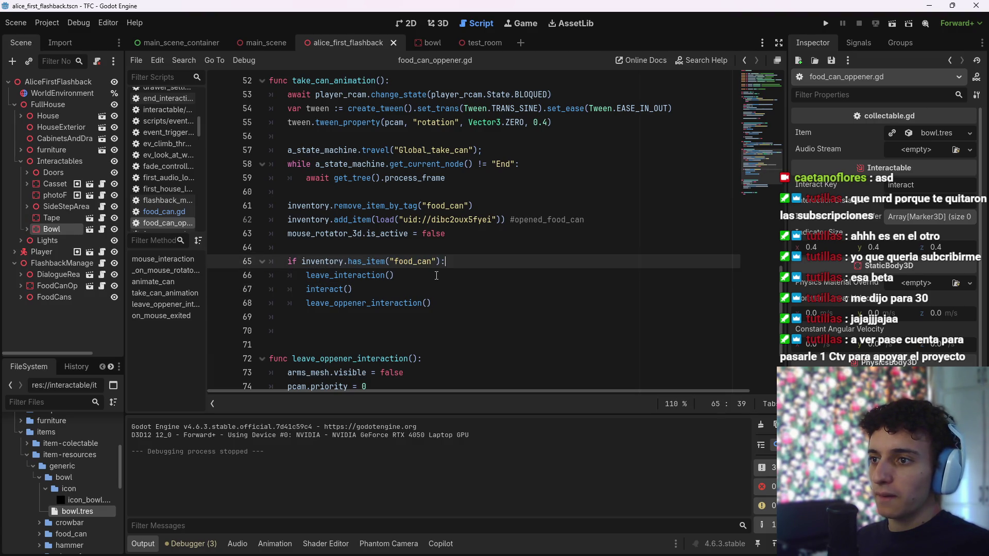
mouse_move(435, 303)
mouse_down()
mouse_move(448, 261)
mouse_move(270, 255)
mouse_up()
key(ctrl+c)
key(BackSpace)
key(BackSpace)
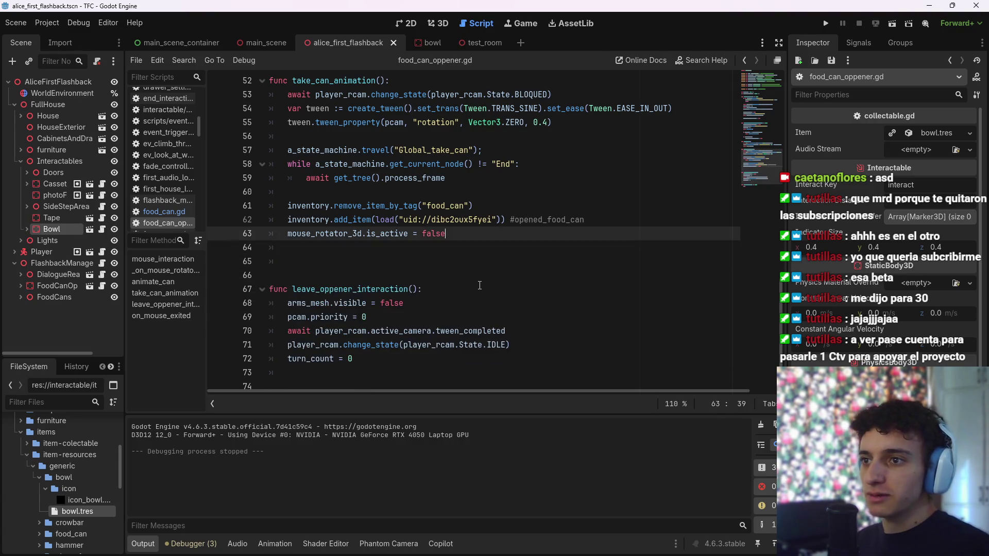
Paste the food_can check after await take_can_animation(), indent its two calls under it, and save
scroll(463, 268, up, 8)
scroll(408, 249, down, 1)
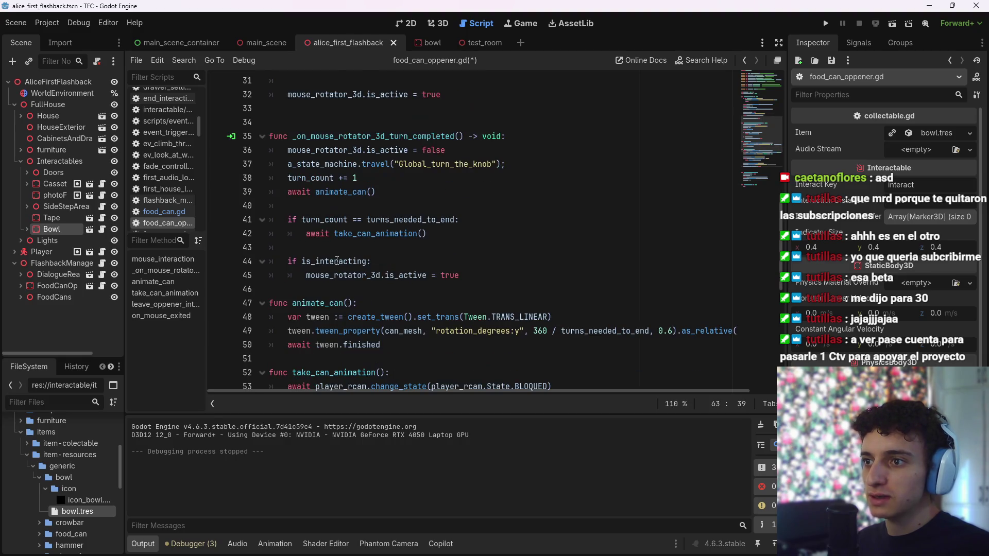
click(490, 238)
key(Return)
key(ctrl+v)
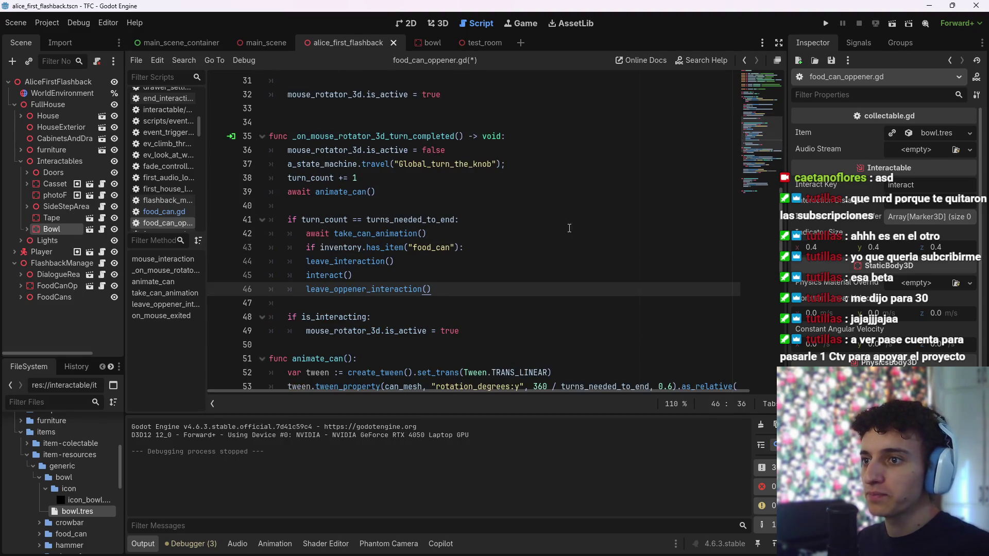
drag(396, 257, 431, 281)
key(Tab)
key(Right)
click(468, 289)
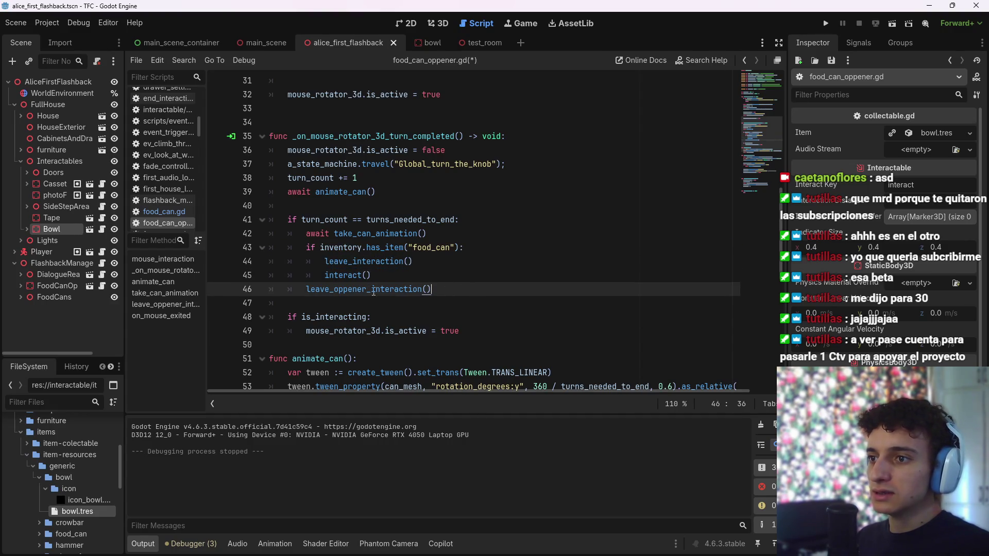
key(ctrl+s)
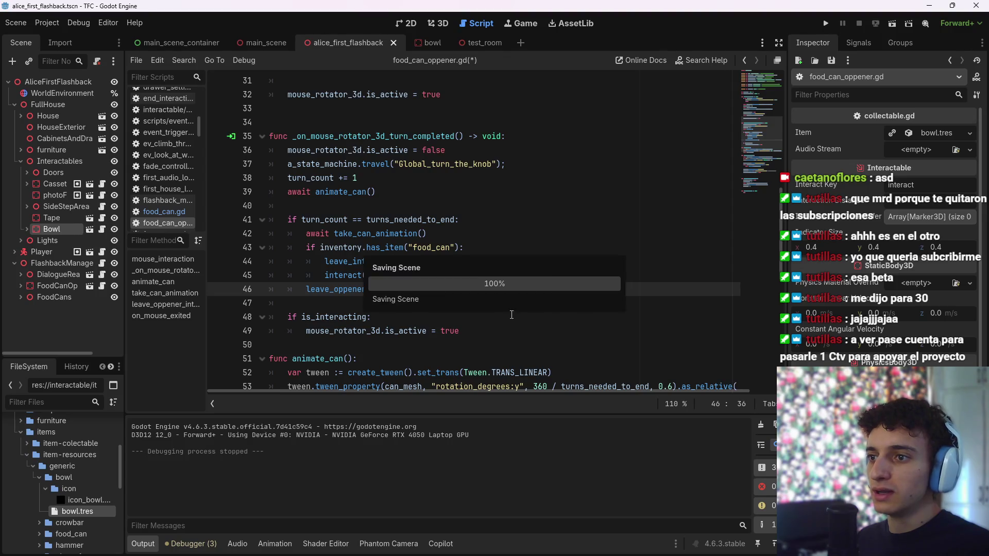
Add leave_interaction() after turn_count = 0 in leave_opener_interaction and save
scroll(516, 318, down, 9)
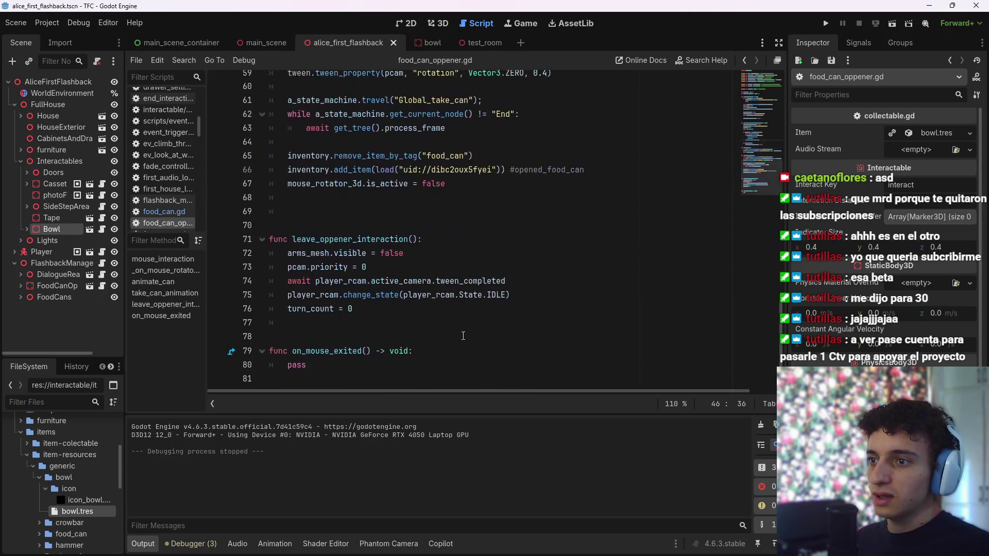
click(367, 316)
key(Return)
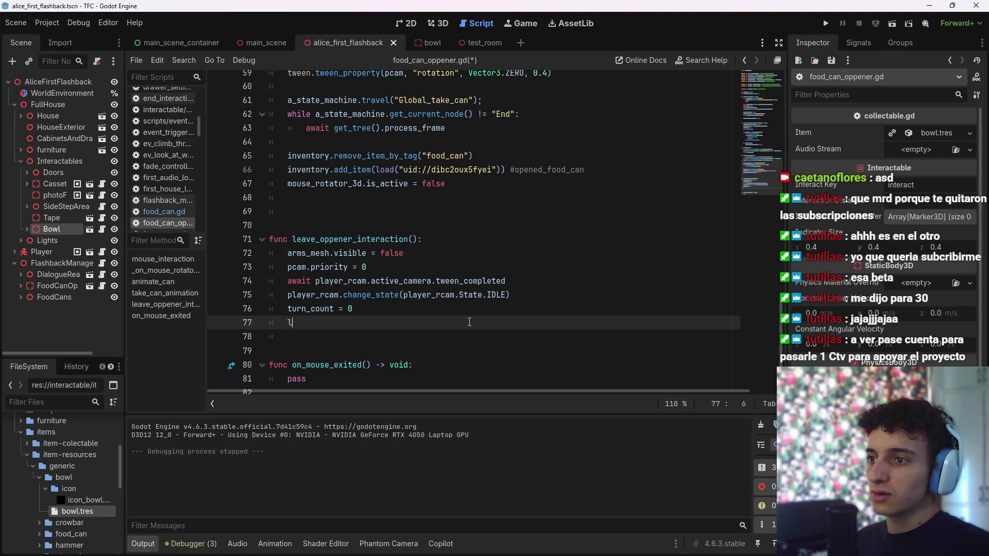
text(eave)
key(Return)
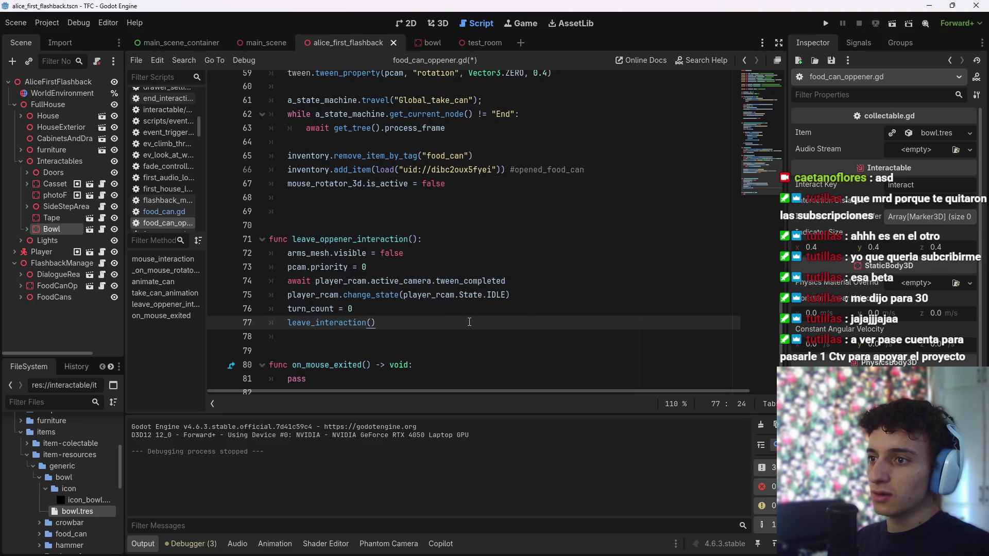
key(ctrl+s)
Add else: after interact() with leave_opener_interaction() indented under it, then save
scroll(425, 300, up, 9)
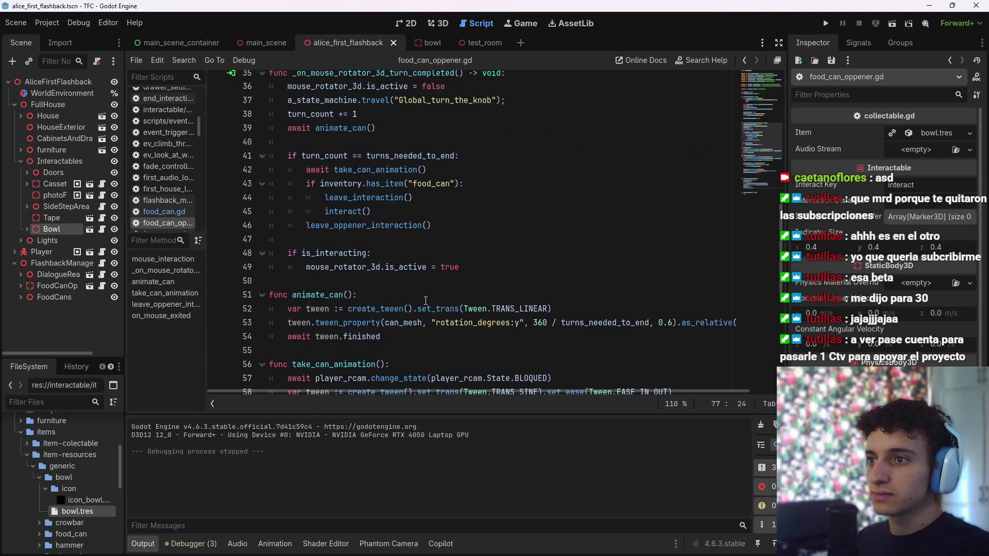
click(398, 254)
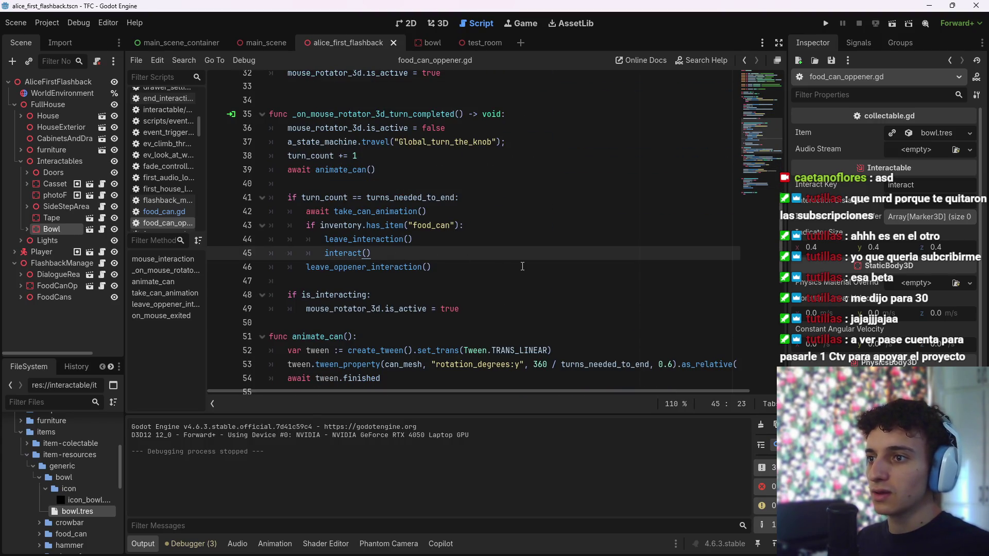
key(Return)
key(BackSpace)
text(else:)
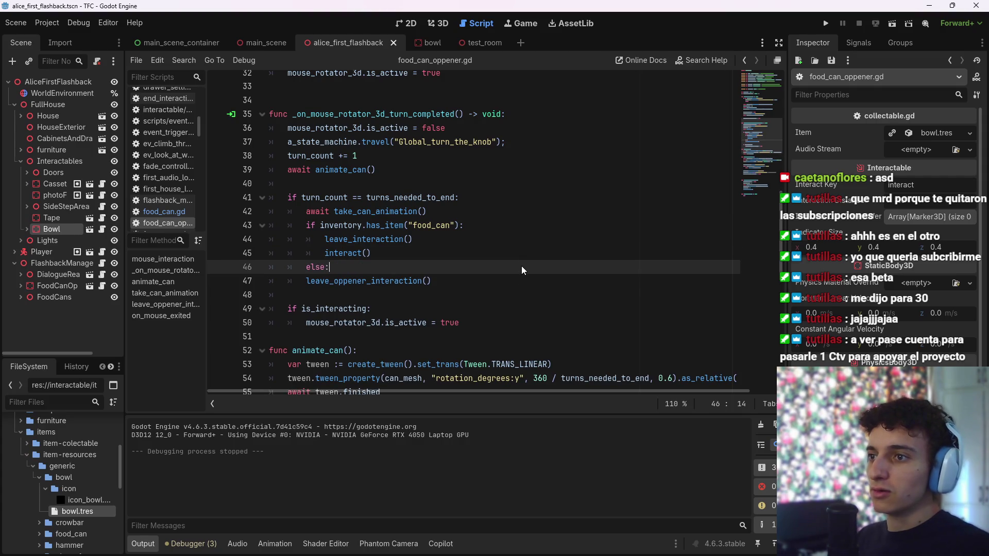
drag(303, 280, 468, 291)
key(Tab)
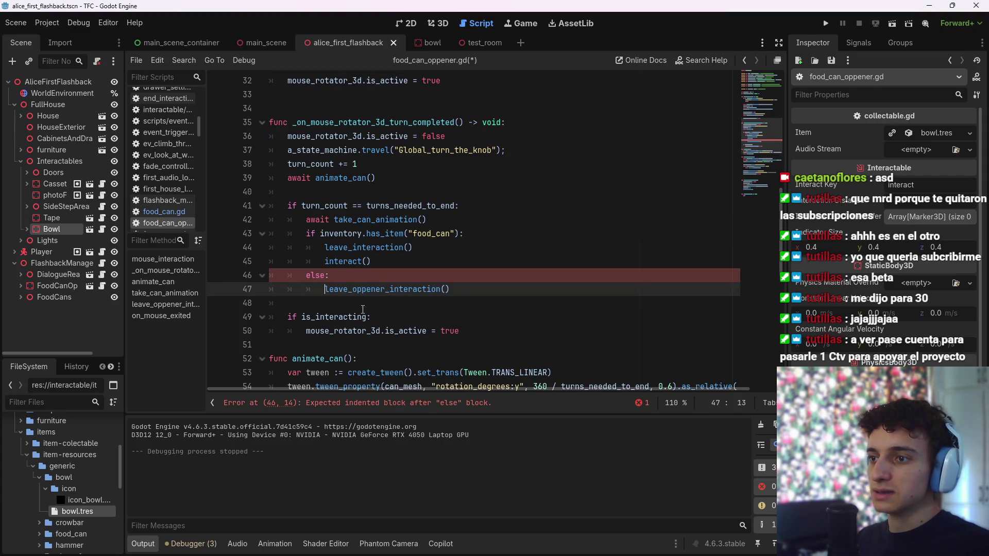
click(468, 291)
key(ctrl+s)
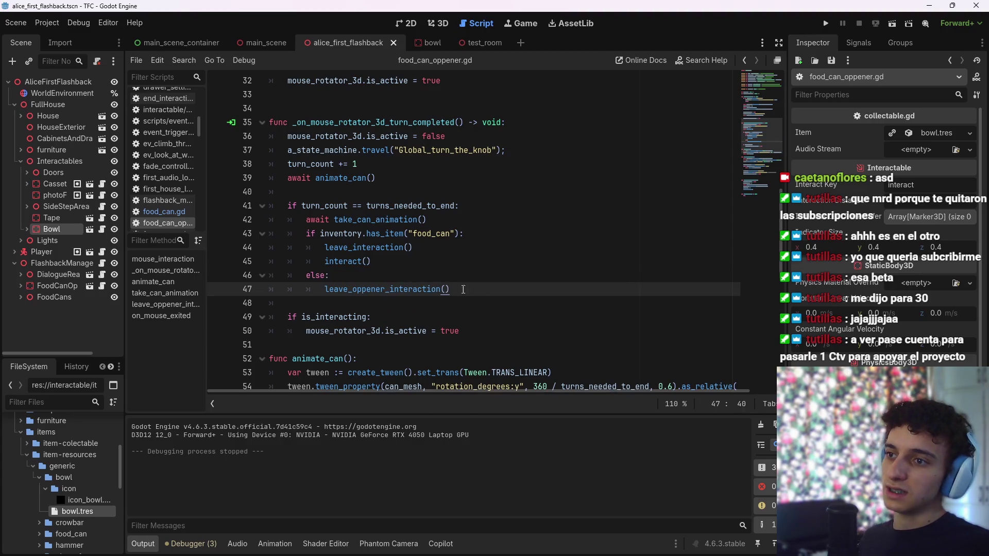
click(406, 263)
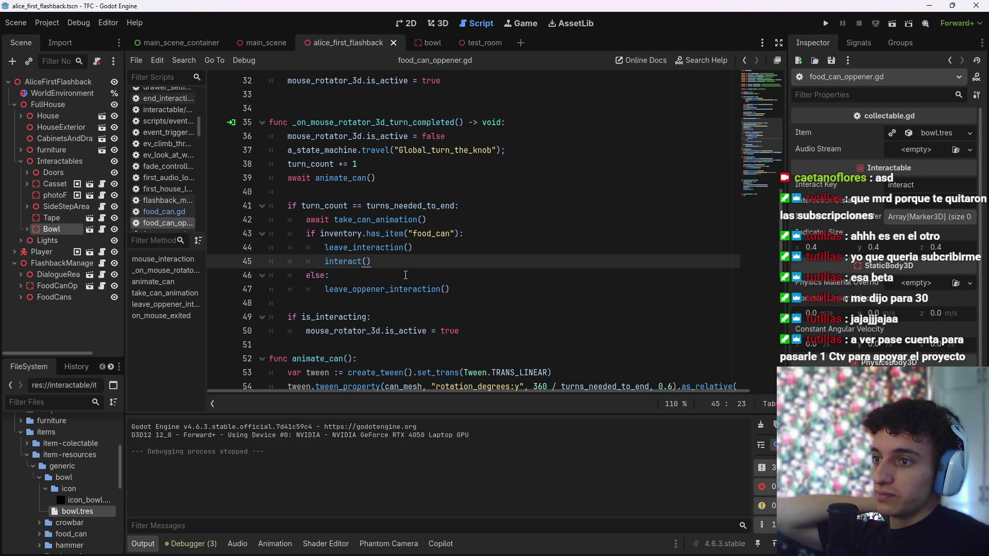
click(484, 43)
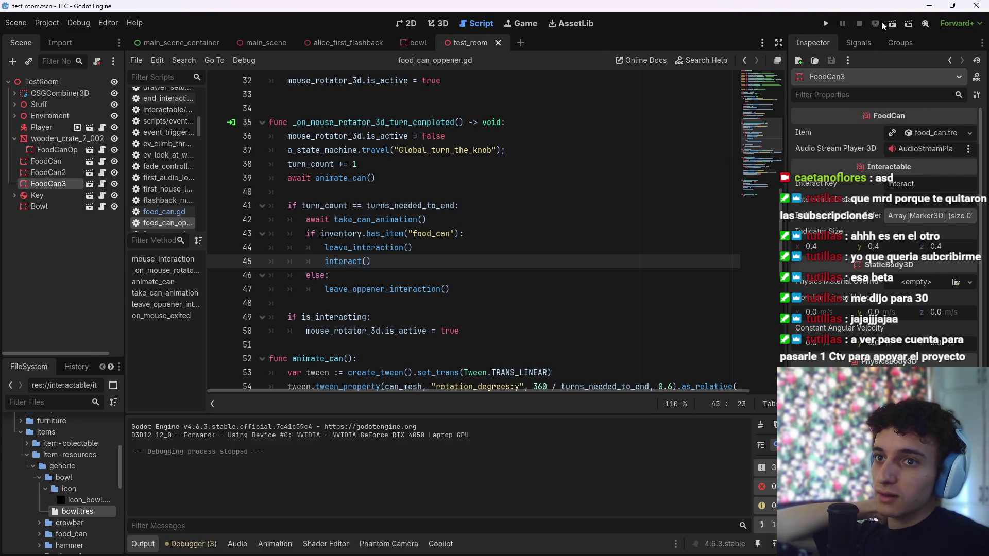
Run test_room, walk to the crate, open the food can with the opener, and take it
click(892, 24)
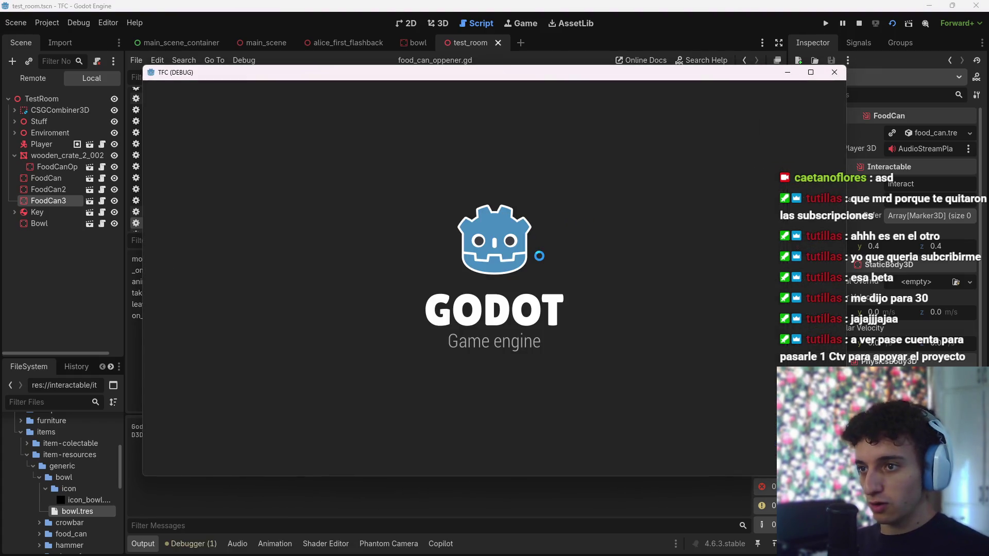
key(w)
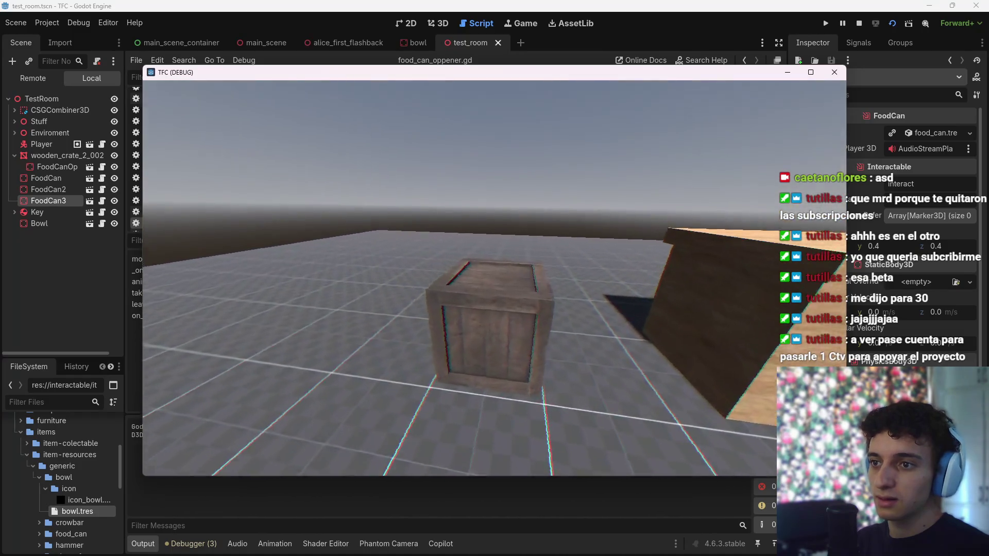
click(495, 278)
mouse_move(434, 346)
mouse_down()
mouse_move(589, 237)
mouse_move(452, 320)
mouse_move(607, 286)
mouse_move(457, 293)
mouse_move(579, 287)
mouse_move(383, 311)
mouse_move(685, 338)
mouse_move(426, 261)
mouse_move(585, 345)
mouse_move(477, 184)
mouse_move(502, 359)
mouse_move(623, 217)
mouse_move(512, 257)
mouse_up()
click(513, 259)
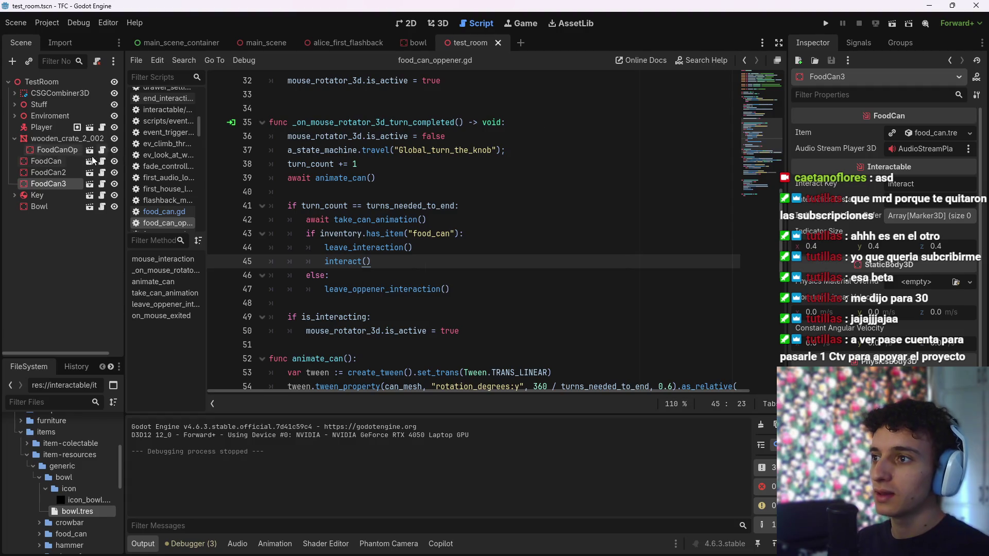
click(348, 44)
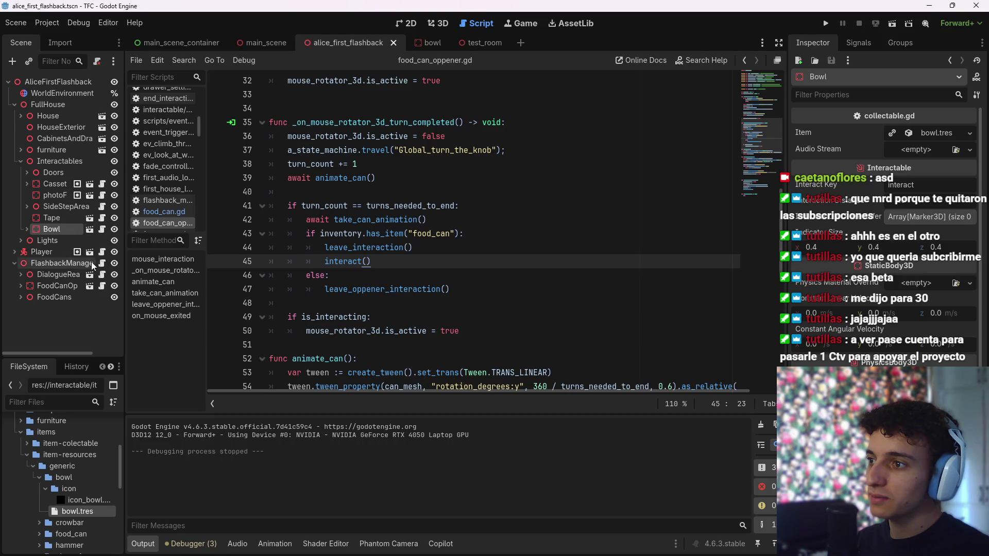
Open the food_can_oppener AnimationTree state machine graph and select its End state
click(101, 286)
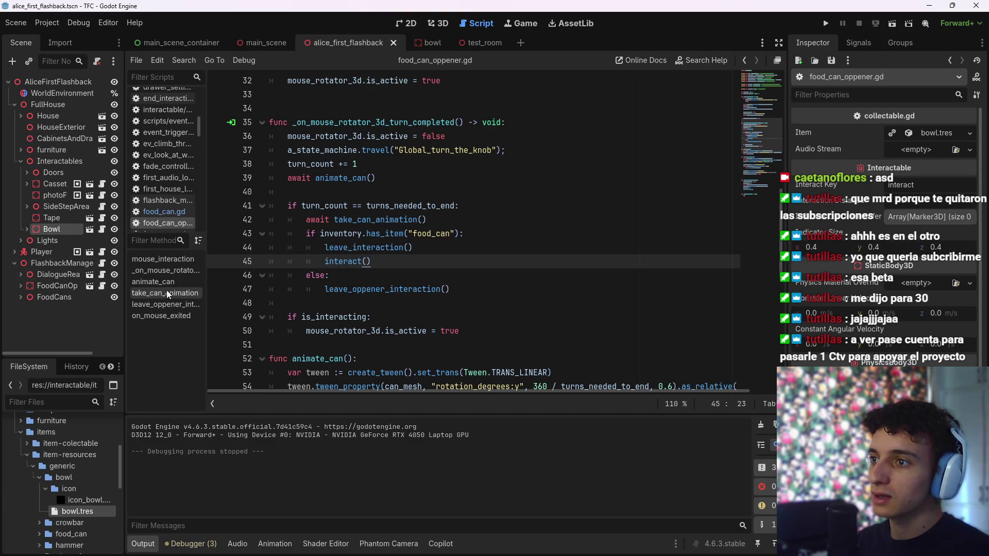
click(90, 286)
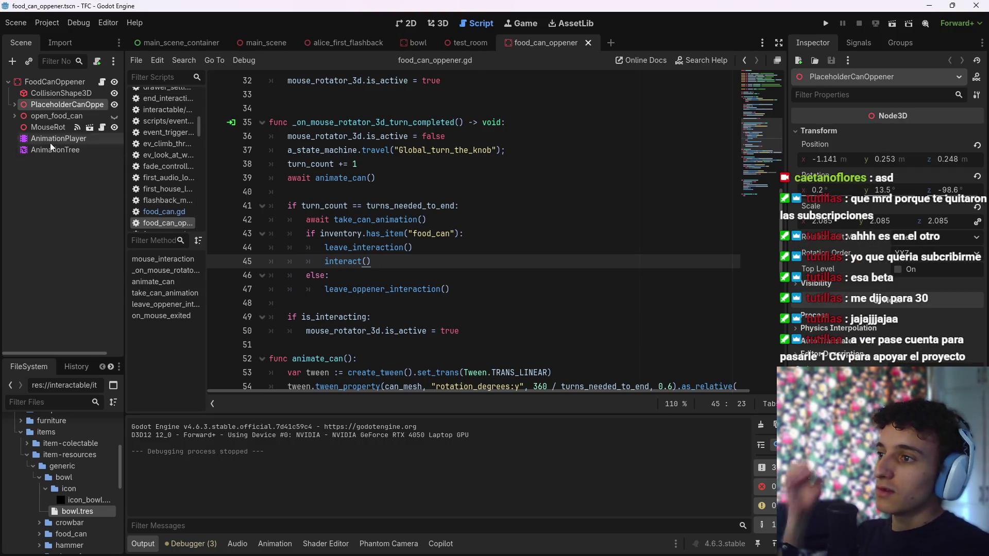
click(63, 149)
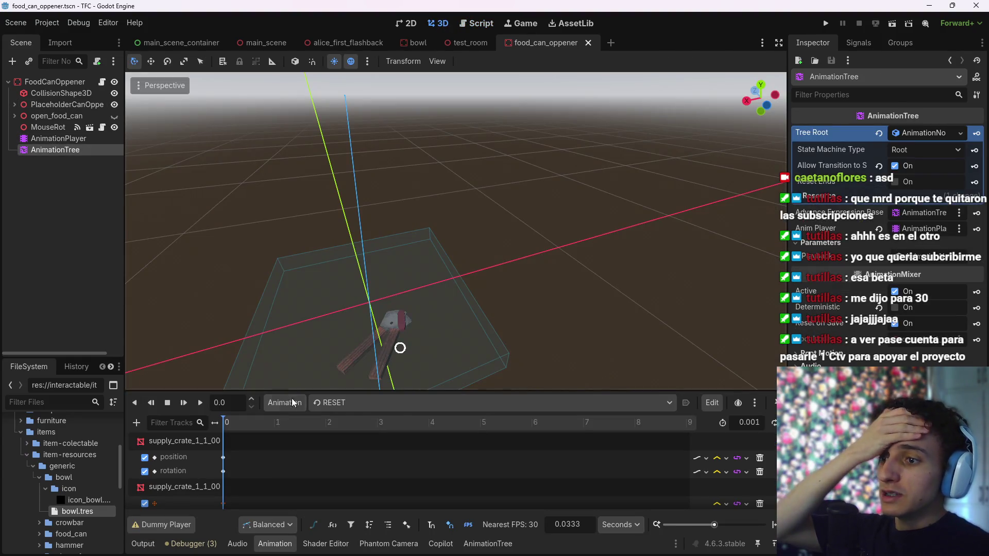
click(487, 543)
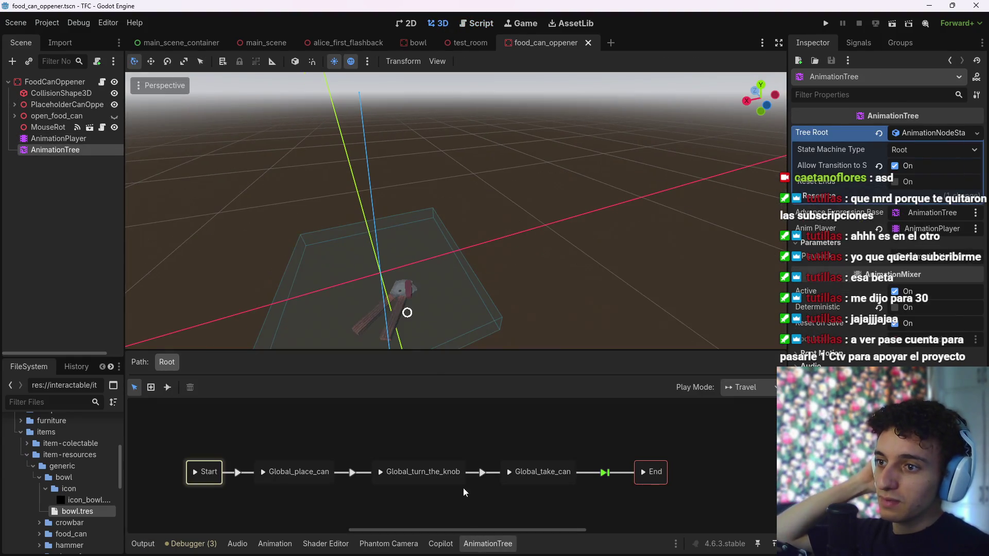
click(623, 434)
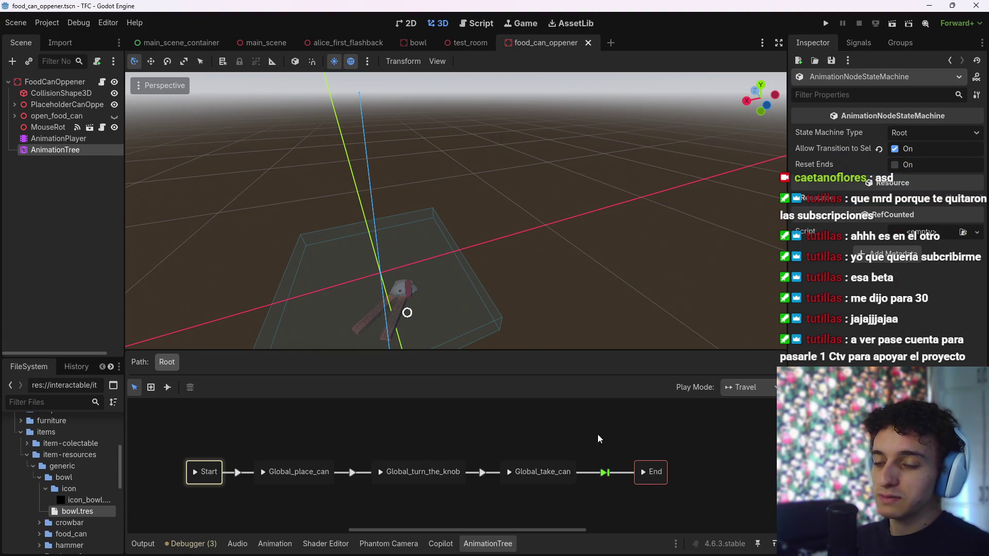
click(665, 473)
click(654, 495)
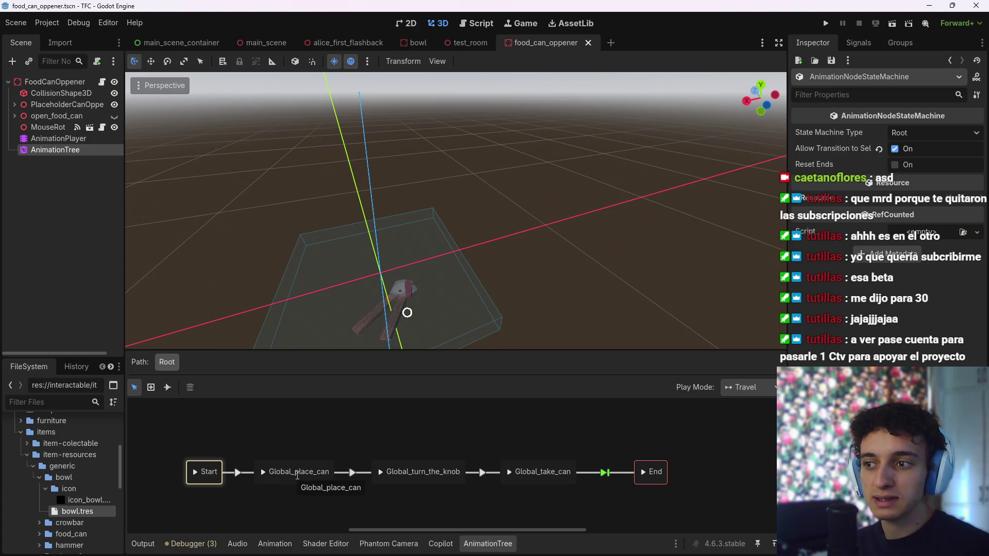
click(665, 479)
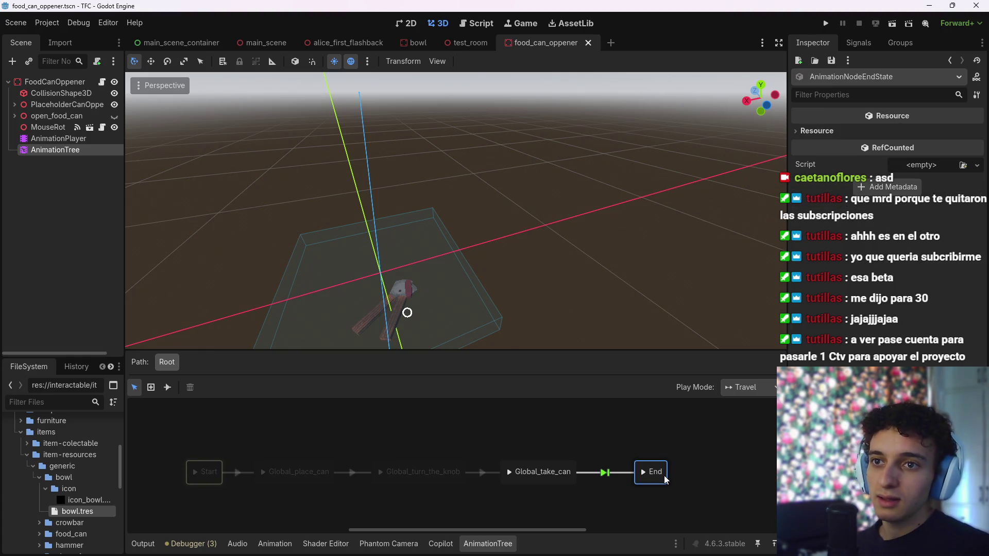
After rejected transitions out of End, connect Global_place_can directly to Global_take_can
click(167, 388)
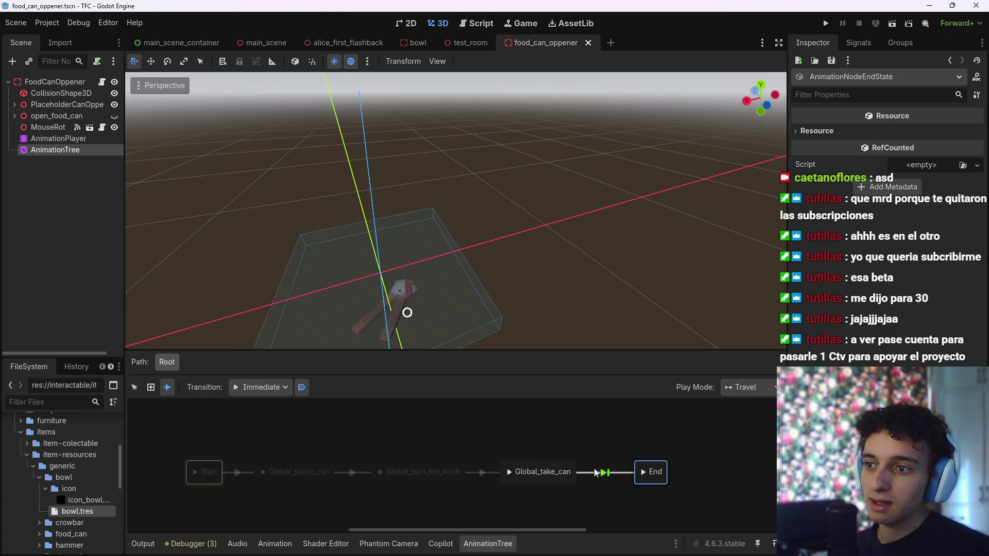
drag(640, 483, 200, 473)
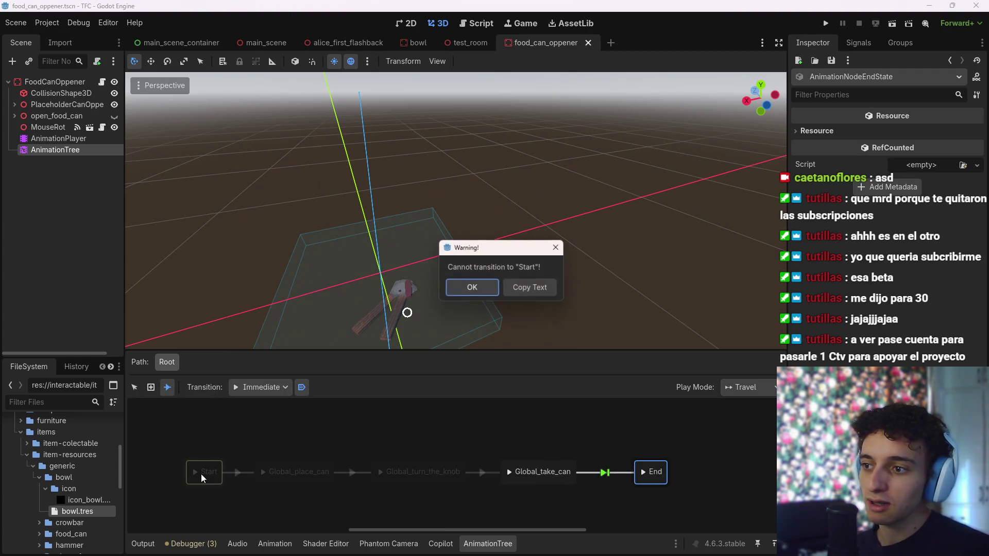
click(468, 292)
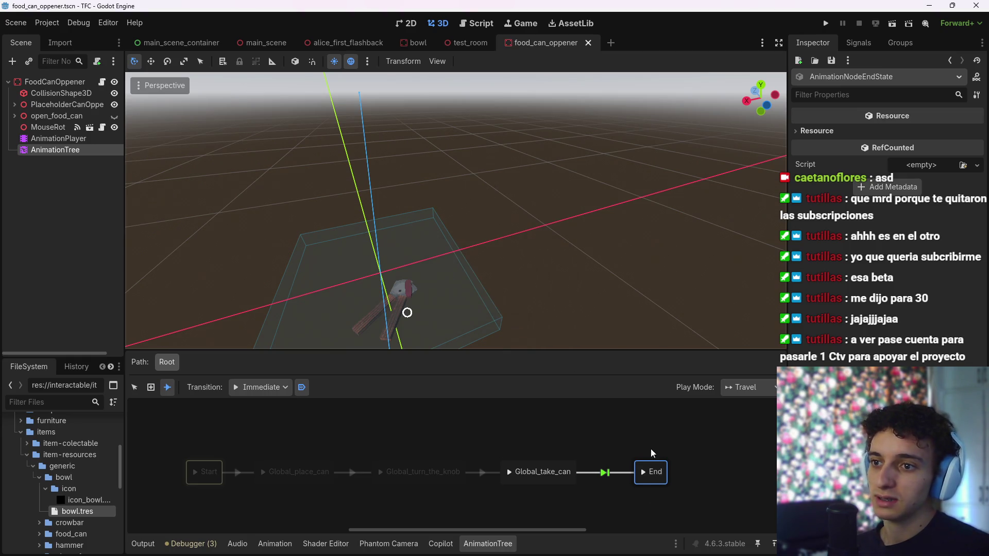
mouse_move(506, 468)
mouse_down()
mouse_move(295, 458)
mouse_move(293, 475)
mouse_up()
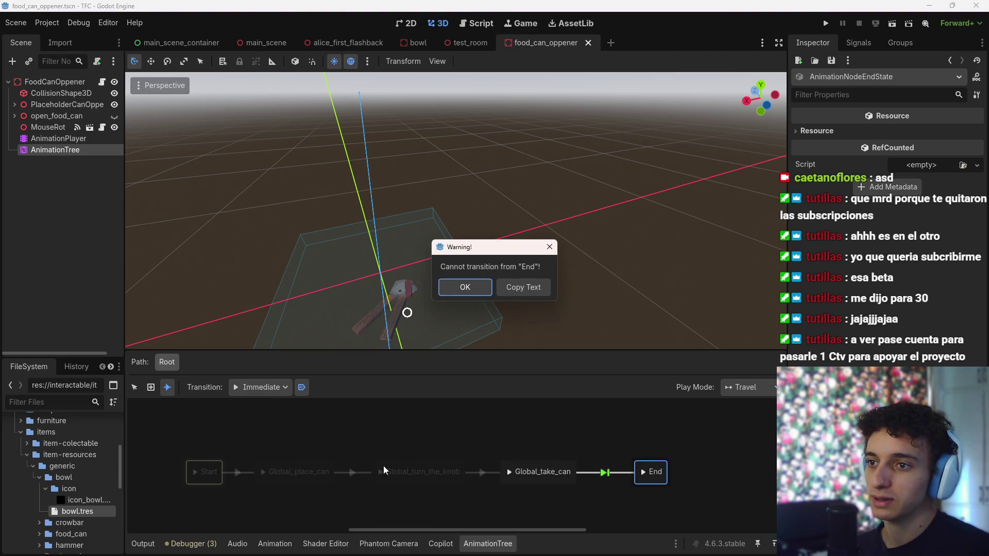
click(477, 285)
click(550, 413)
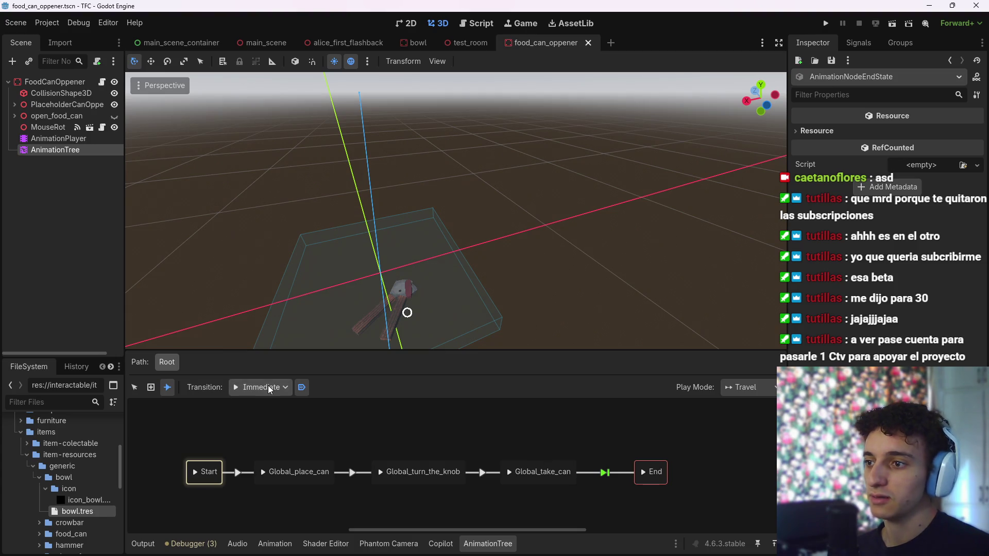
mouse_move(546, 465)
mouse_down()
mouse_move(456, 420)
mouse_move(298, 463)
mouse_move(300, 453)
mouse_move(298, 463)
mouse_up()
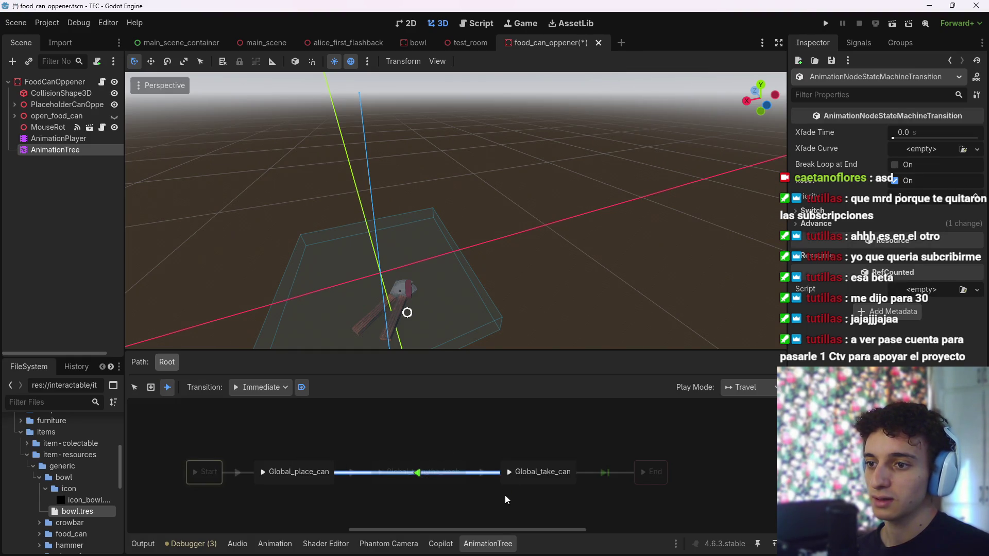
Move Global_take_can up out of the row of states
right_click(540, 485)
click(510, 505)
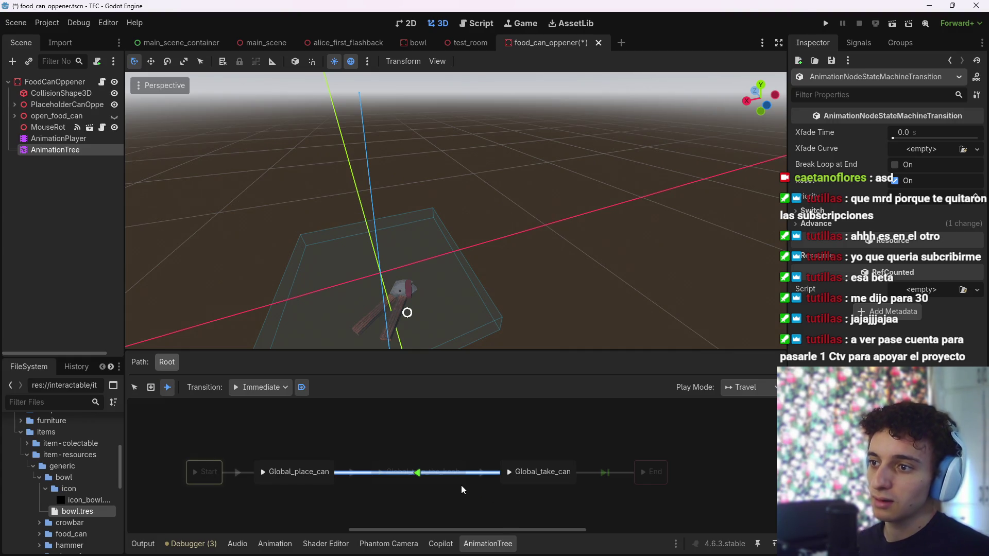
click(134, 387)
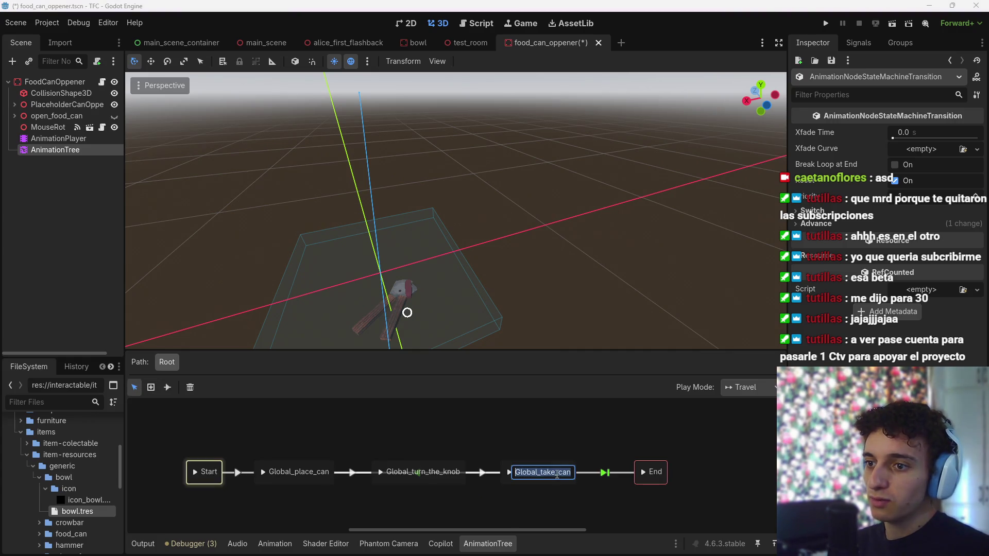
double_click(533, 478)
mouse_move(508, 480)
mouse_down()
mouse_move(509, 508)
mouse_move(503, 428)
mouse_up()
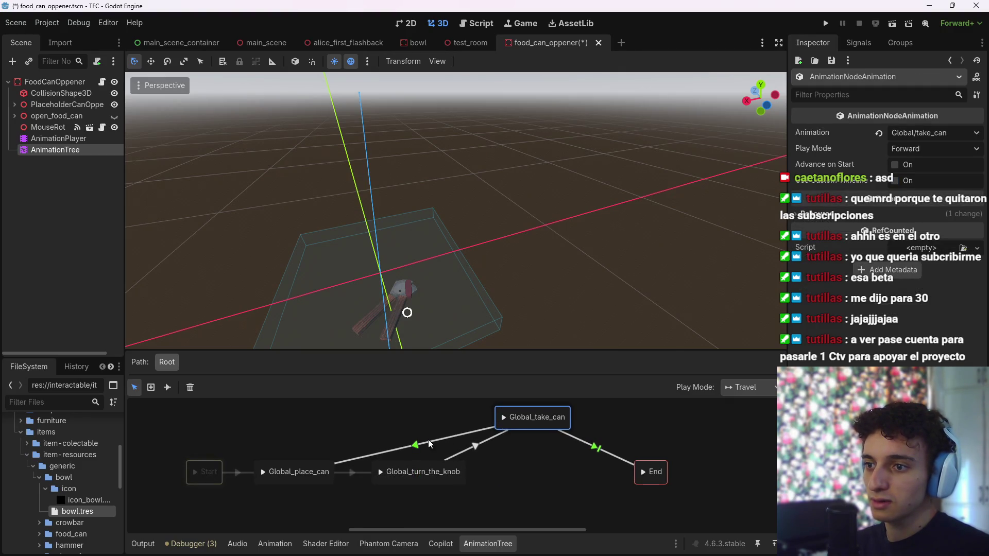
click(422, 440)
click(378, 468)
Shift Global_turn_the_knob right and place Global_take_can above End
double_click(435, 472)
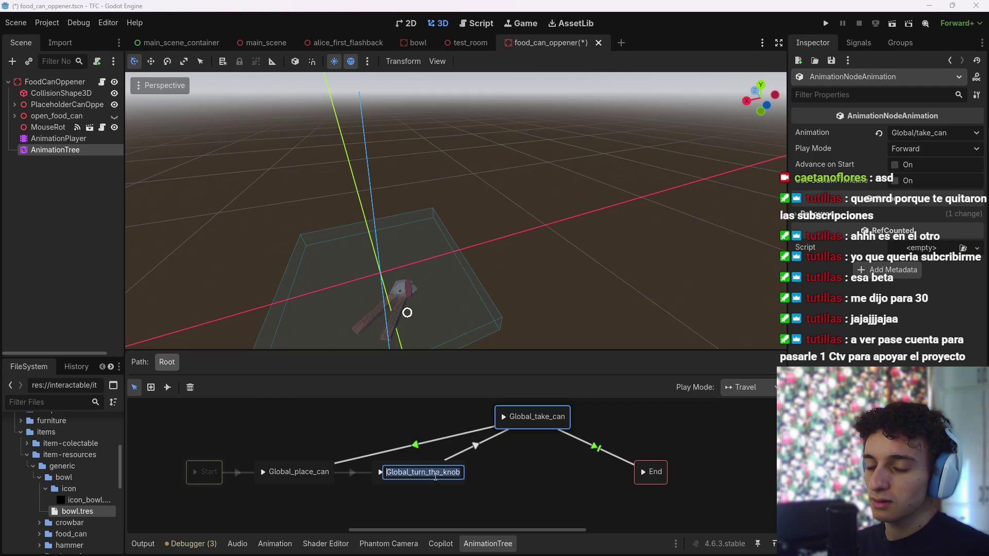
key(Return)
drag(434, 483, 548, 484)
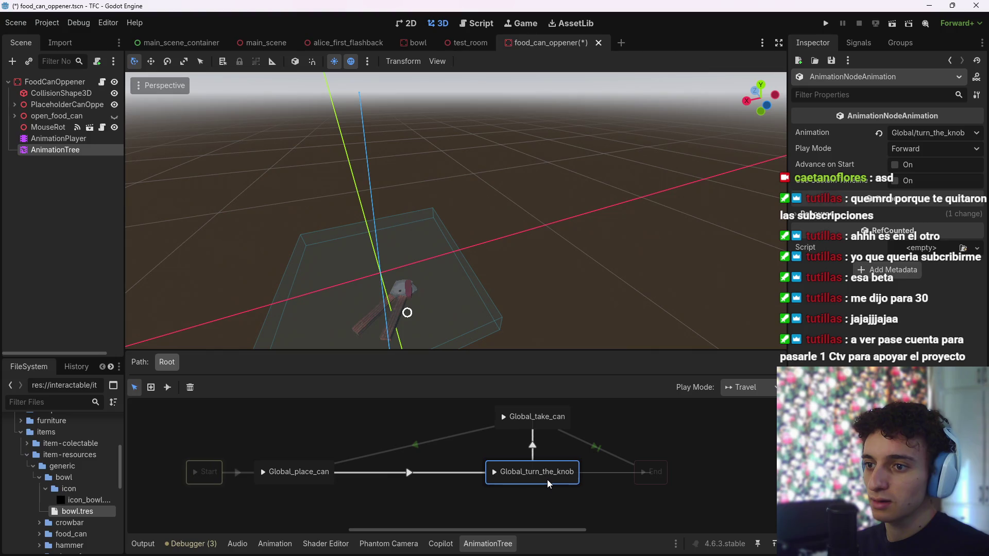
click(567, 502)
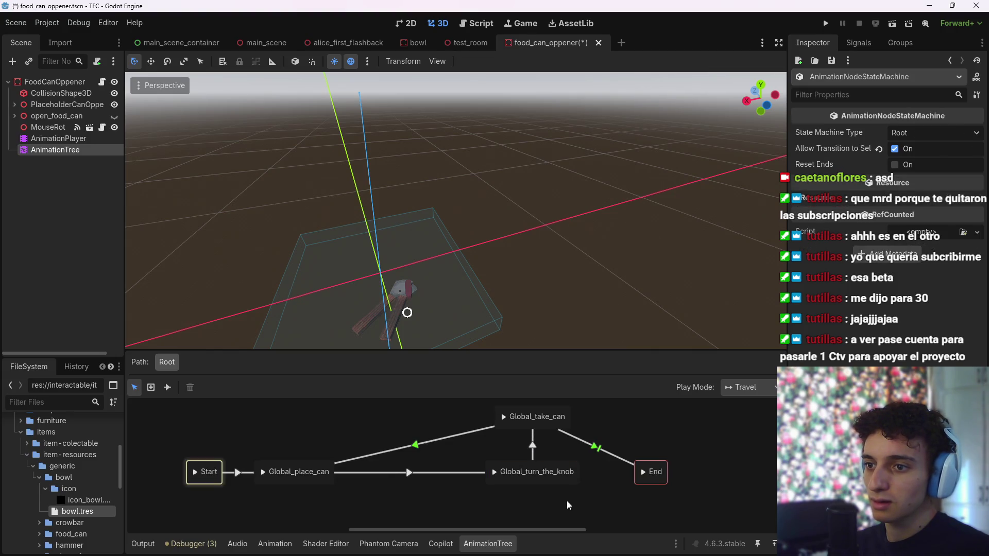
drag(551, 421, 667, 422)
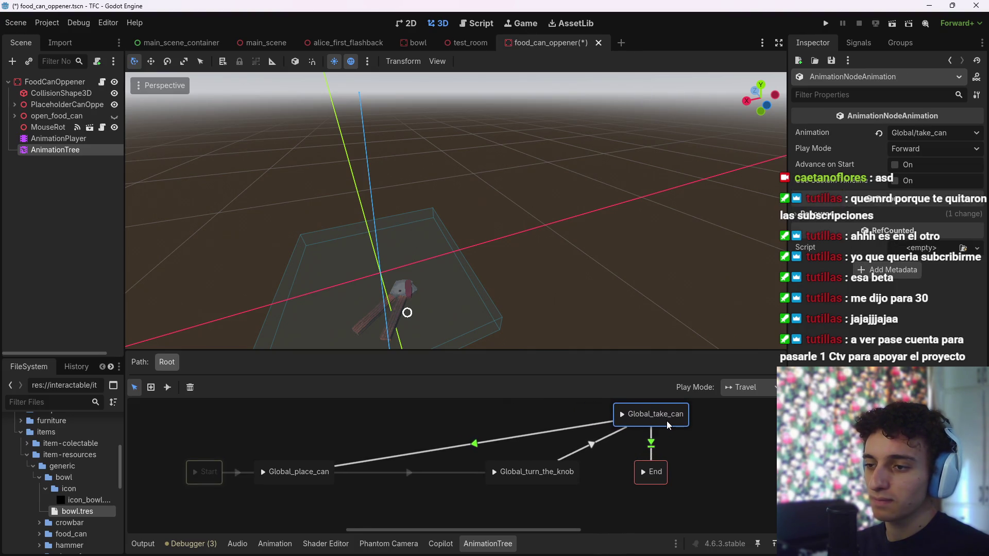
click(699, 447)
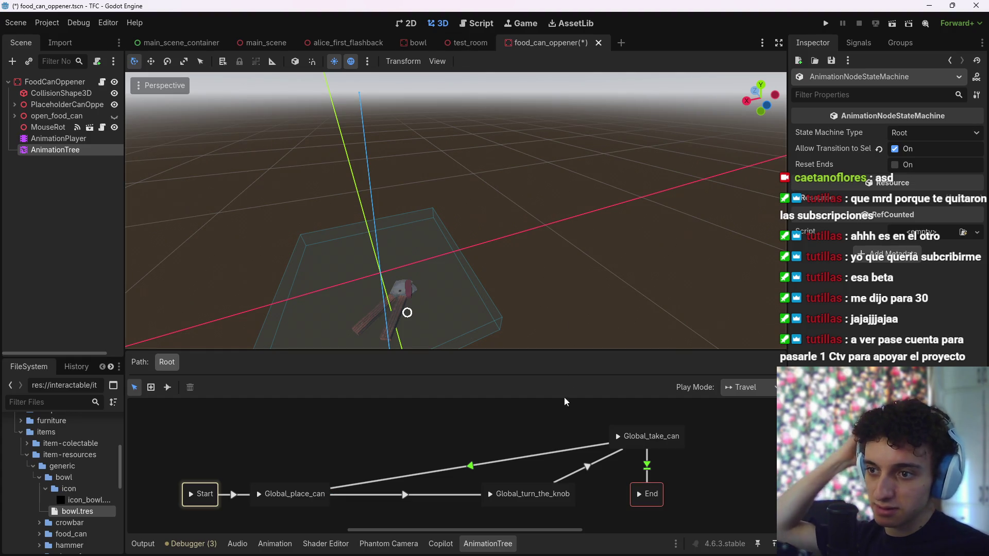
Check the debugger's error list, then reselect AnimationTree and reopen the state machine graph
click(540, 454)
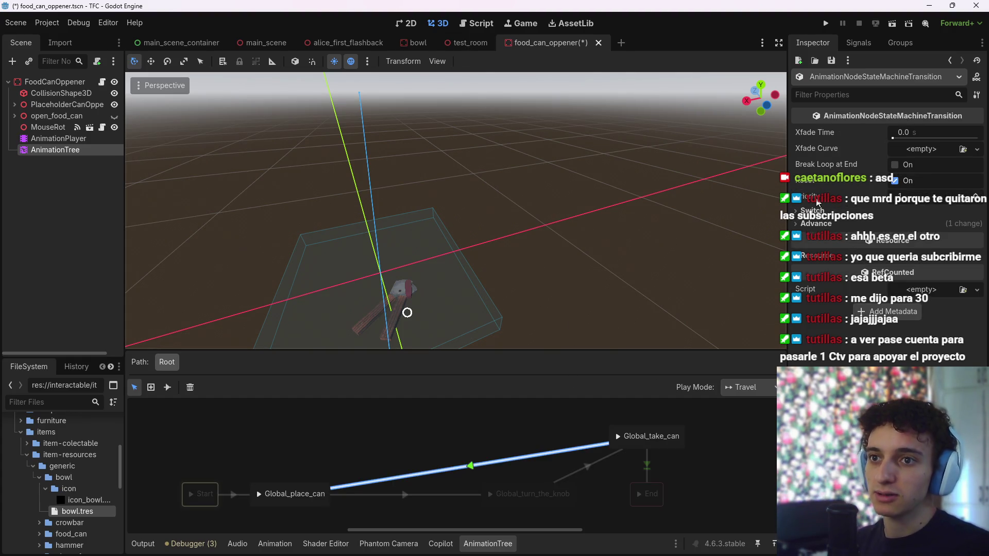
click(190, 542)
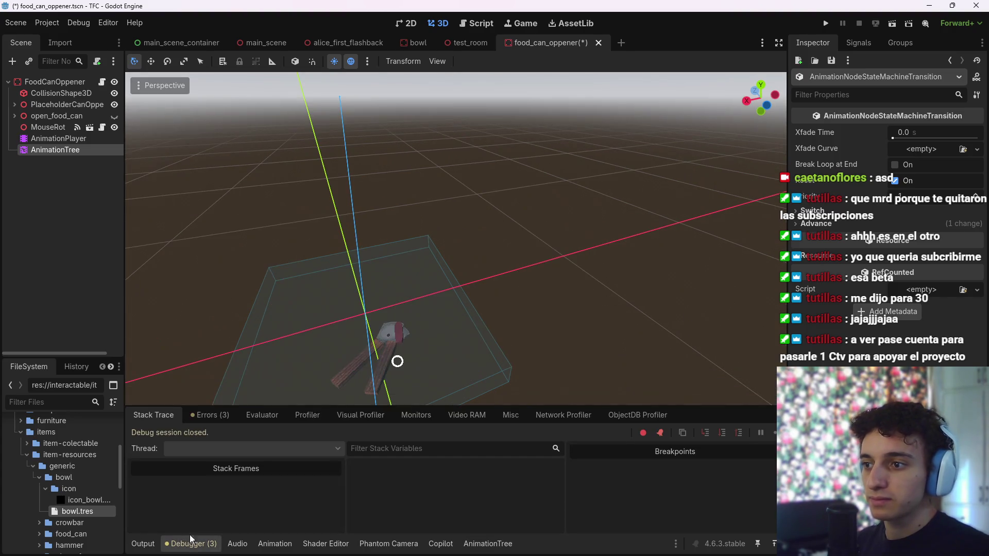
click(210, 415)
click(196, 545)
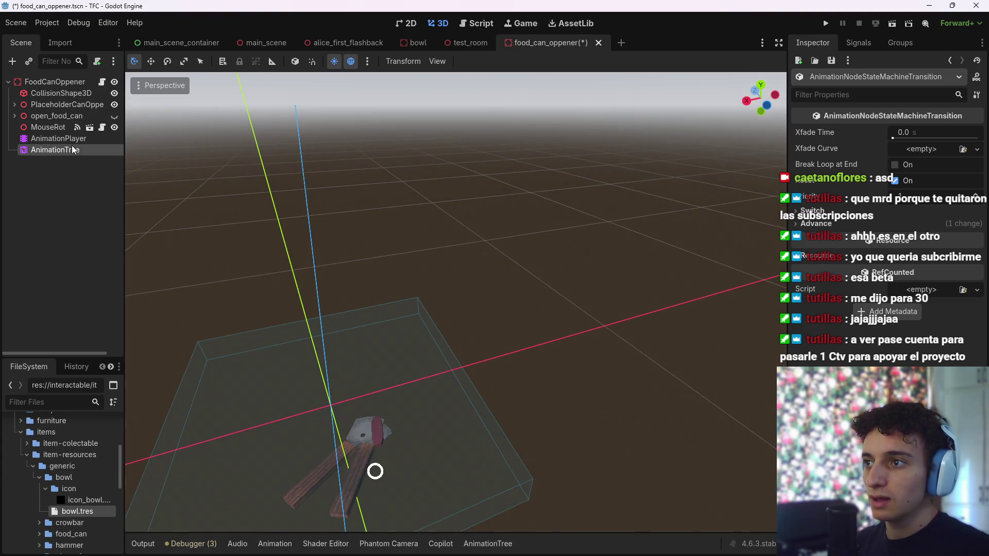
click(72, 148)
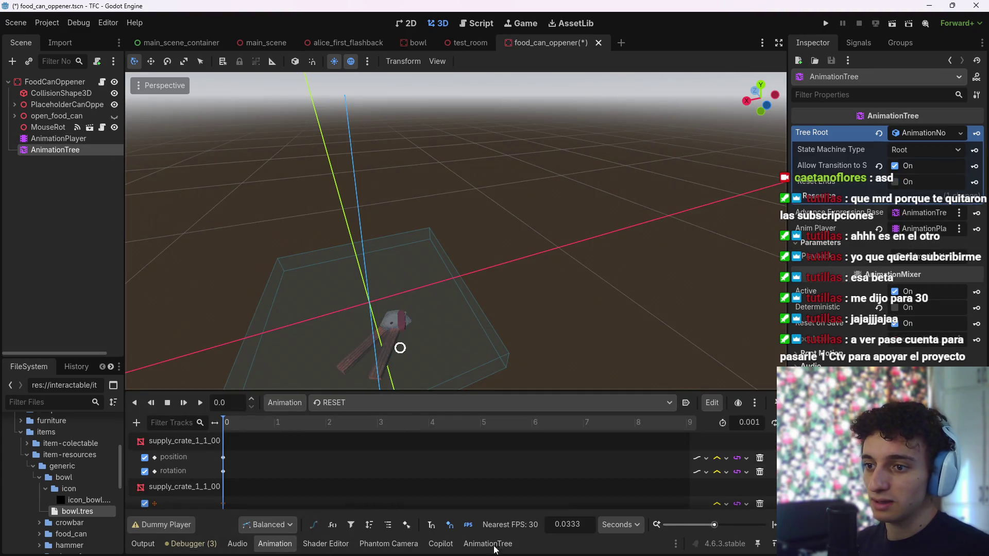
click(494, 547)
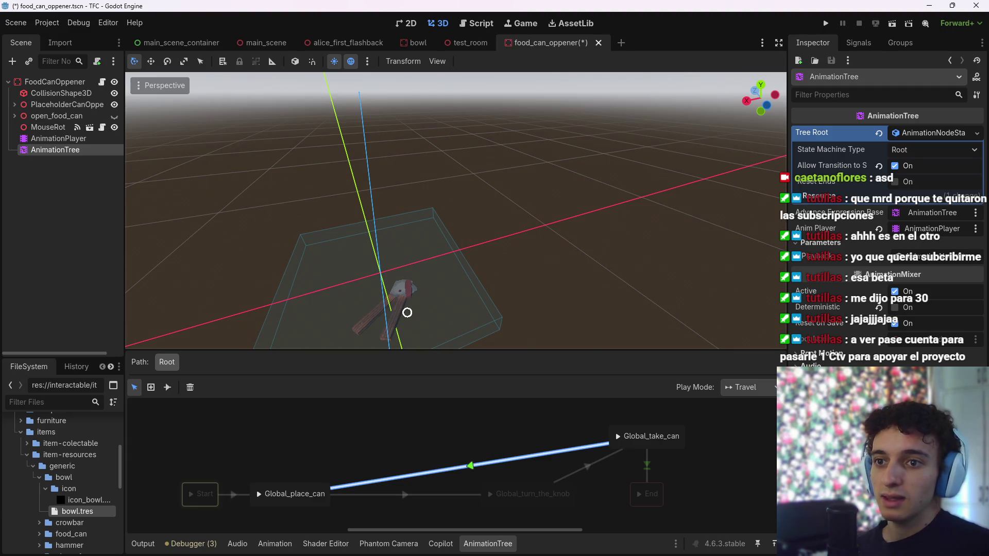
Set the Global_place_can→Global_take_can transition to Switch Mode At End, Advance Mode Enabled
click(492, 463)
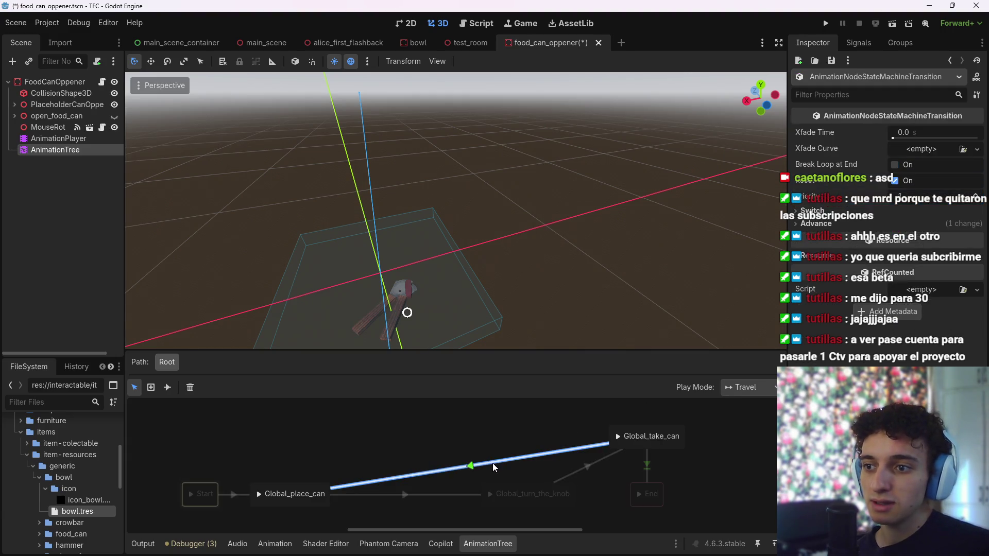
click(816, 223)
click(813, 211)
click(927, 225)
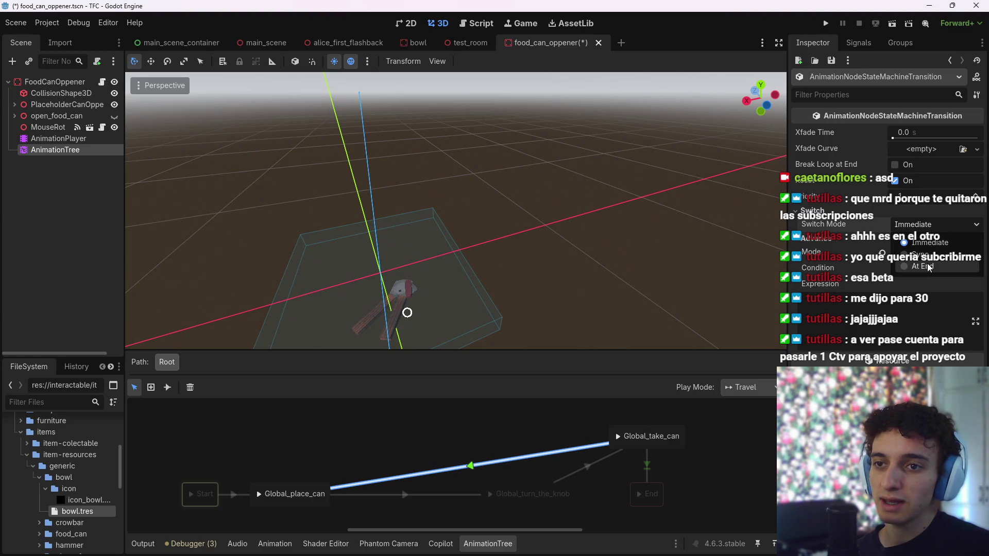
click(899, 266)
click(934, 252)
click(922, 283)
Check the Global_take_can→End transition's switch and advance settings, then save the scene
click(511, 439)
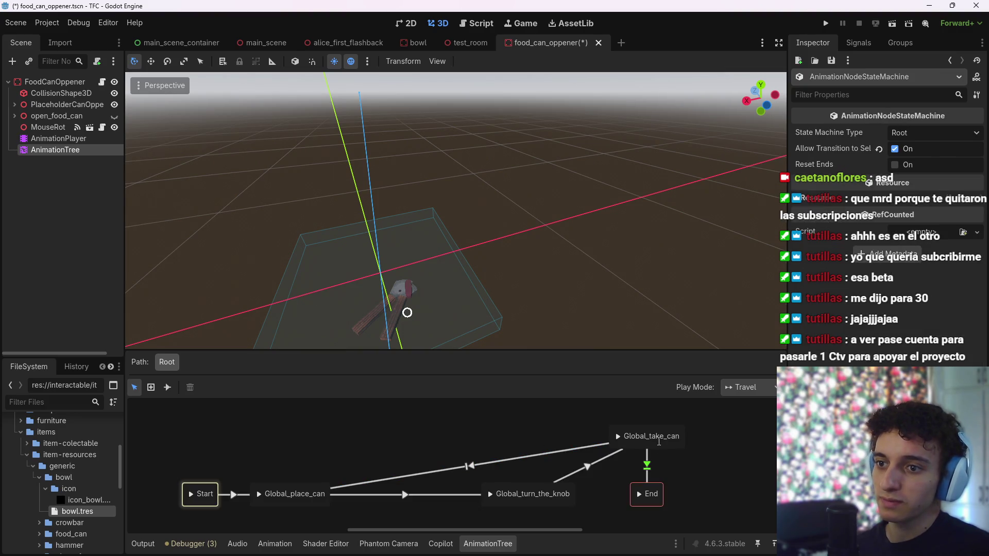
click(648, 464)
click(819, 211)
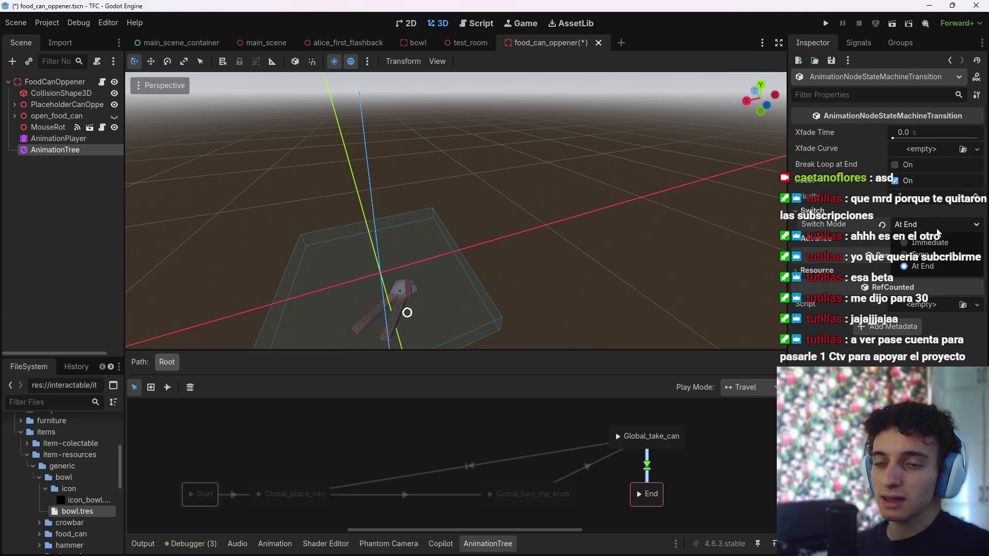
click(818, 238)
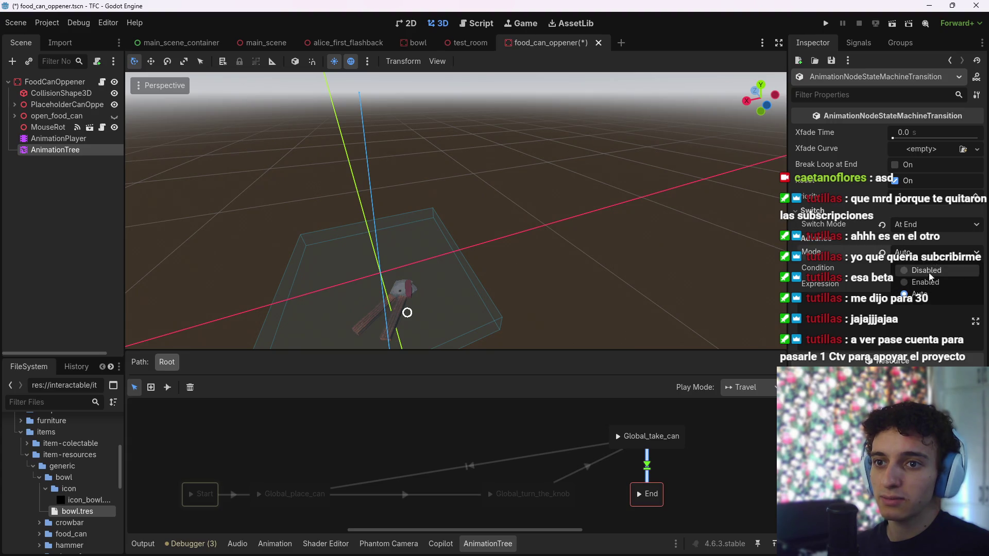
key(ctrl+s)
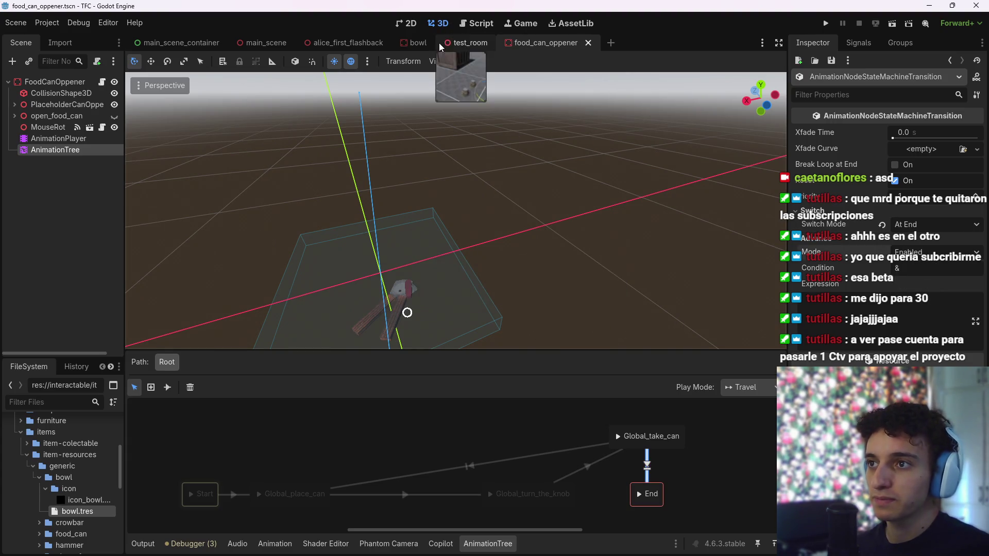
Review the travel call to Global_turn_the_knob in the can-opener script
click(482, 23)
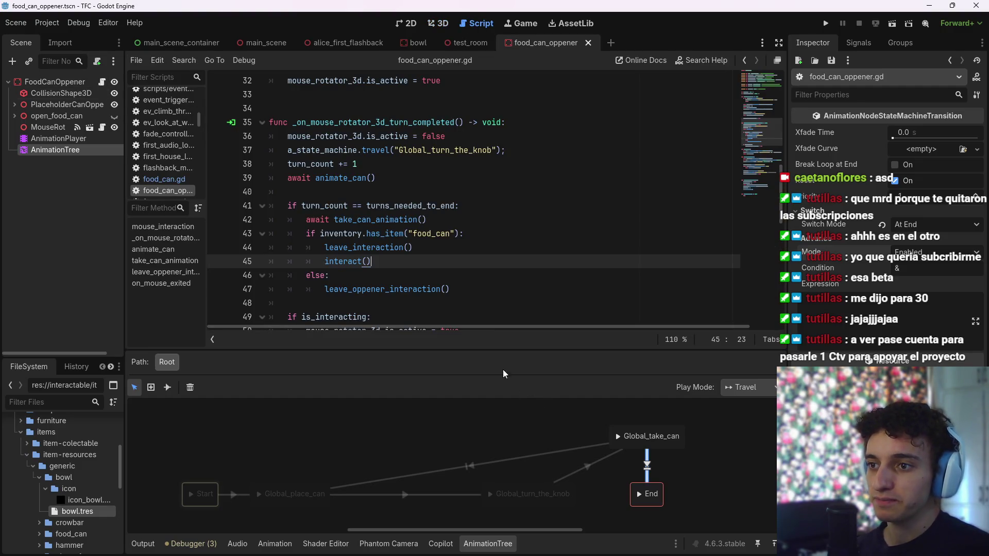
click(515, 164)
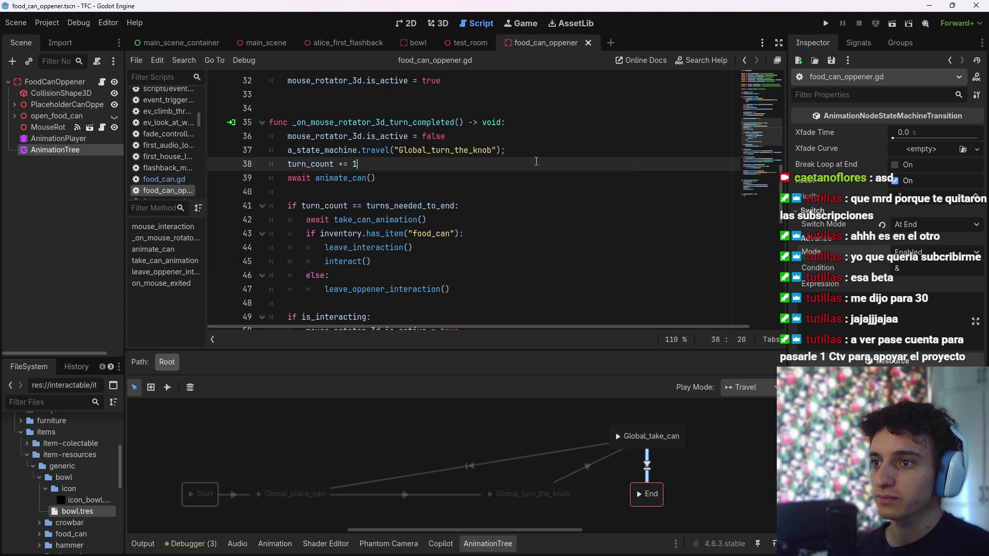
click(537, 151)
scroll(535, 154, down, 1)
scroll(493, 172, up, 1)
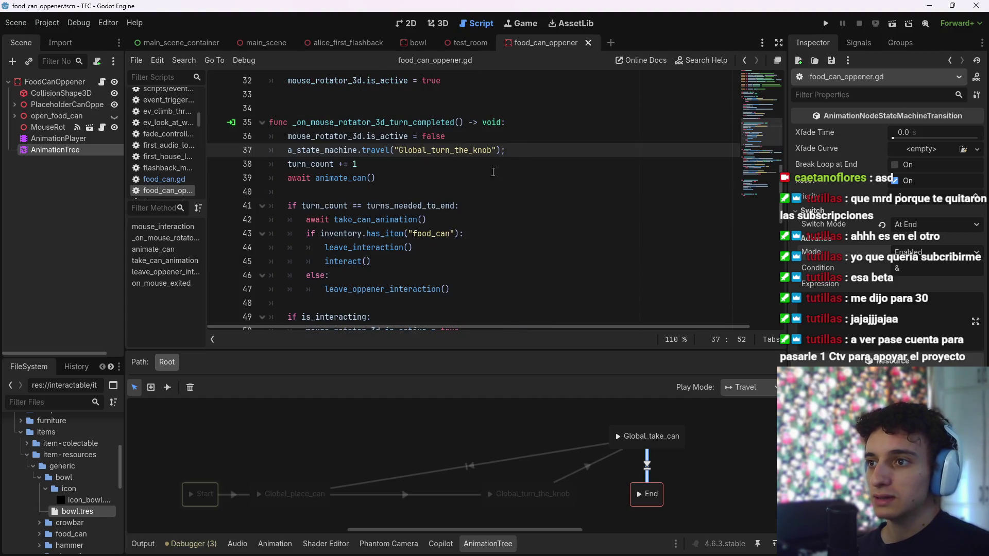
drag(328, 152, 520, 148)
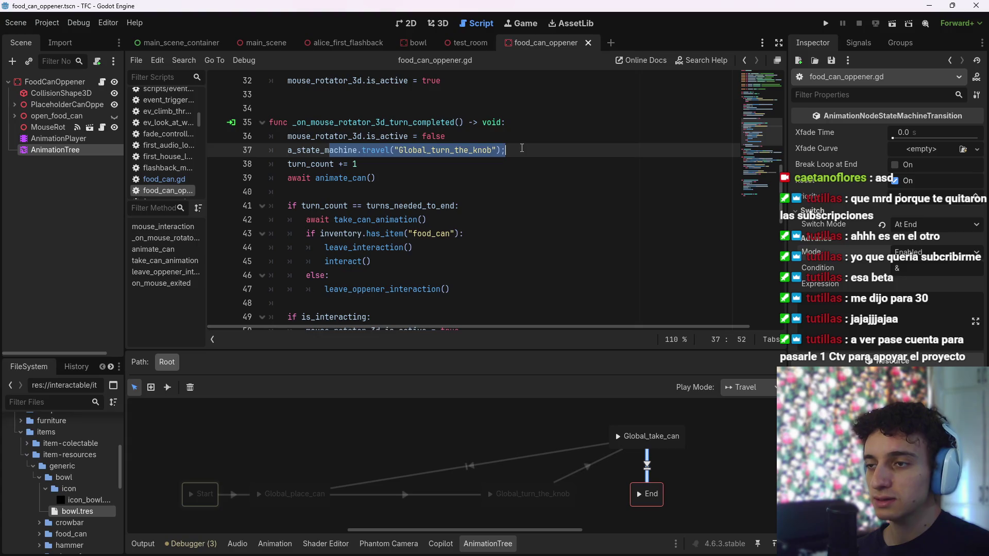
scroll(491, 176, down, 3)
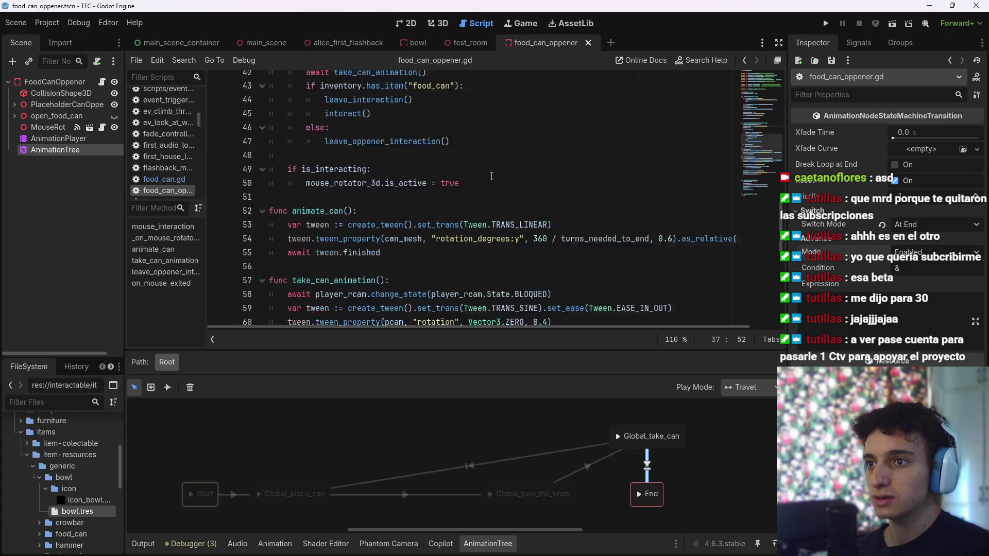
scroll(491, 176, down, 3)
scroll(479, 208, up, 1)
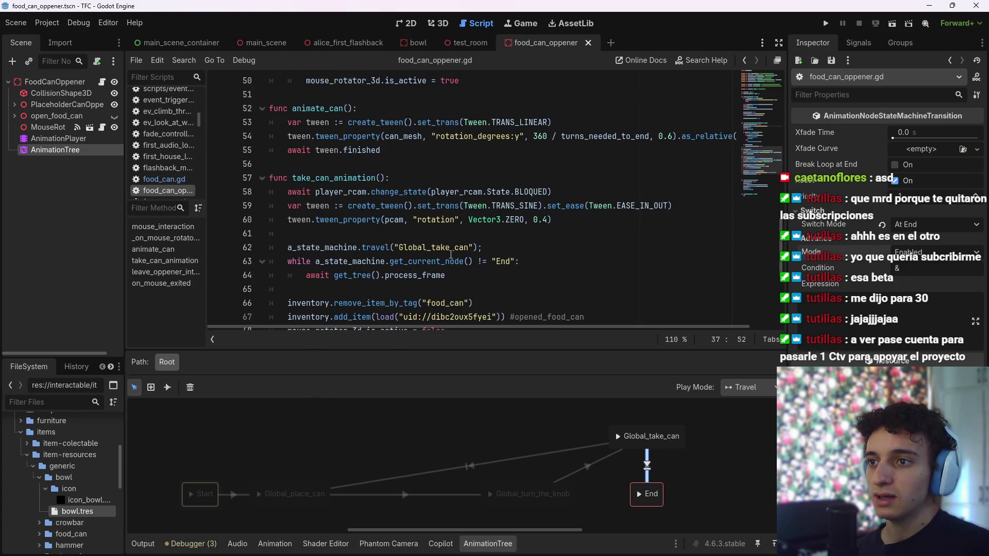
Inspect the frame-wait loop until End and the Global_take_can travel call
drag(394, 248, 500, 248)
click(541, 263)
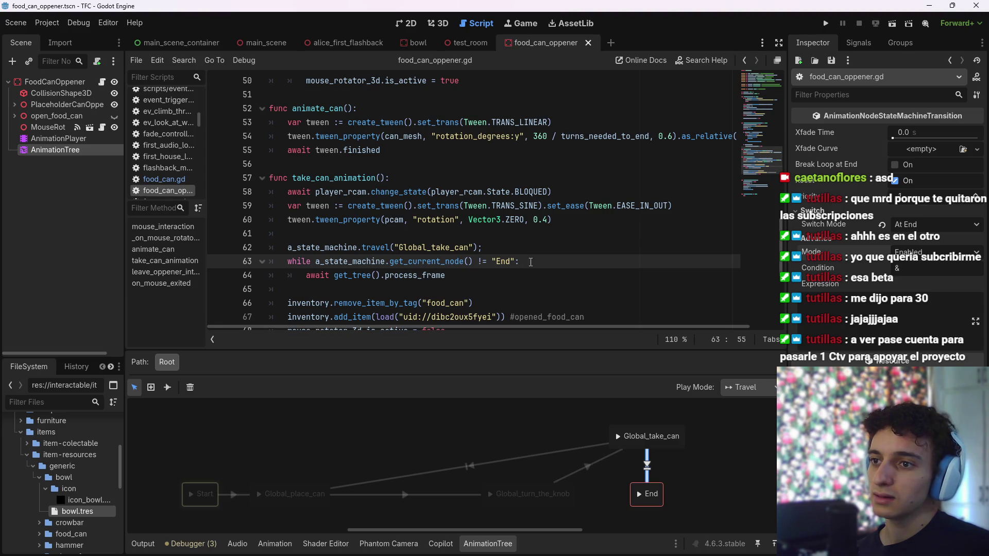
click(493, 276)
scroll(493, 280, down, 1)
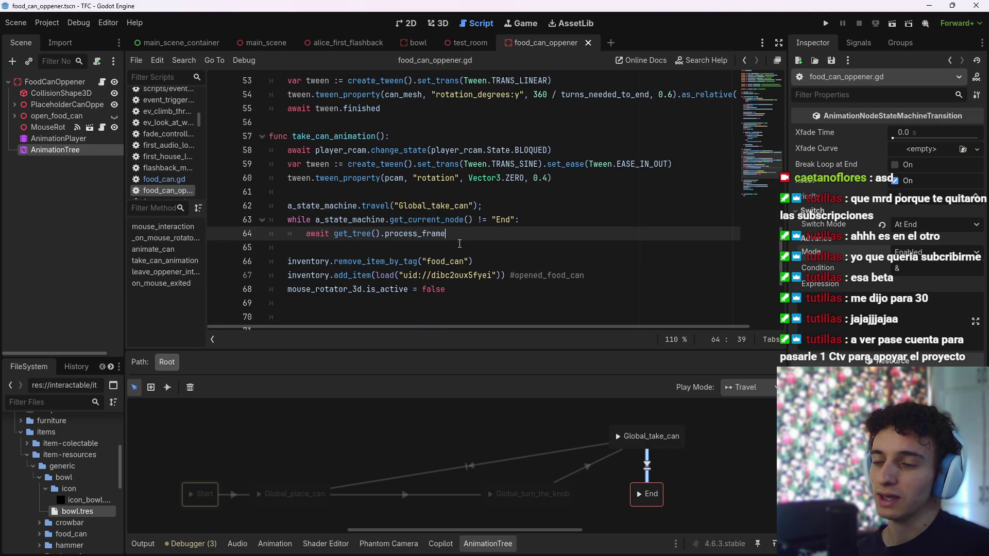
drag(394, 206, 469, 207)
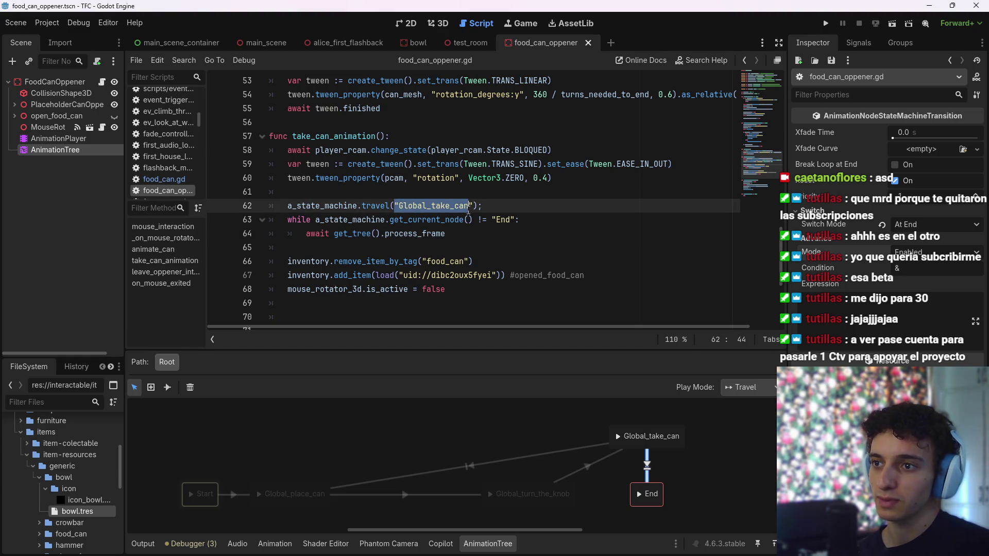
click(473, 234)
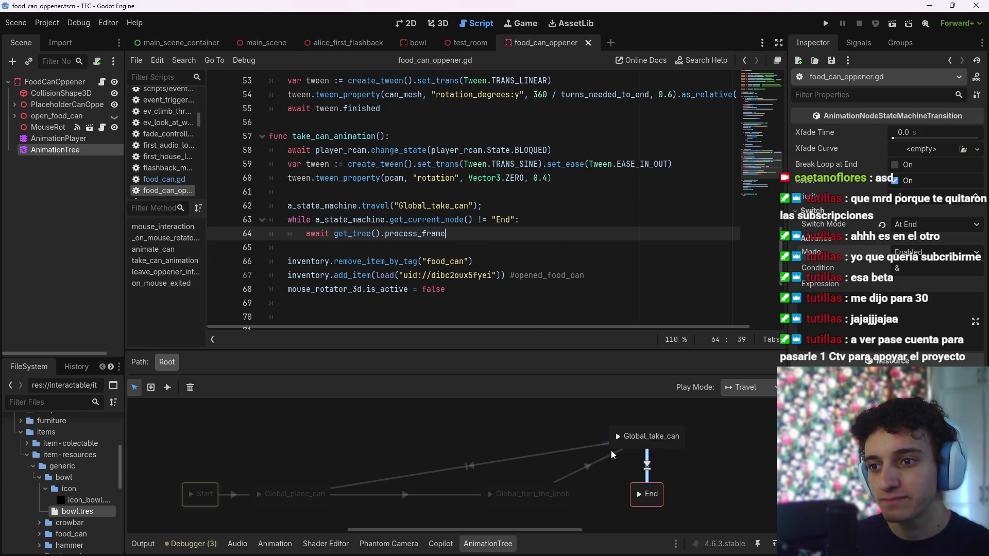
Inspect the End state, pan the graph over the whole chain, and reach mouse_interaction()
click(647, 494)
click(816, 132)
click(816, 132)
click(673, 491)
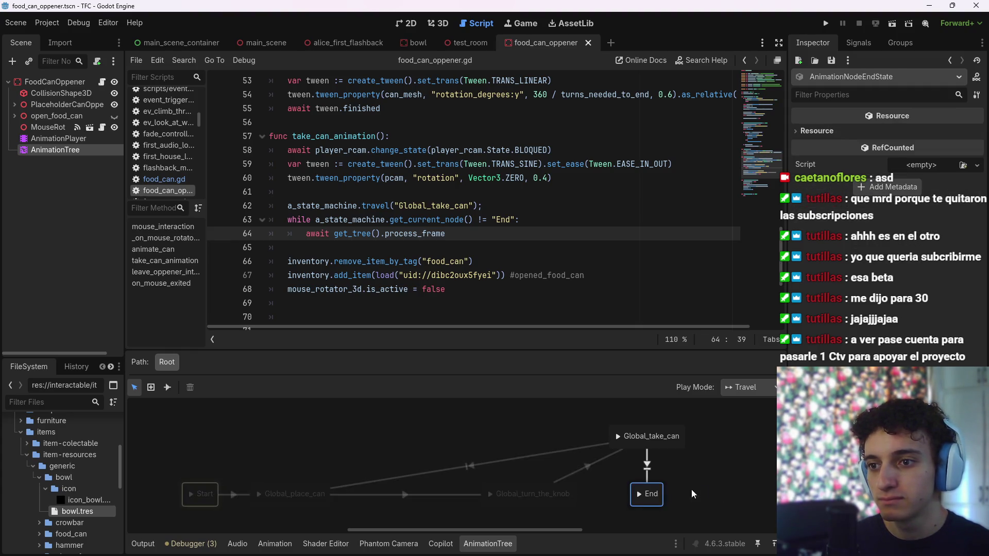
mouse_move(709, 480)
mouse_down()
mouse_move(710, 493)
mouse_move(736, 461)
mouse_move(728, 462)
mouse_up()
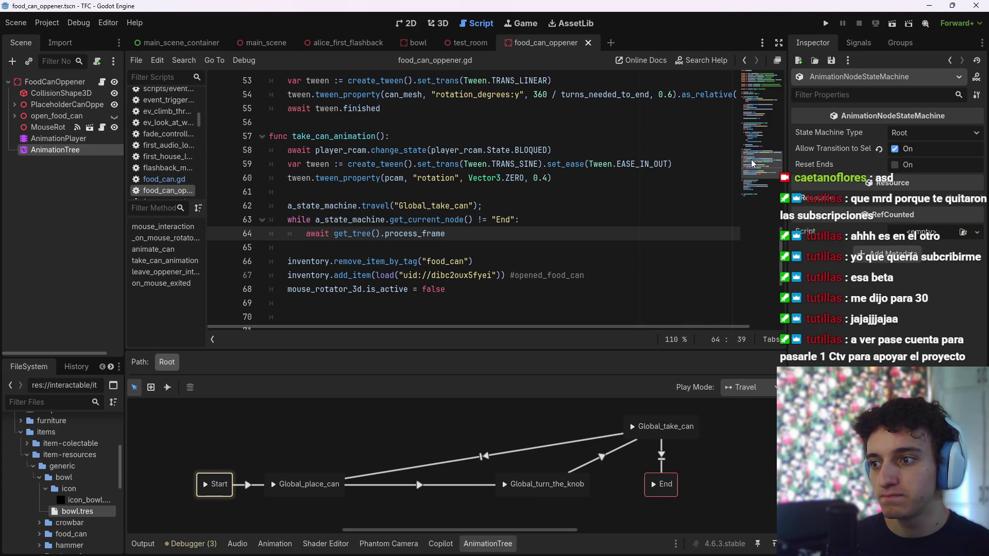
mouse_move(753, 164)
mouse_down()
mouse_move(759, 79)
mouse_move(761, 102)
mouse_up()
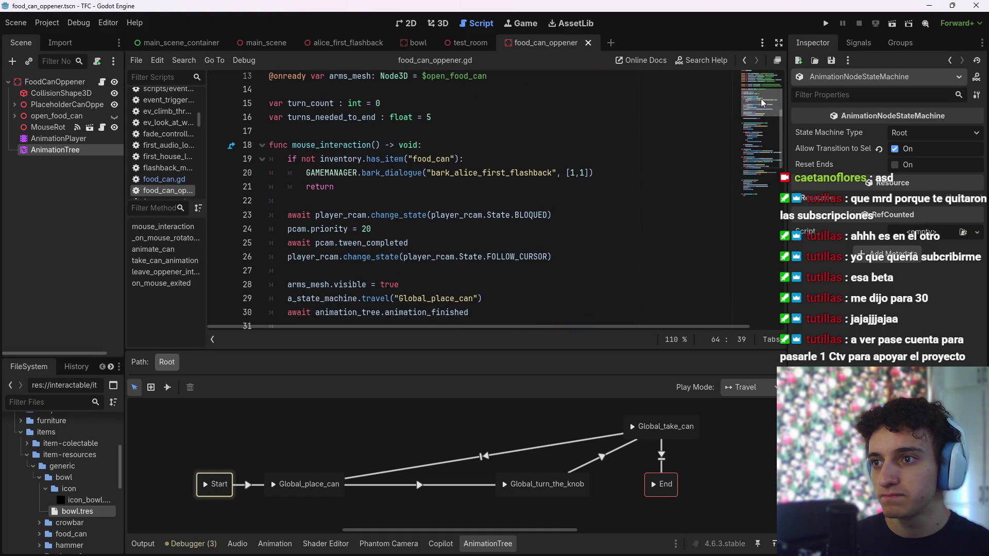
click(459, 146)
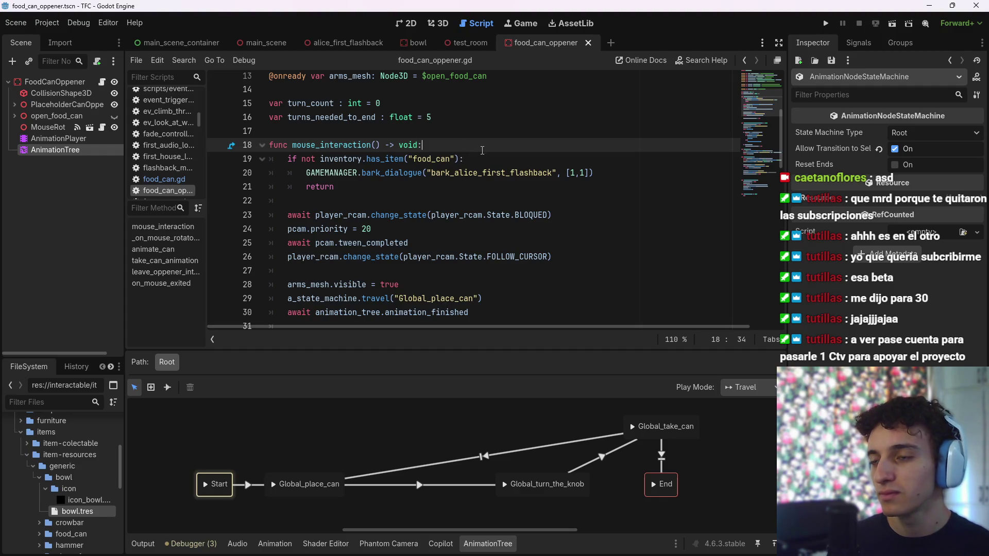
Add a_state_machine.start("Start") as mouse_interaction's first line and save
key(Return)
text(a_state_machine.)
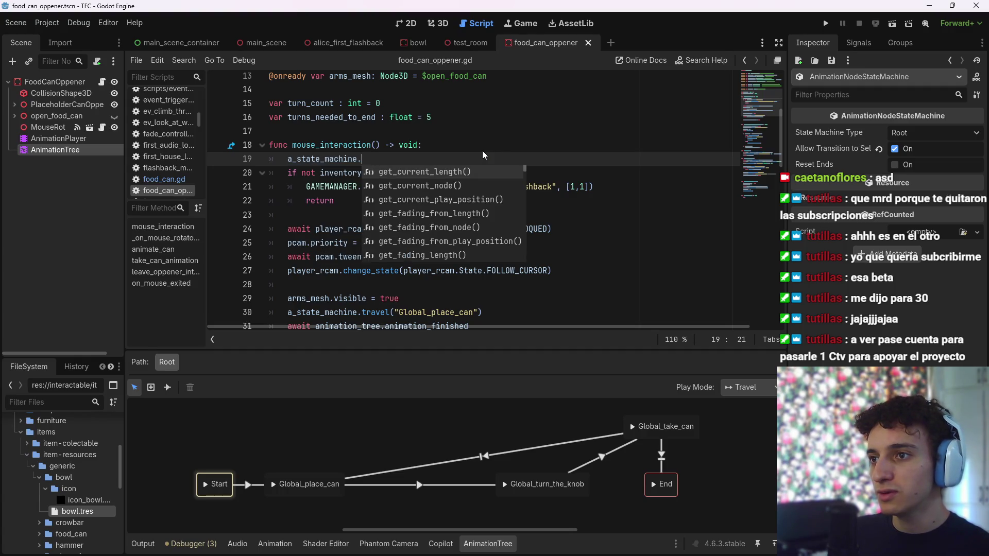
text(sta)
key(Return)
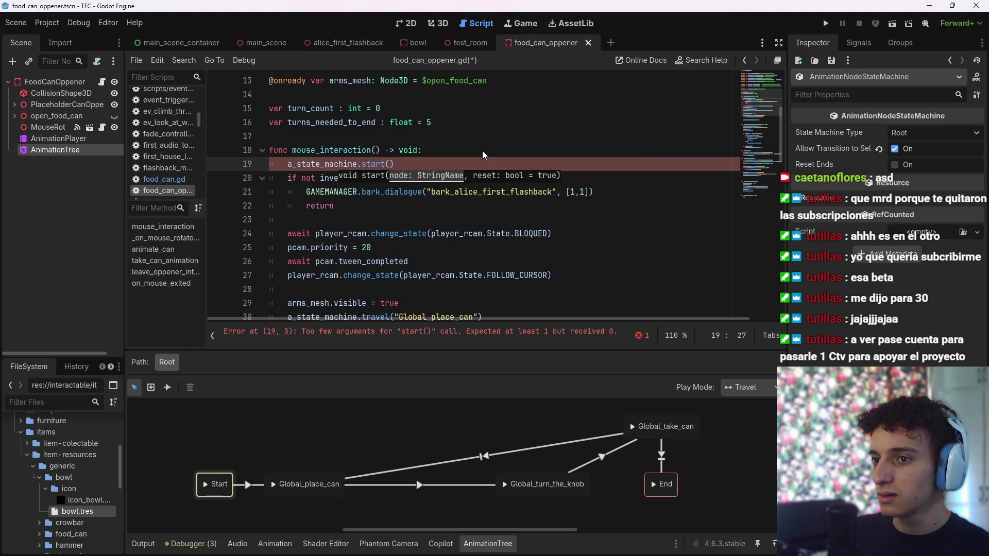
text("Start)
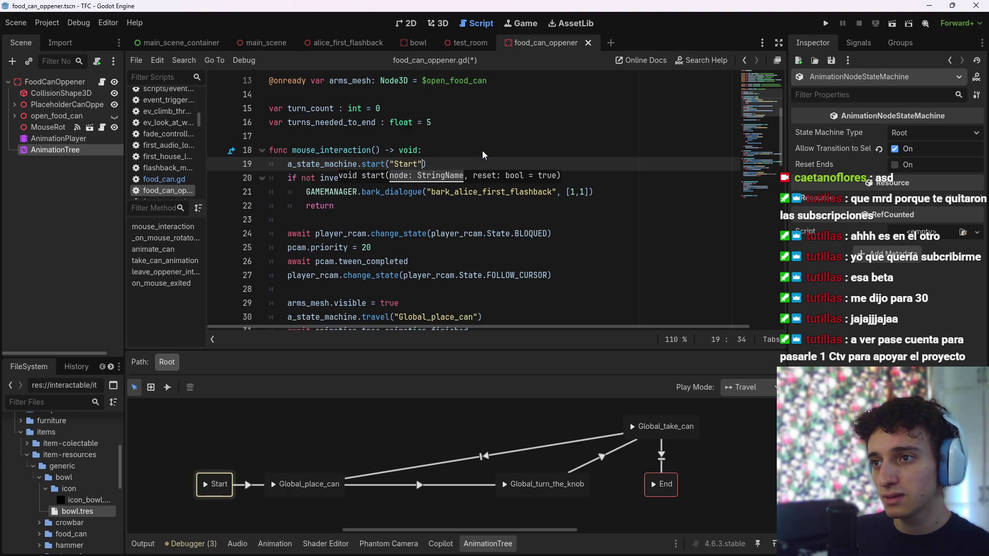
key(End)
key(ctrl+s)
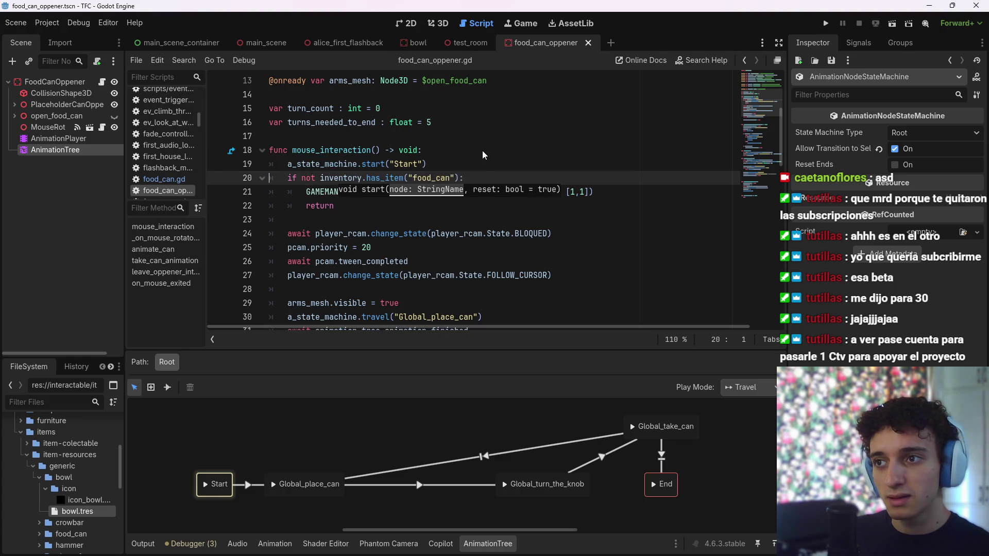
Read the start() method documentation, then return to the can-opener script
ctrl+click(366, 164)
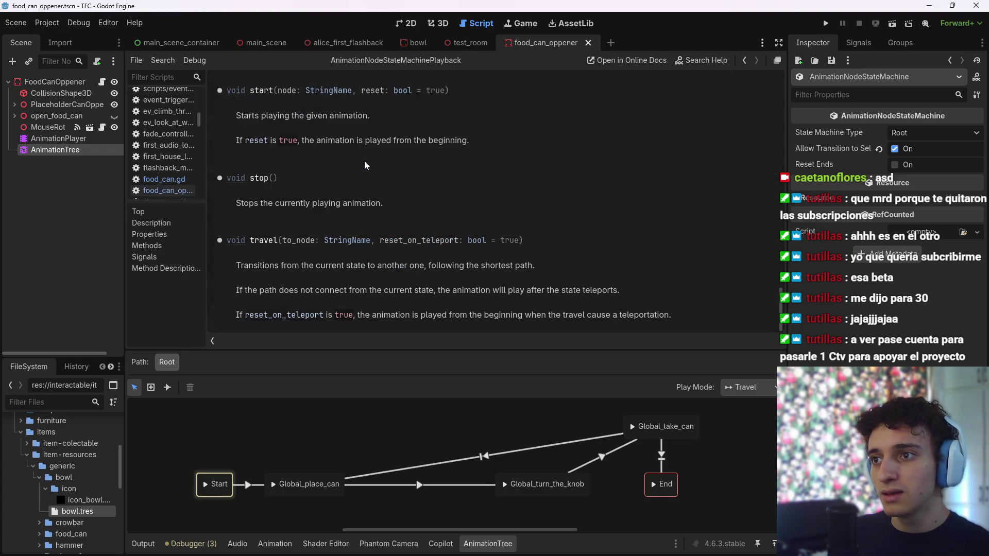
drag(268, 115, 364, 115)
click(385, 124)
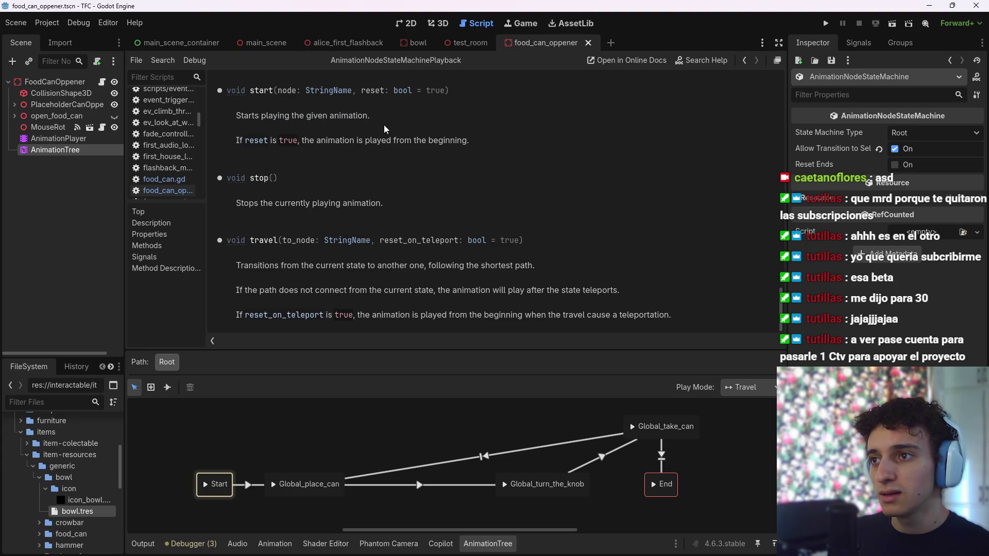
click(745, 60)
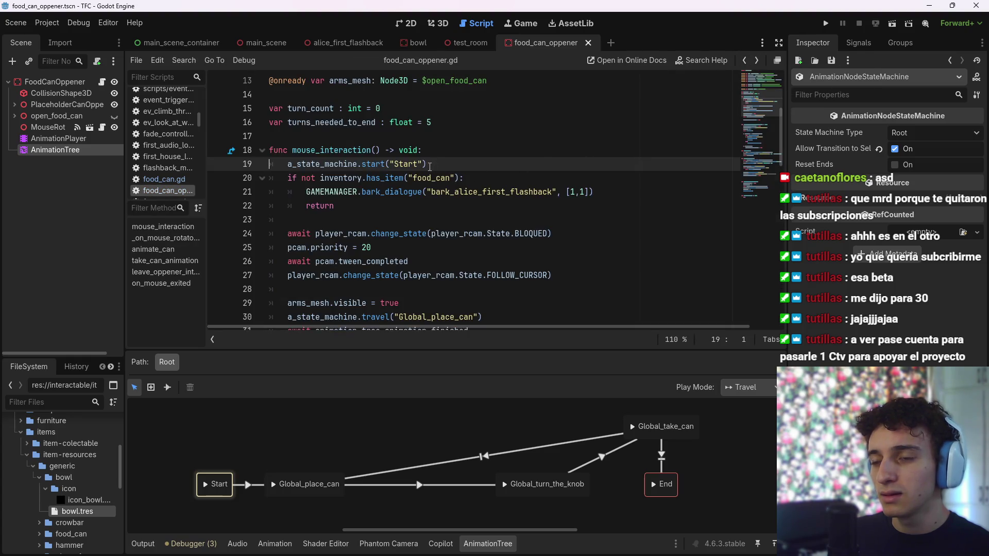
click(756, 60)
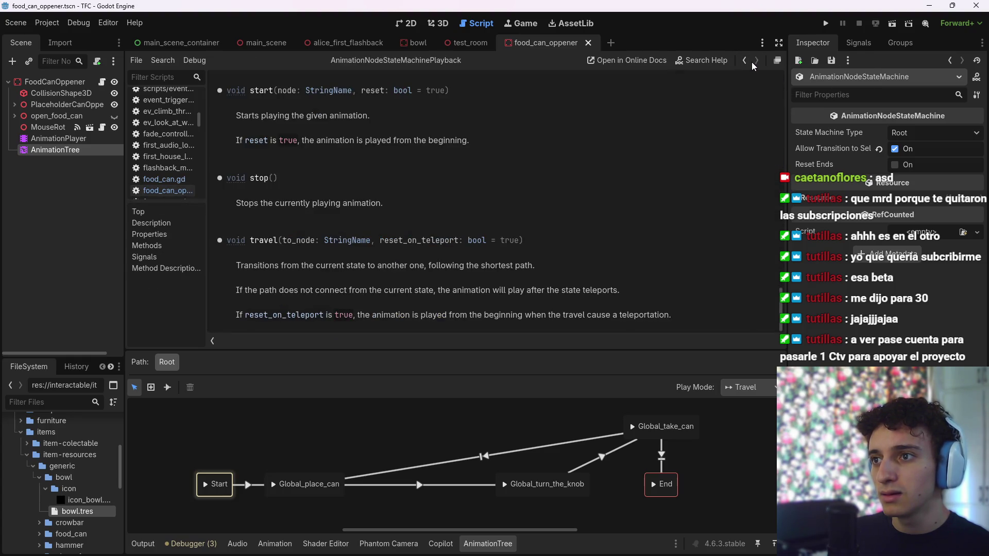
click(744, 61)
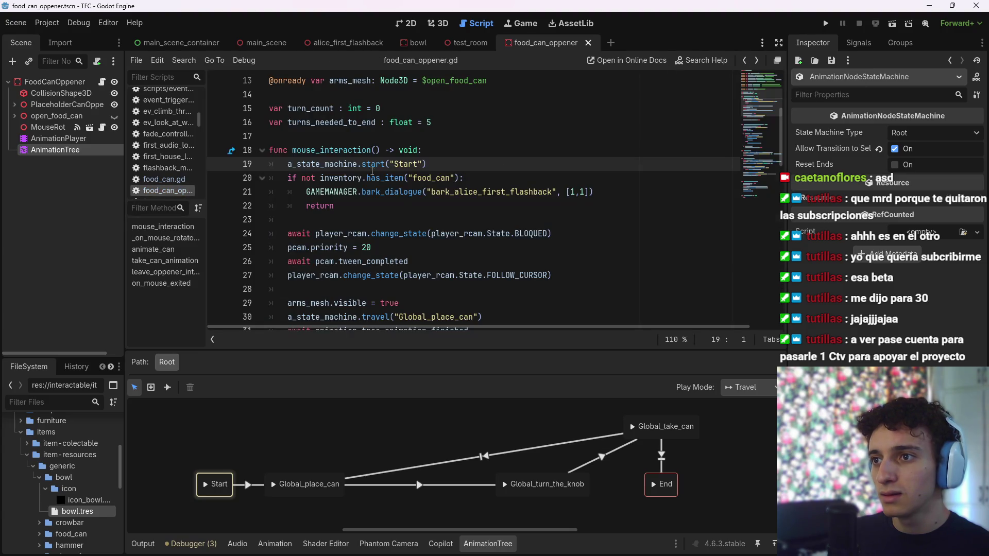
Delete the "Start" argument and browse the state machine playback method suggestions
double_click(414, 163)
key(BackSpace)
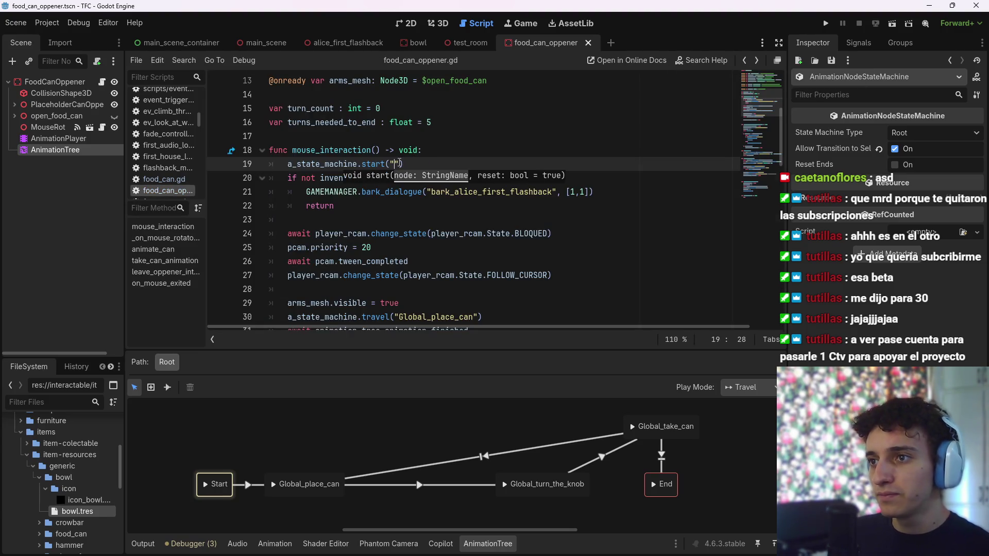
key(BackSpace)
key(BackSpace)
key(BackSpace)
key(BackSpace)
key(ctrl+space)
key(Down)
key(Down)
key(Down)
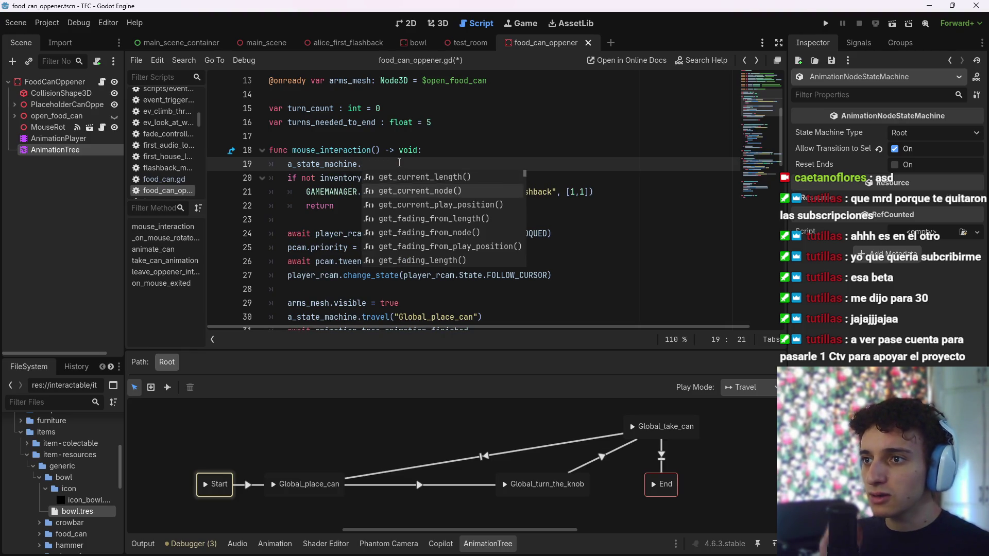
key(Down)
key(Down)
key(Down)
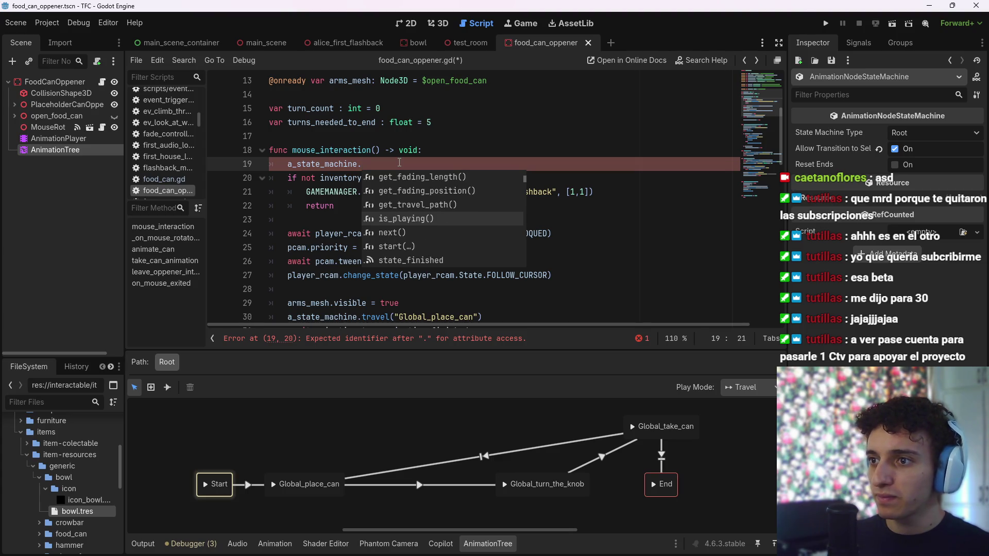
key(Up)
key(Up)
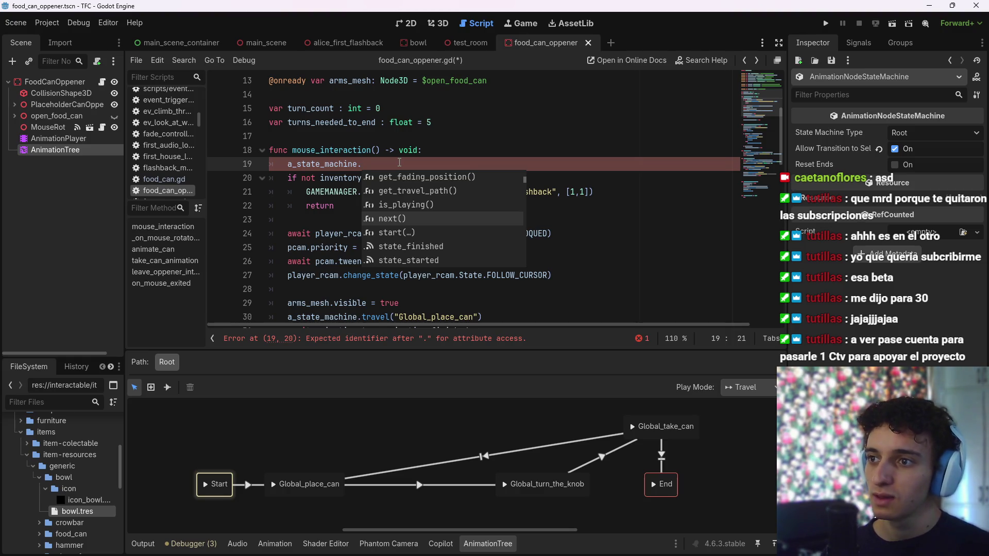
Reinsert the start() call from the suggestions and save food_can_oppener.gd
key(Down)
key(Down)
key(Down)
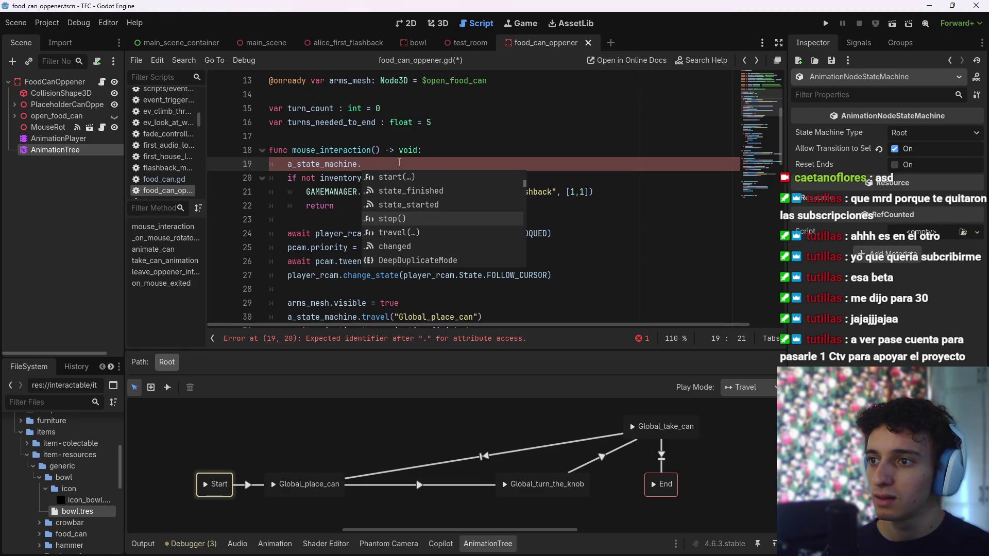
key(Down)
key(Down)
key(Down)
key(Down)
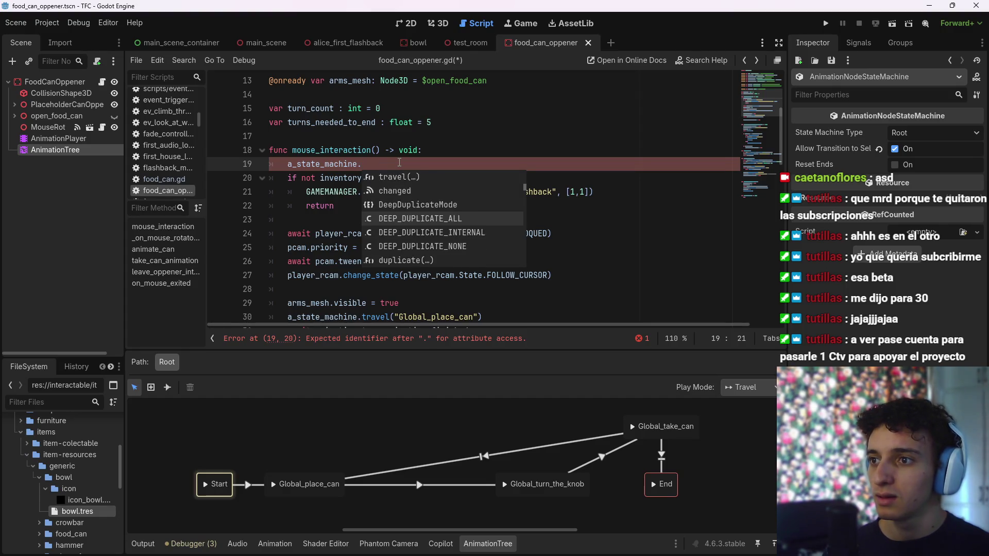
key(Down)
key(Down)
key(Down)
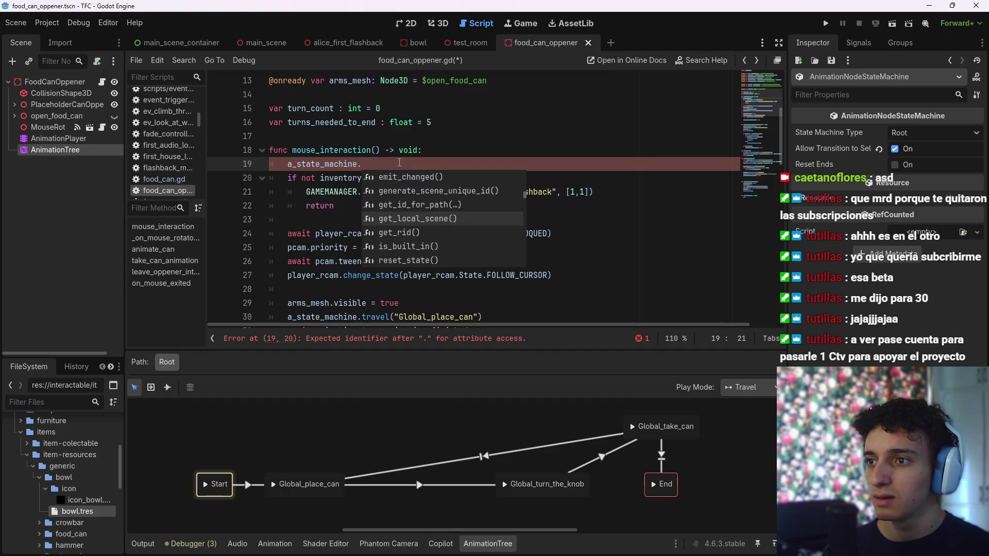
key(Down)
key(Down)
key(Down)
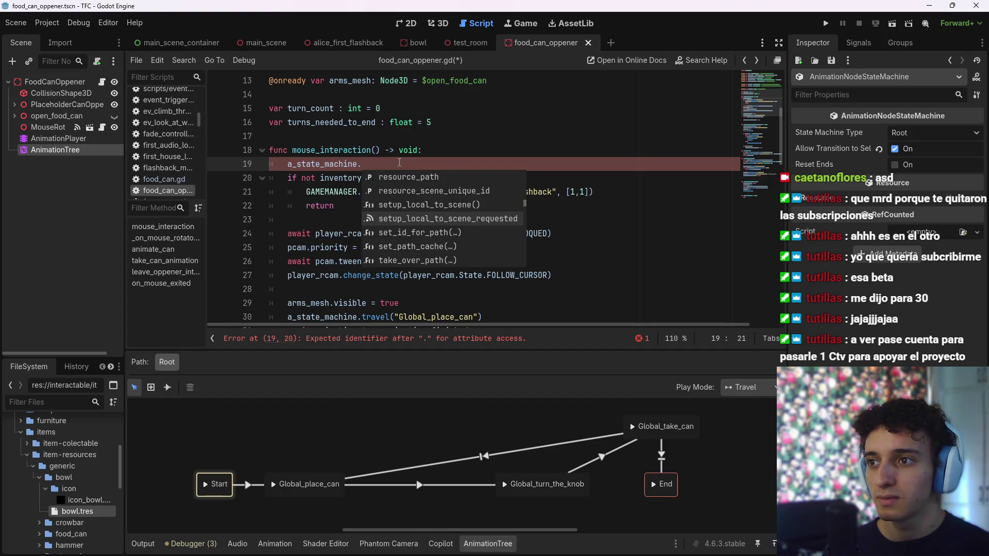
key(Up)
key(Up)
key(Up)
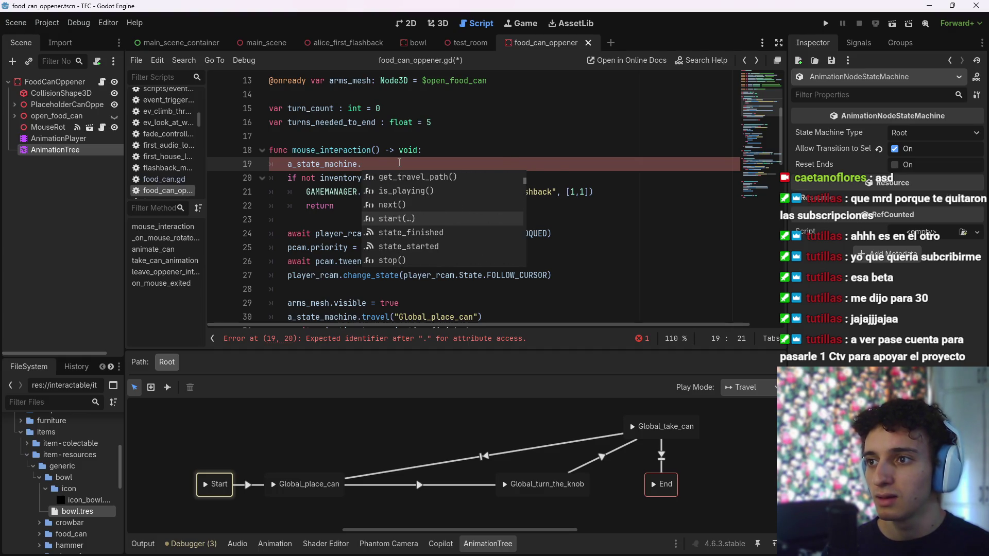
key(Return)
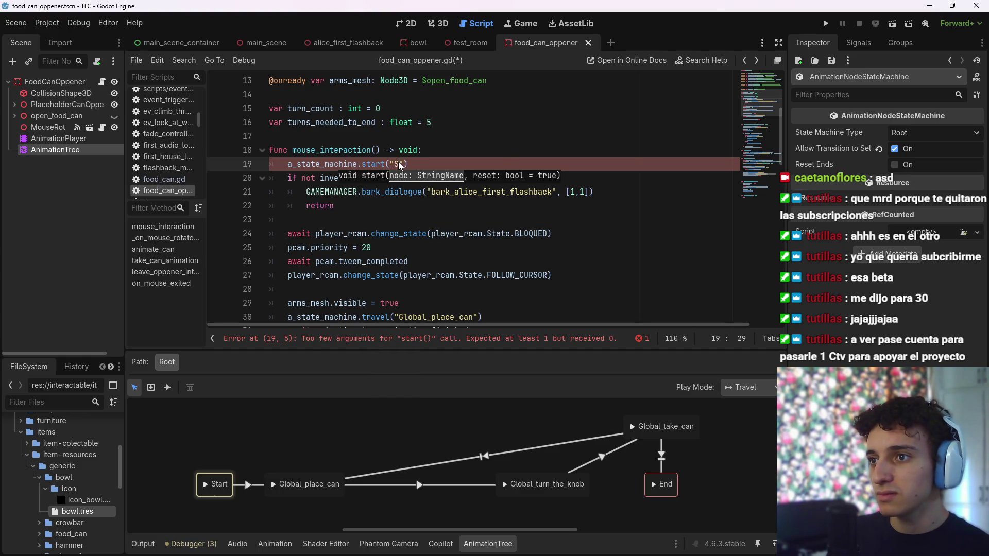
key(End)
key(ctrl+s)
scroll(728, 163, down, 10)
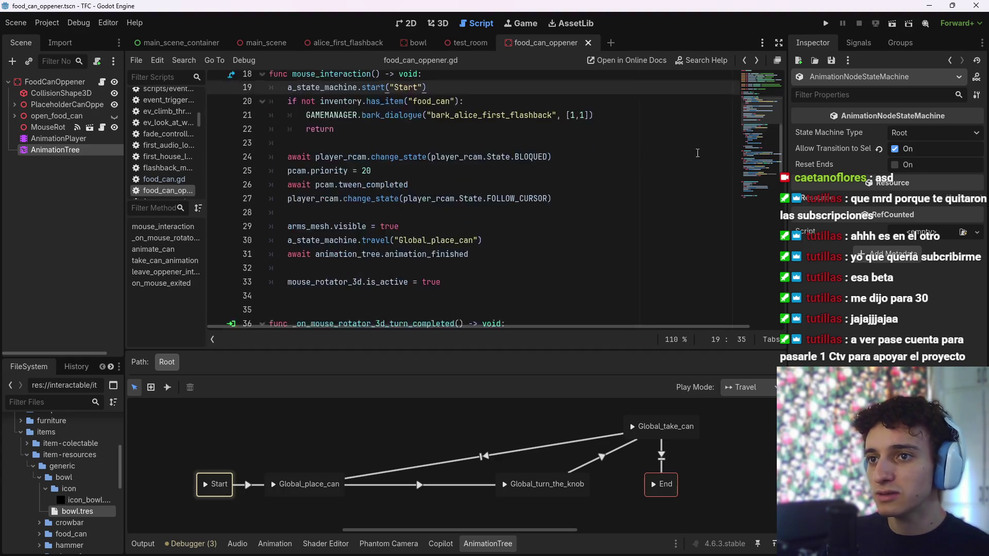
Adjust the Global_take_can→End transition mode, save, and delete the direct Global_place_can→Global_take_can transition
scroll(729, 163, down, 6)
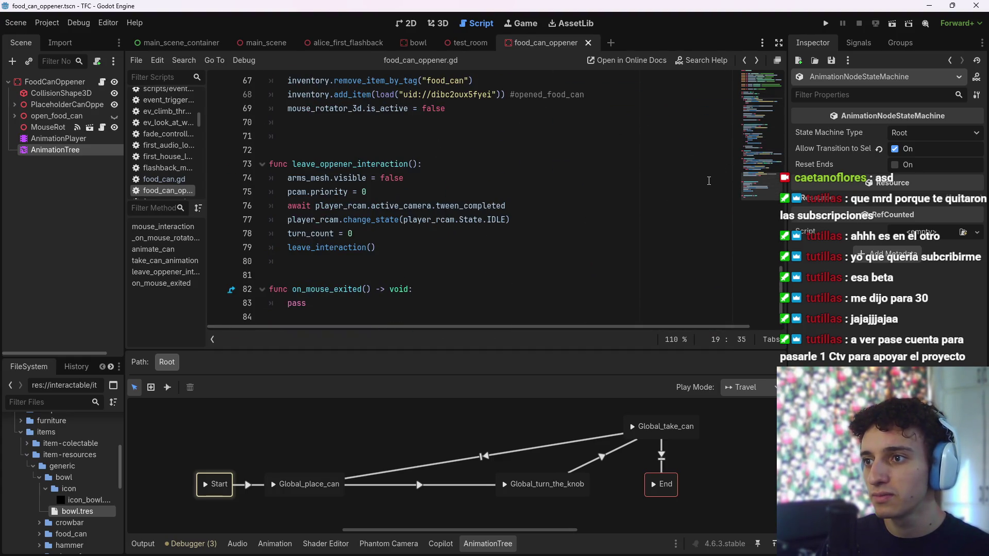
scroll(705, 183, up, 4)
scroll(641, 220, up, 1)
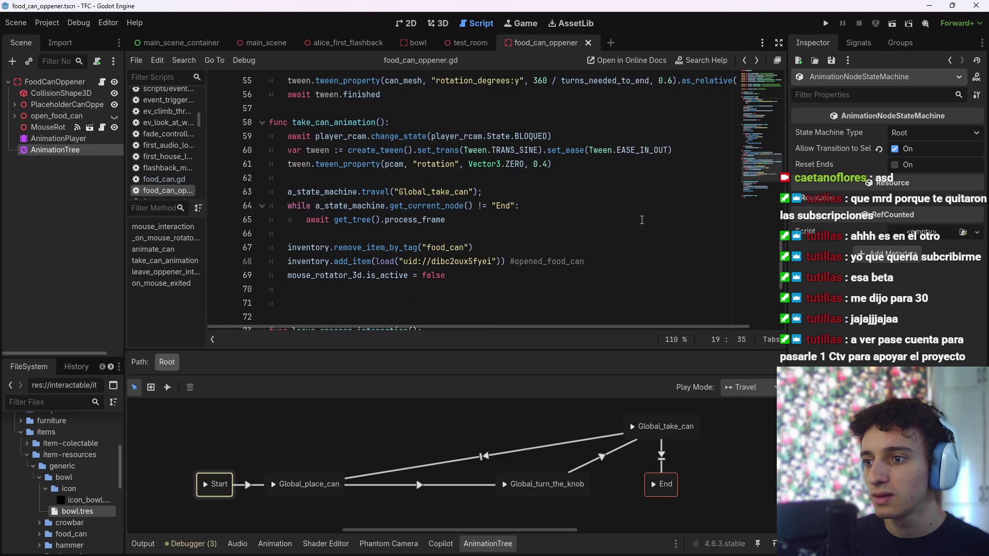
key(ctrl+s)
click(661, 453)
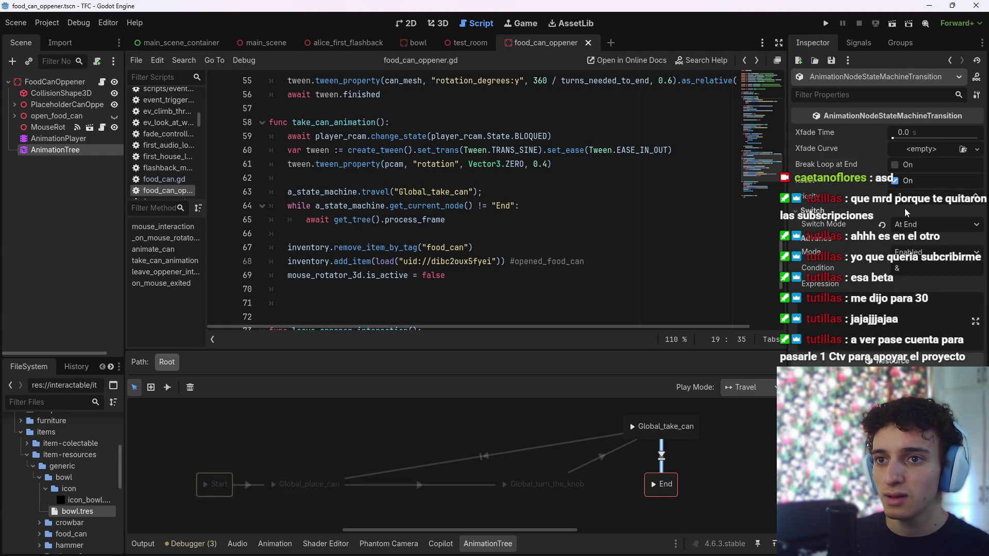
click(920, 252)
click(924, 270)
click(920, 251)
click(924, 282)
key(ctrl+s)
click(540, 446)
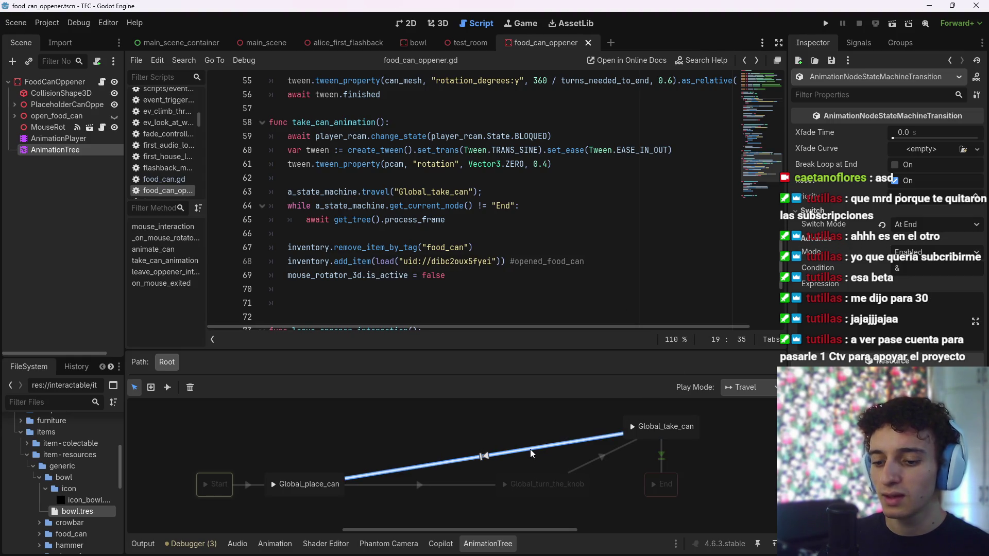
key(Delete)
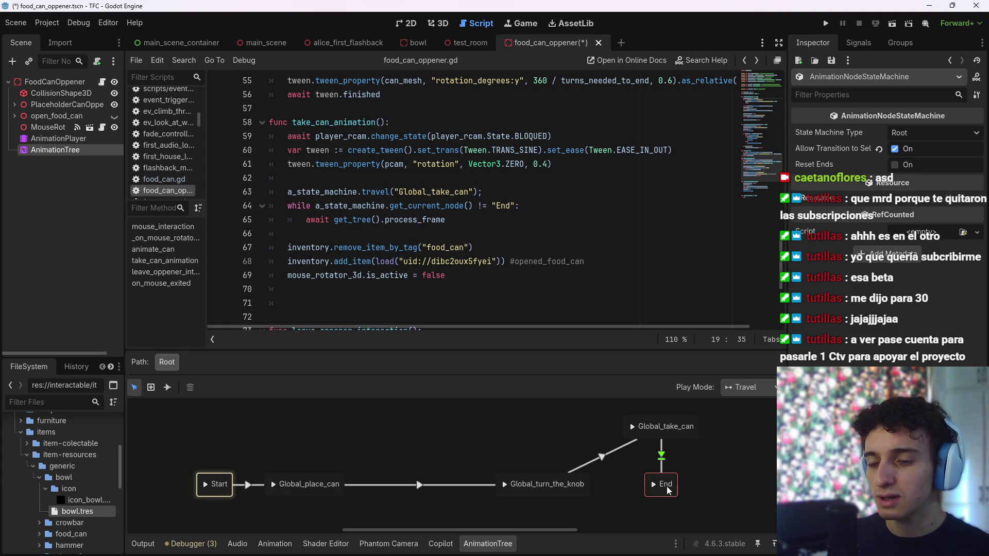
Line Global_take_can and End up in the bottom row, save, and run test_room
click(668, 491)
drag(668, 490, 731, 490)
double_click(651, 427)
drag(650, 436, 641, 493)
click(628, 443)
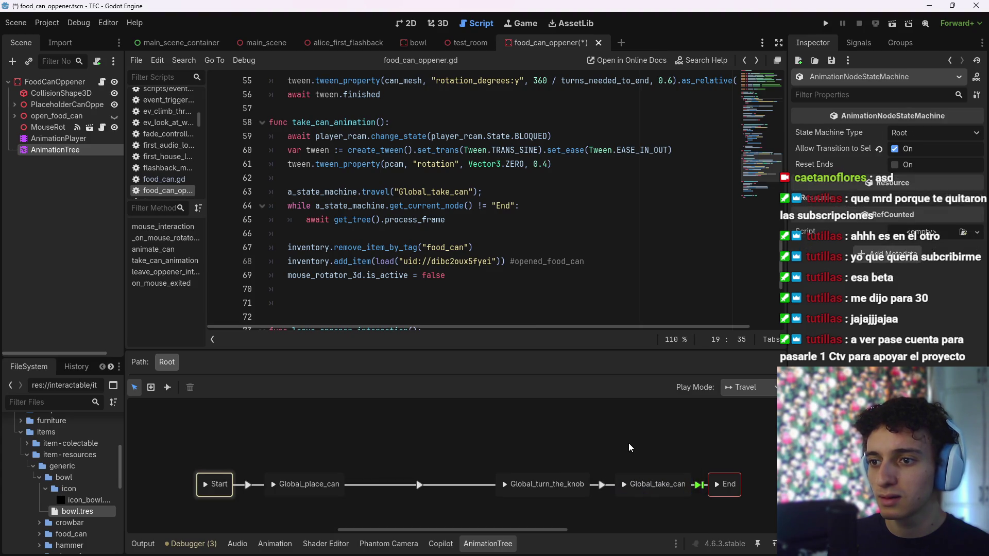
key(ctrl+s)
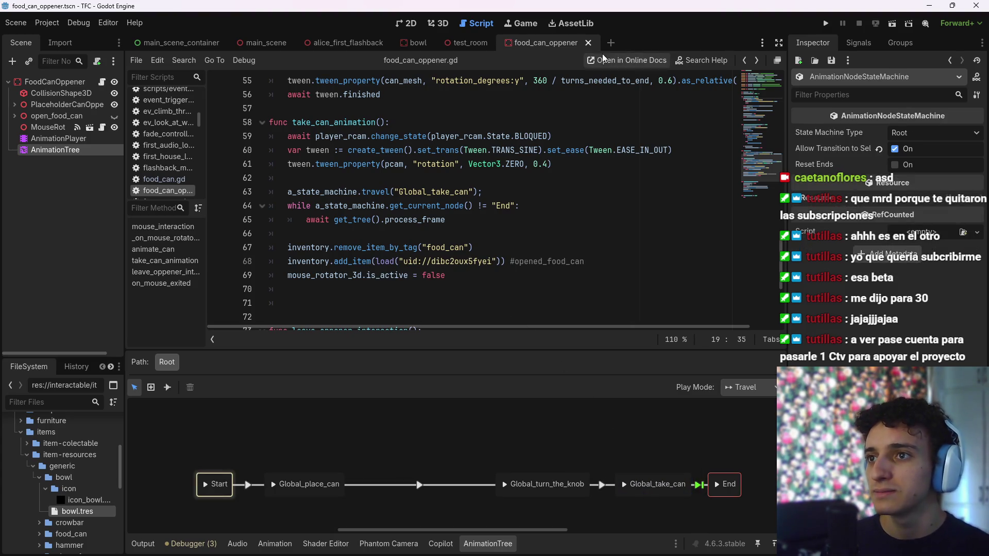
click(466, 43)
click(891, 23)
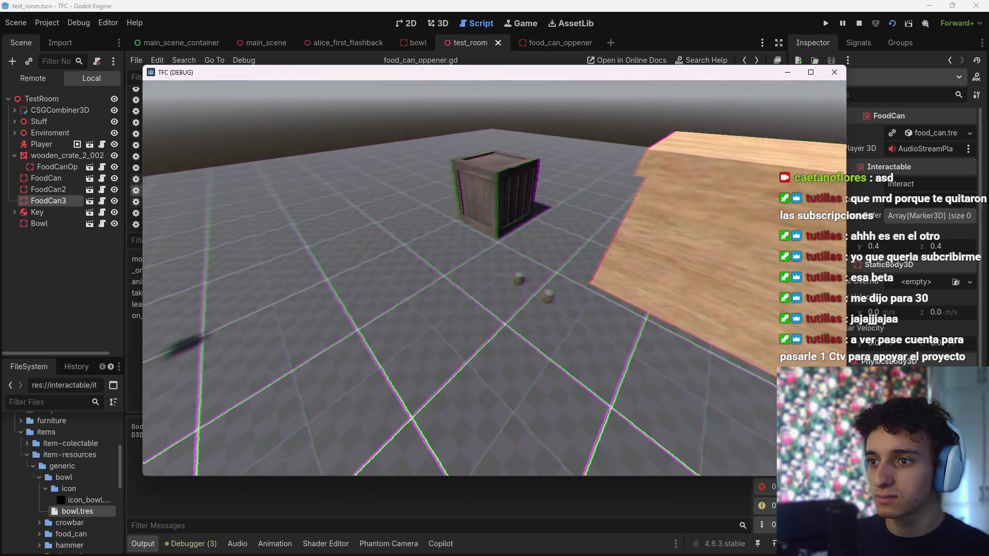
Walk the player to the crate, interact with the can opener, then stop the game with F8
key(w)
key(w)
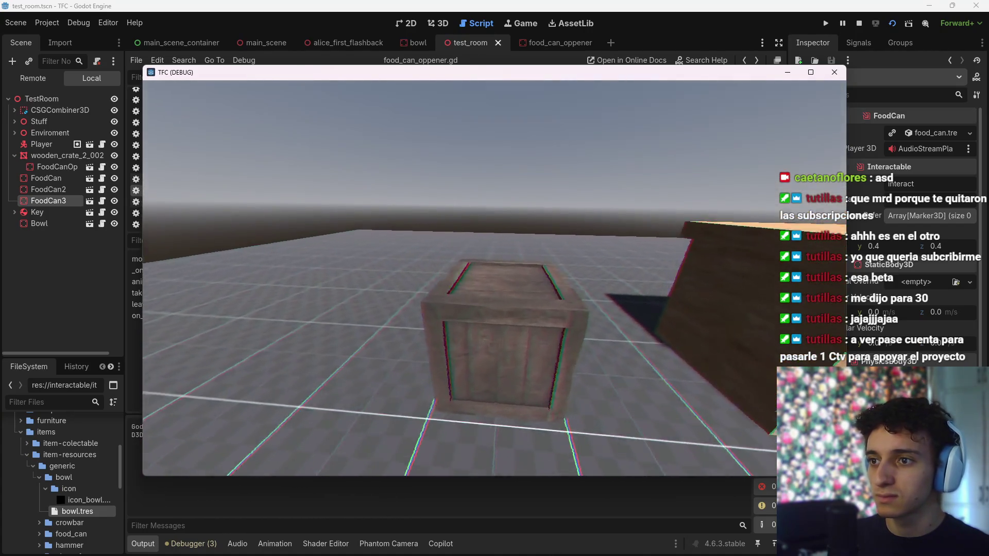
key(e)
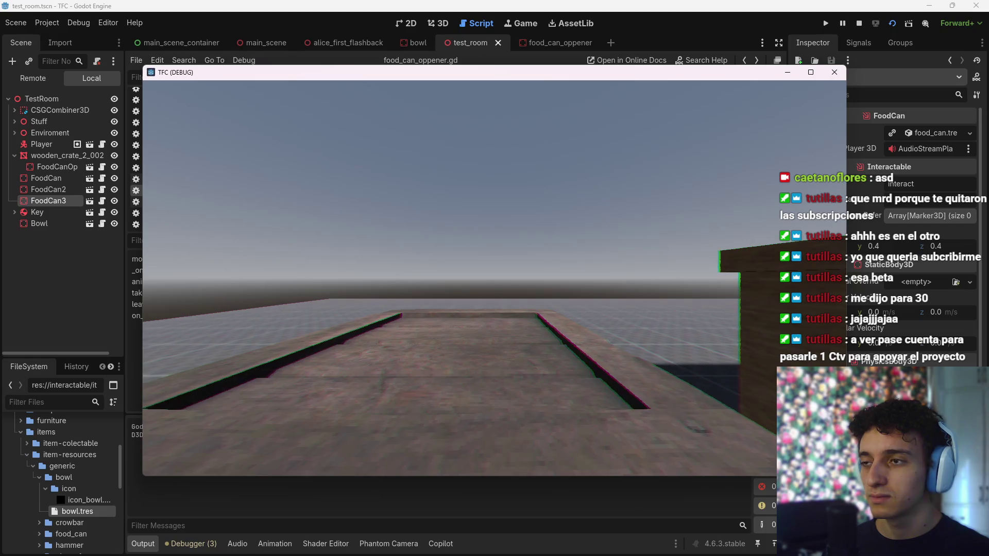
key(F8)
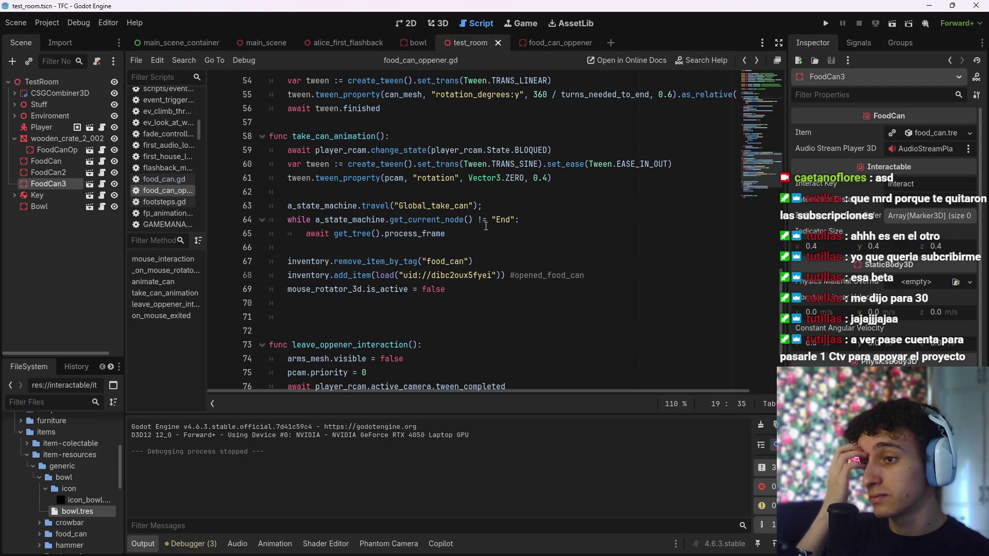
Replace the start("Start") call on line 19 with reset_state() and view its documentation
scroll(489, 216, up, 10)
scroll(495, 232, up, 5)
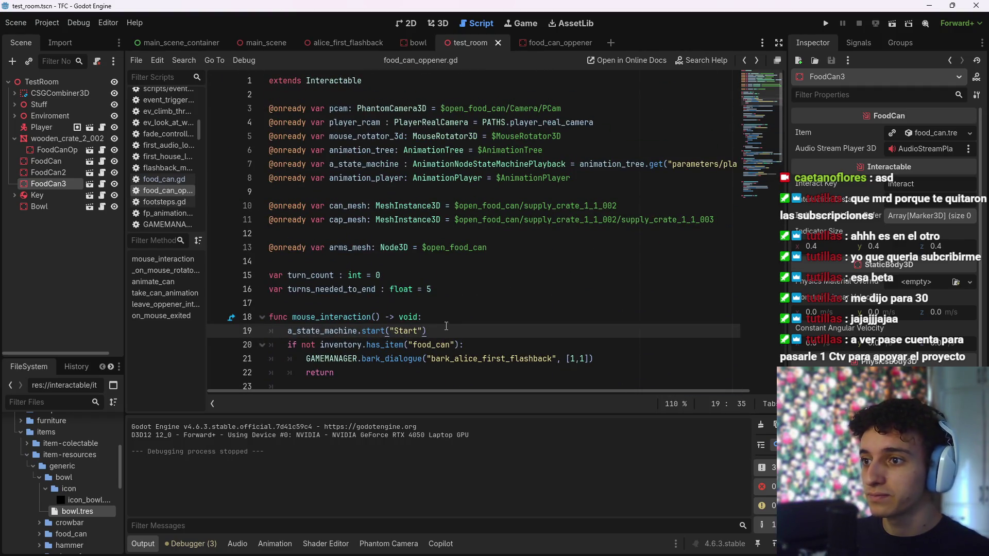
drag(445, 329, 362, 331)
text(te)
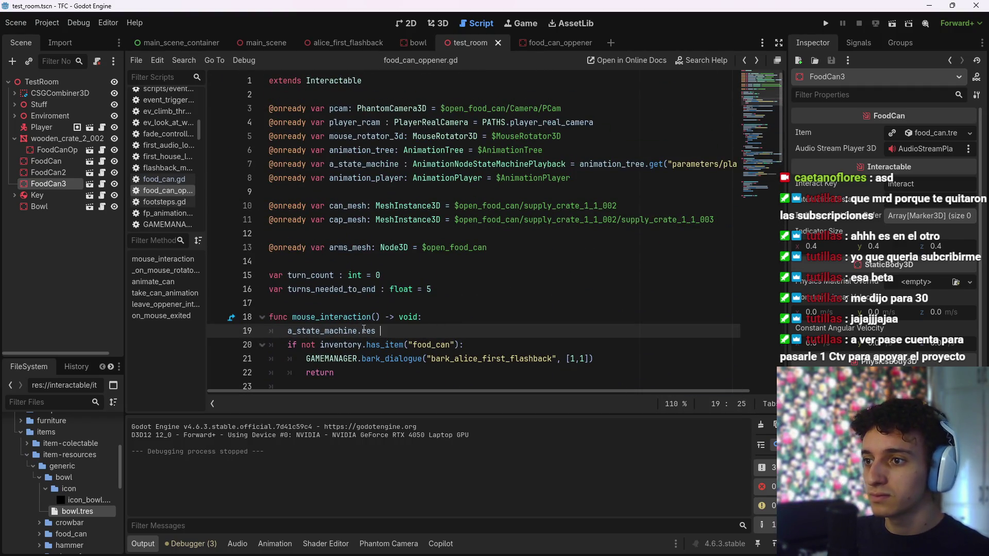
key(BackSpace)
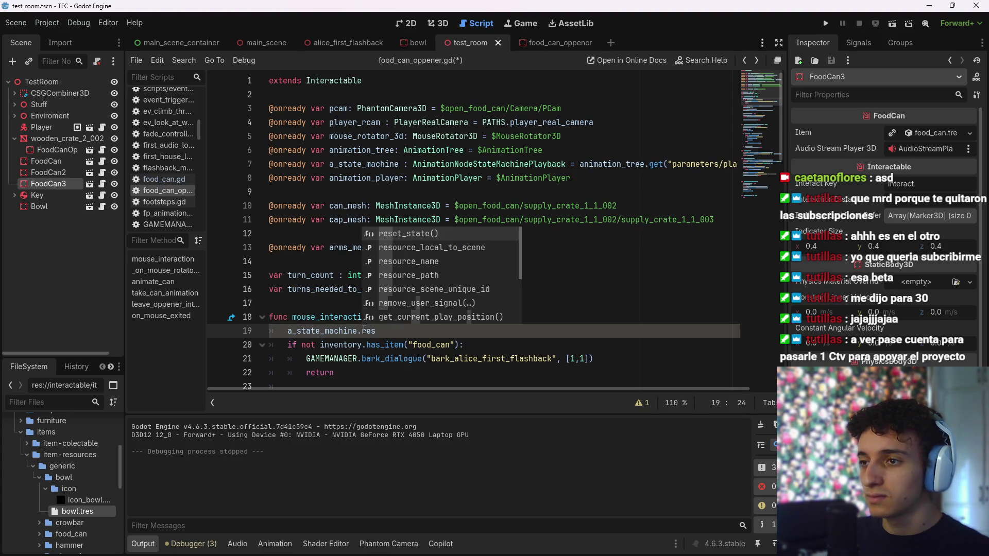
key(Return)
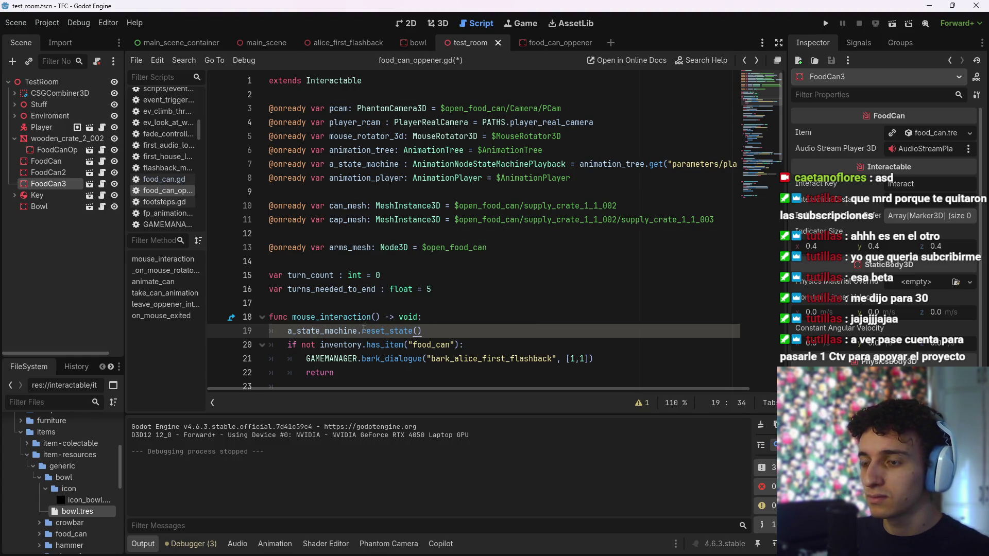
ctrl+click(402, 331)
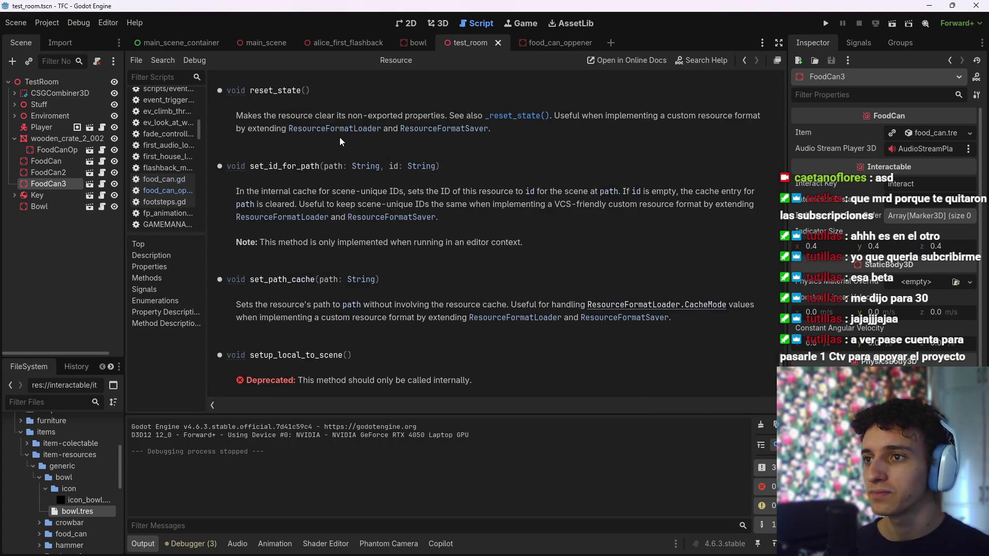
Back in the script, remove reset_state() and browse the suggested state machine playback methods
click(745, 60)
key(BackSpace)
key(BackSpace)
key(BackSpace)
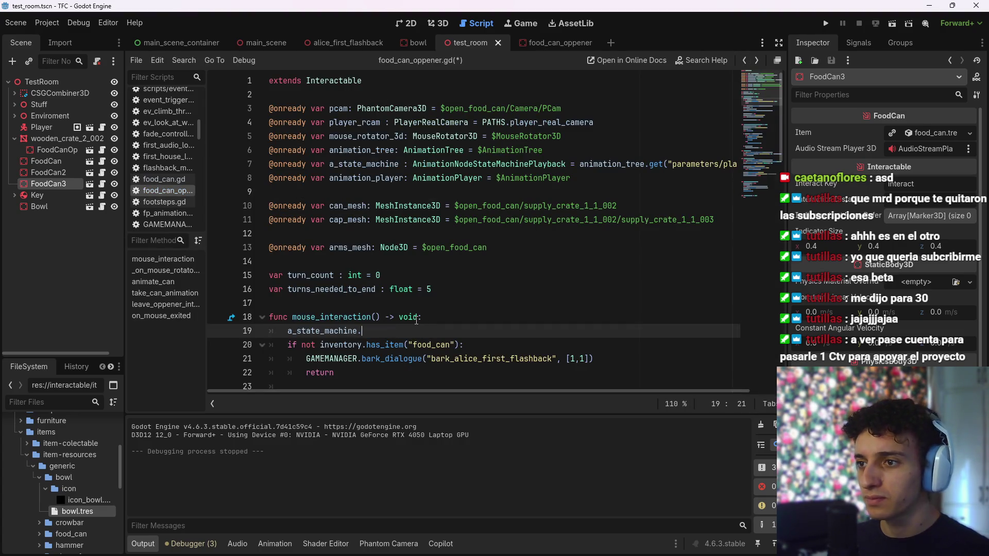
text(restart)
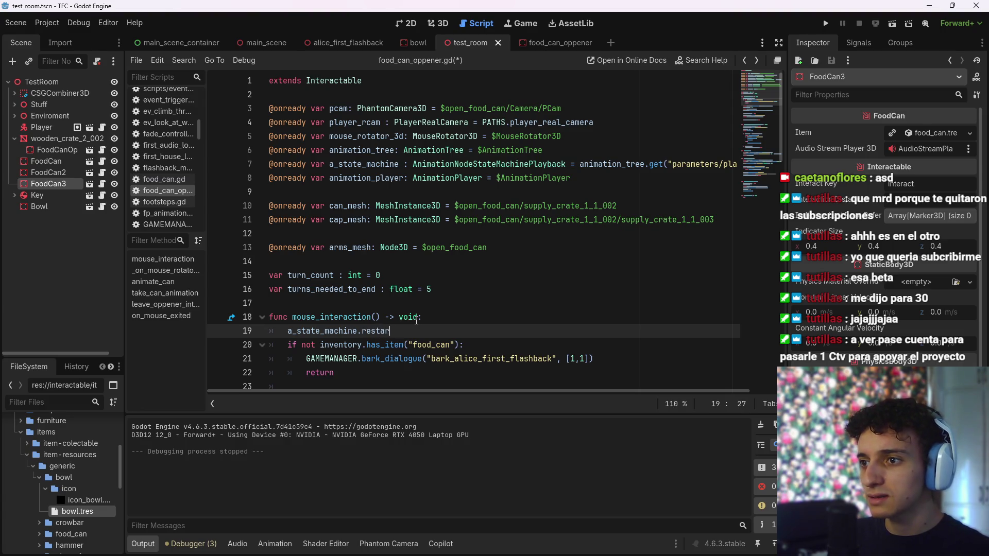
key(BackSpace)
key(BackSpace)
key(BackSpace)
key(Down)
key(Down)
key(Down)
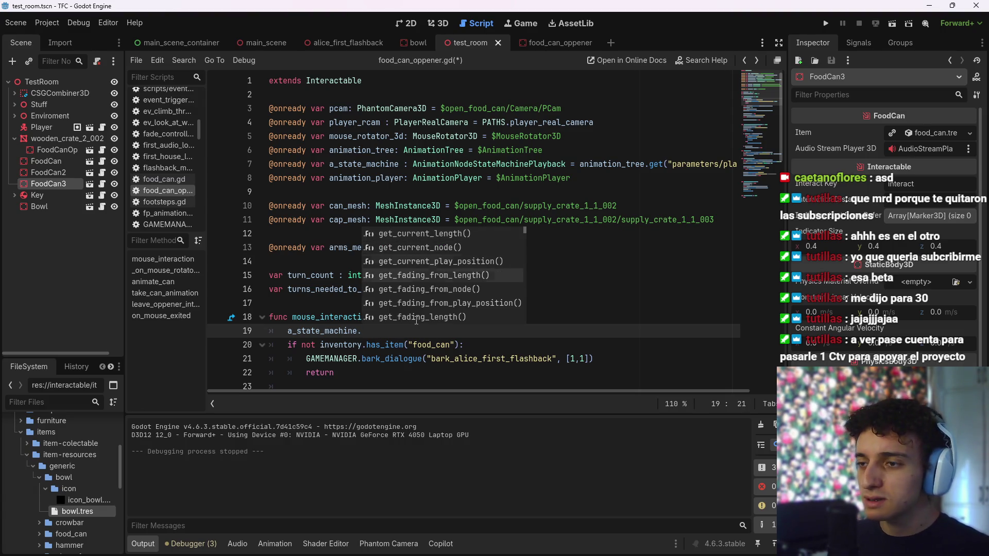
key(Down)
key(Down)
key(Down)
key(Down)
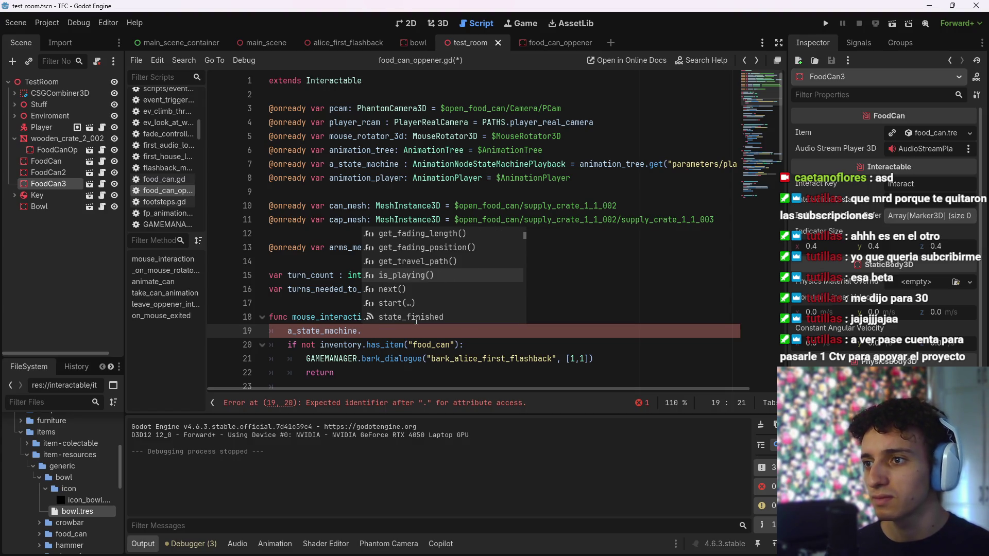
key(Down)
key(Down)
key(Down)
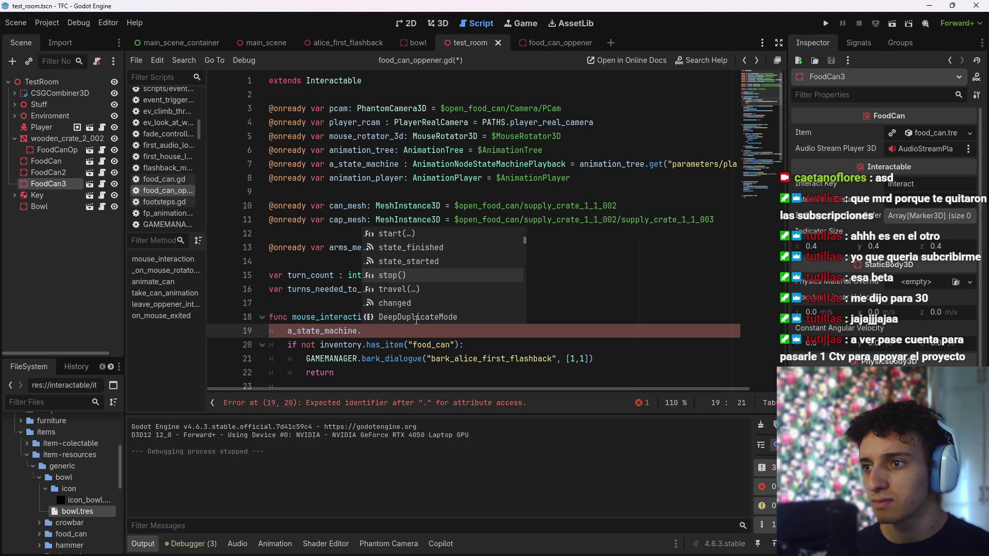
key(Down)
key(Down)
key(Down)
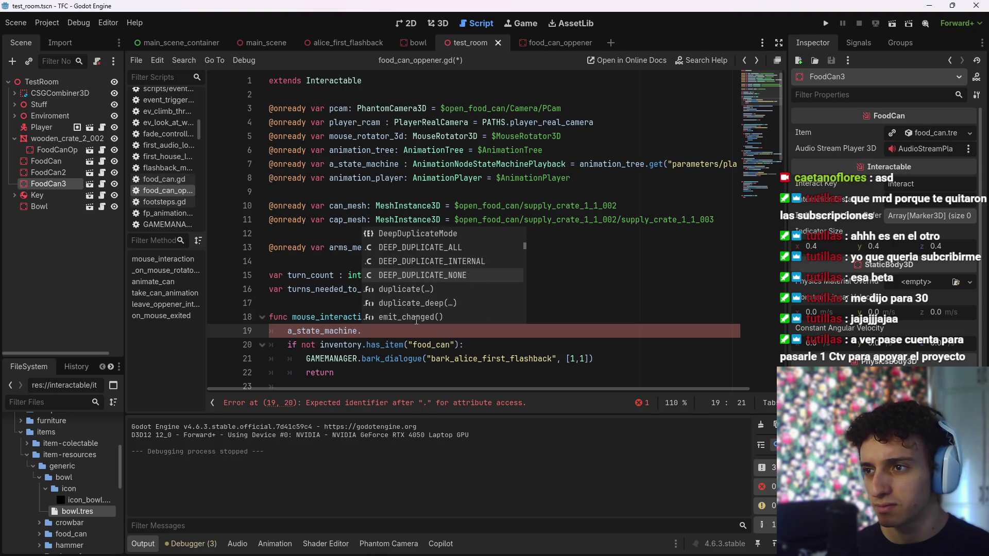
key(Down)
key(Down)
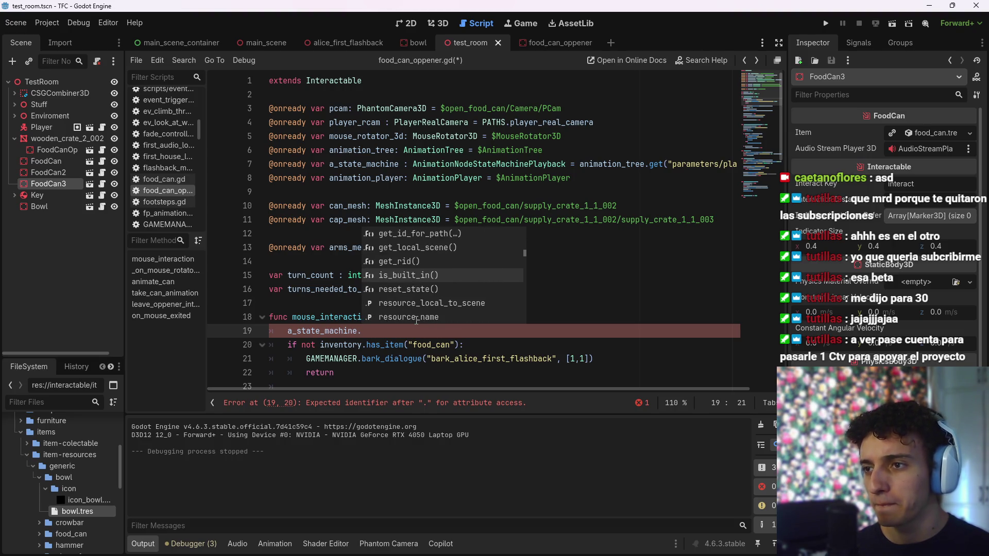
key(Down)
key(Down)
key(Down)
key(Down)
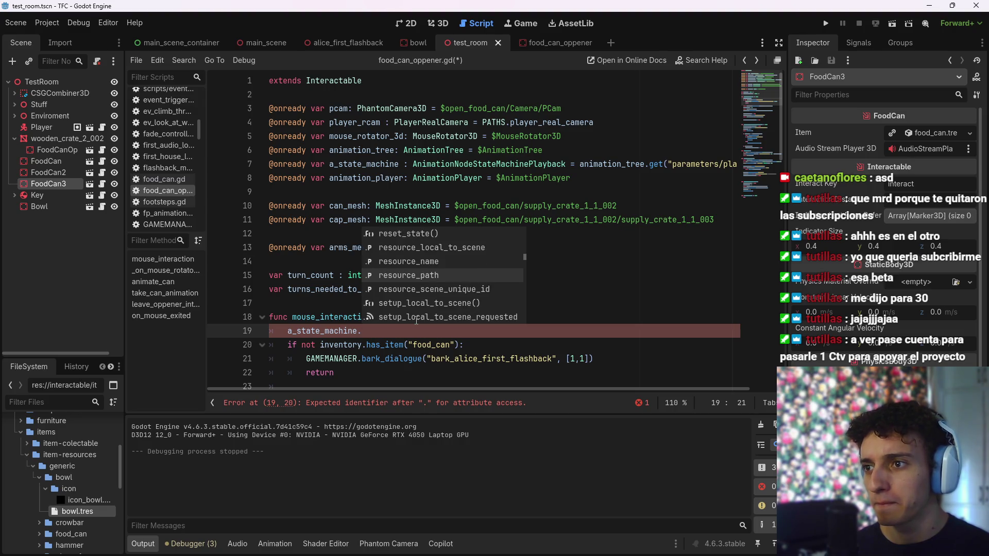
key(Down)
key(Down)
key(Down)
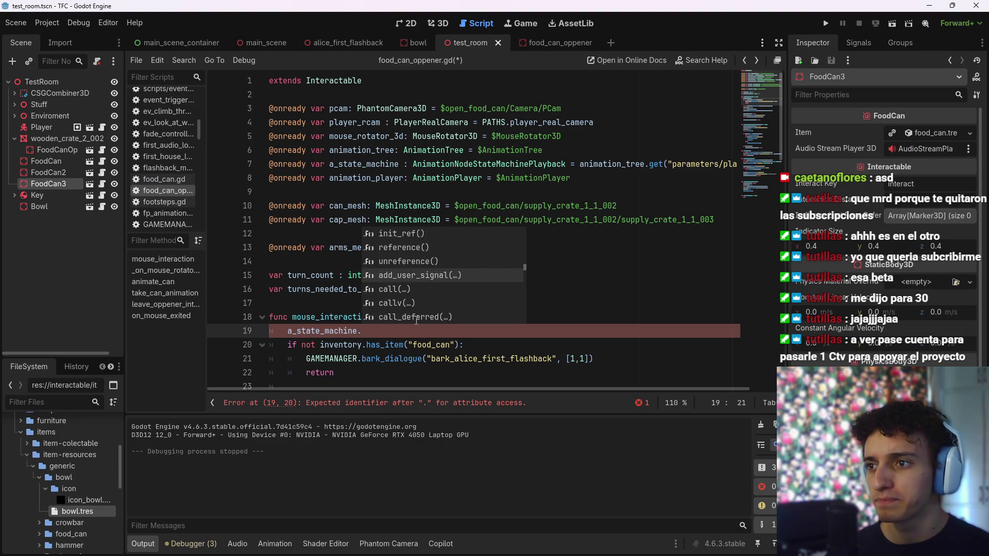
key(Escape)
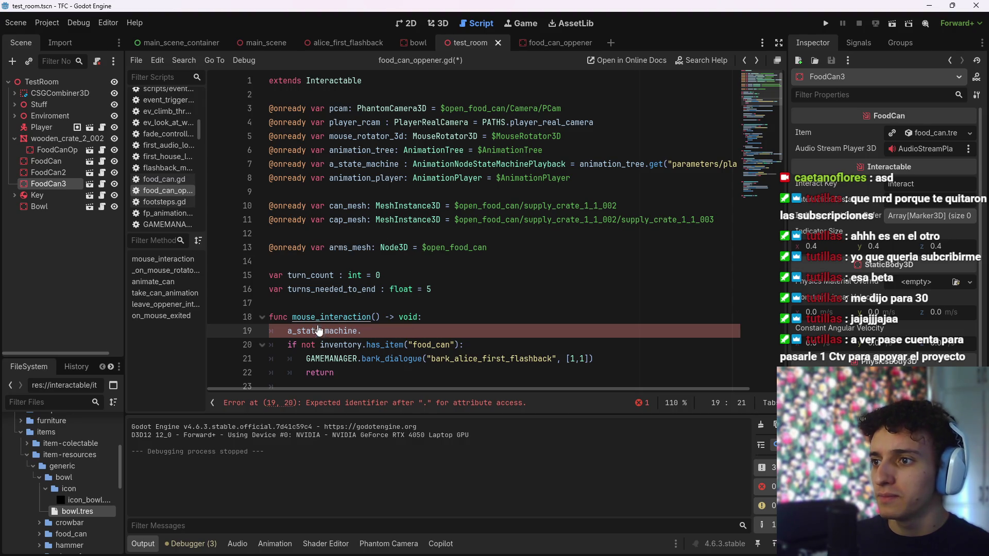
Open the AnimationNodeStateMachinePlayback documentation and scroll toward its Methods
click(456, 165)
ctrl+click(456, 165)
scroll(455, 218, down, 6)
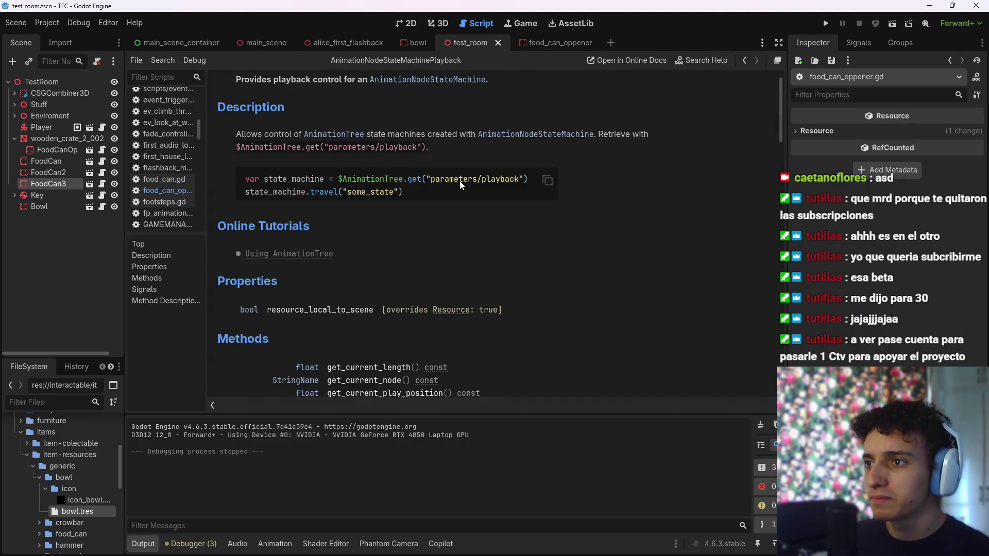
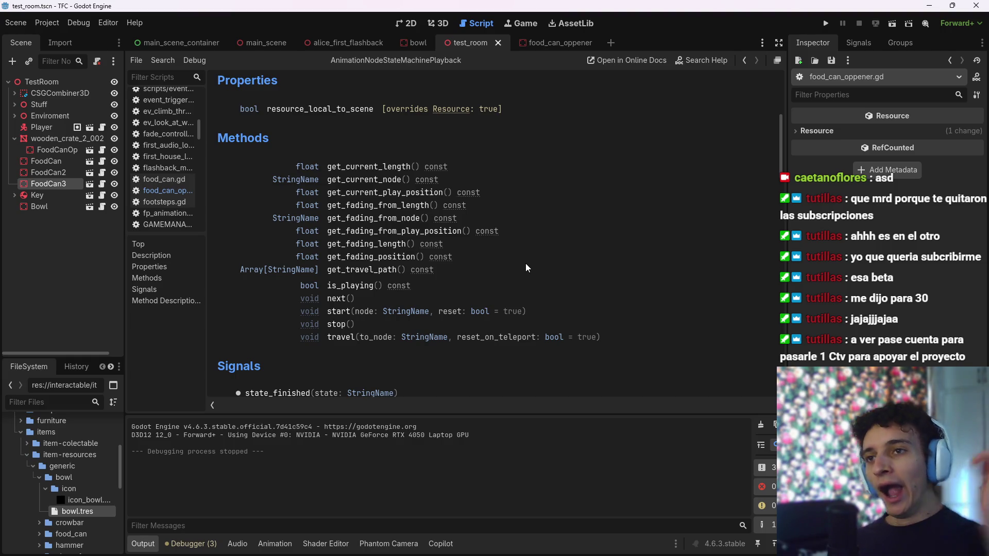
Delete the unfinished state-machine line 19 from mouse_interaction and save the script
click(745, 60)
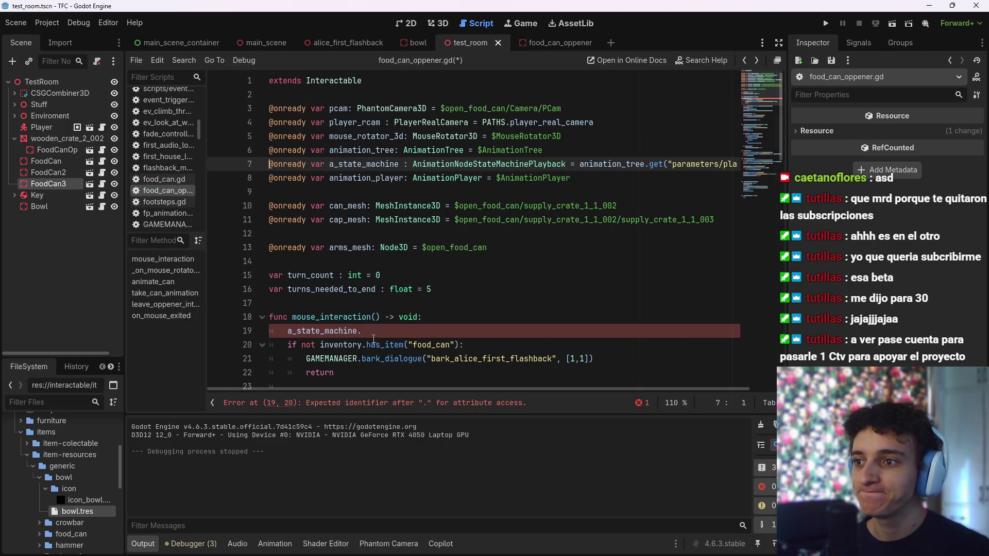
click(256, 330)
key(BackSpace)
key(BackSpace)
scroll(370, 243, down, 3)
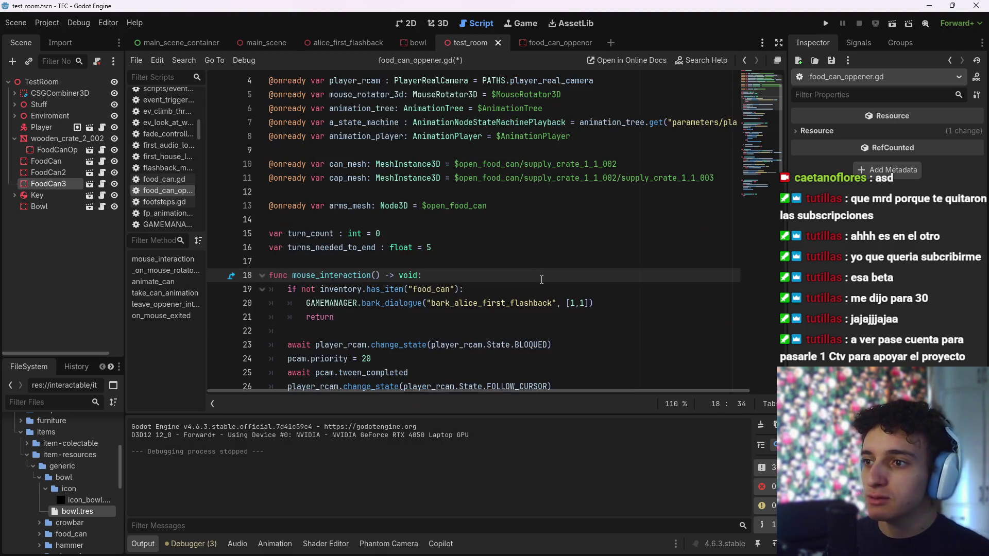
key(ctrl+s)
Put a breakpoint on the line 19 inventory check, save, and run the test scene
click(370, 242)
key(Up)
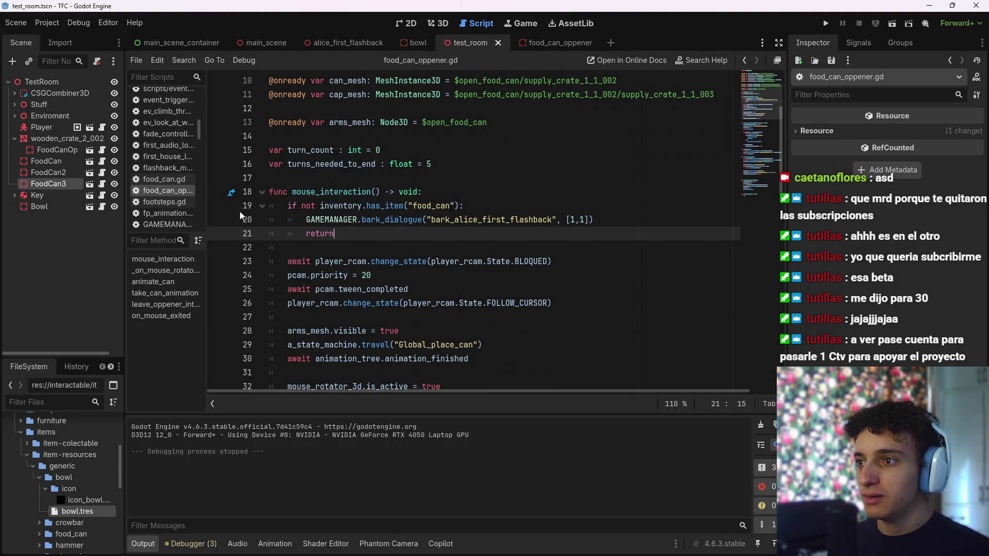
click(218, 206)
key(ctrl+s)
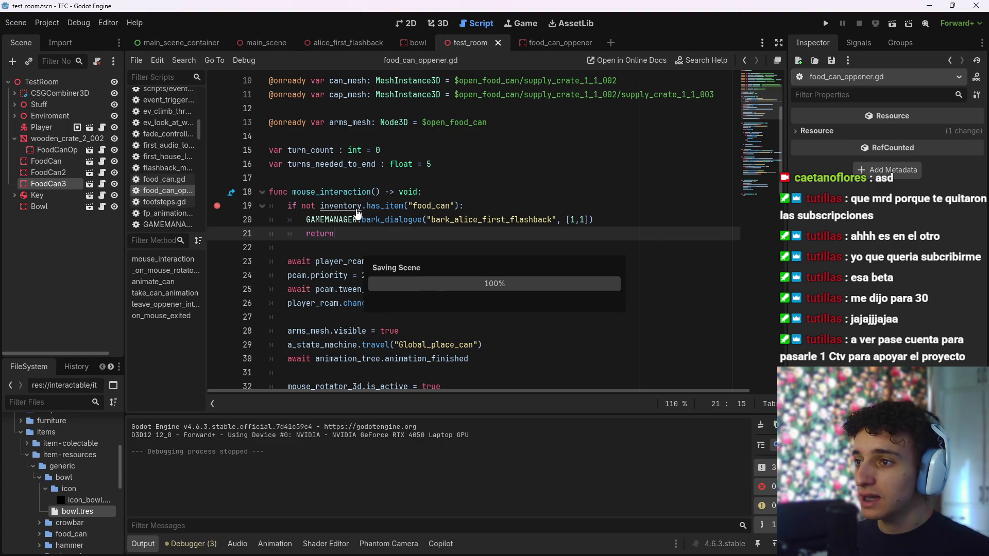
click(893, 23)
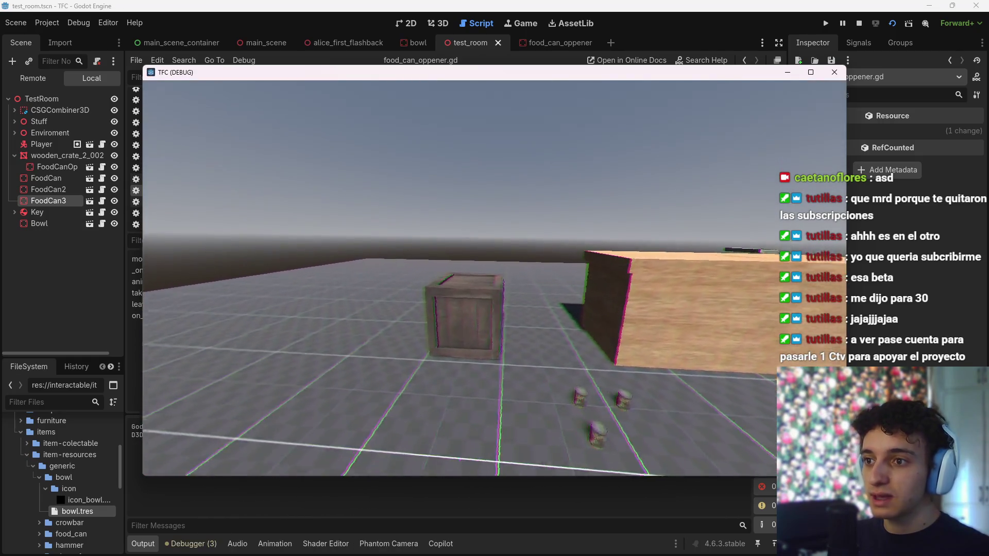
Interact with the crate in-game, continue past the breakpoint, then stop the game
click(424, 313)
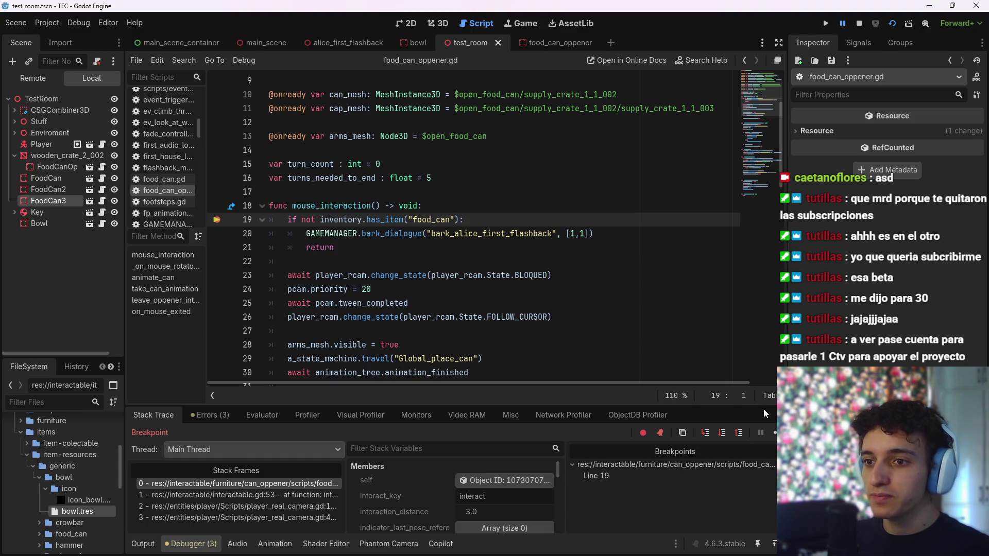
click(760, 433)
scroll(448, 276, up, 2)
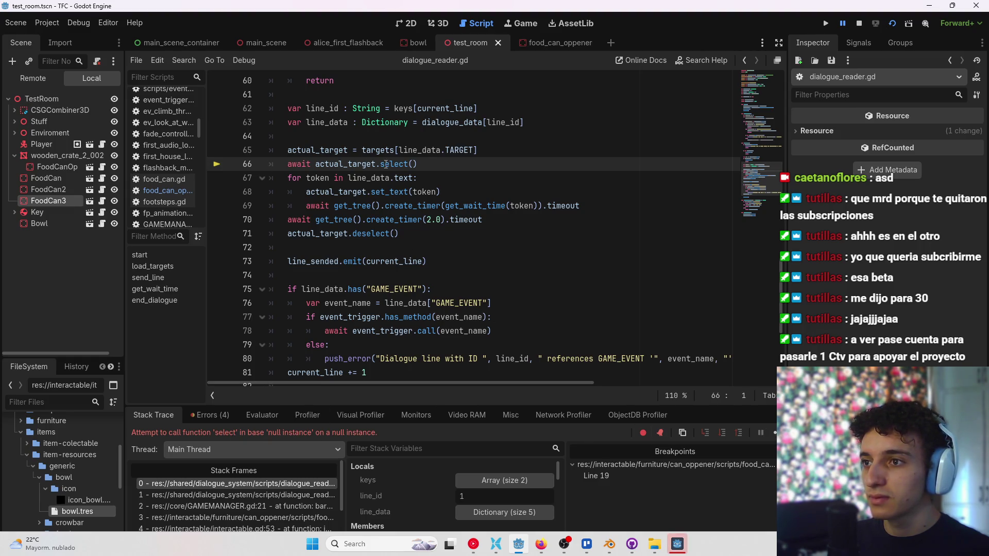
click(858, 24)
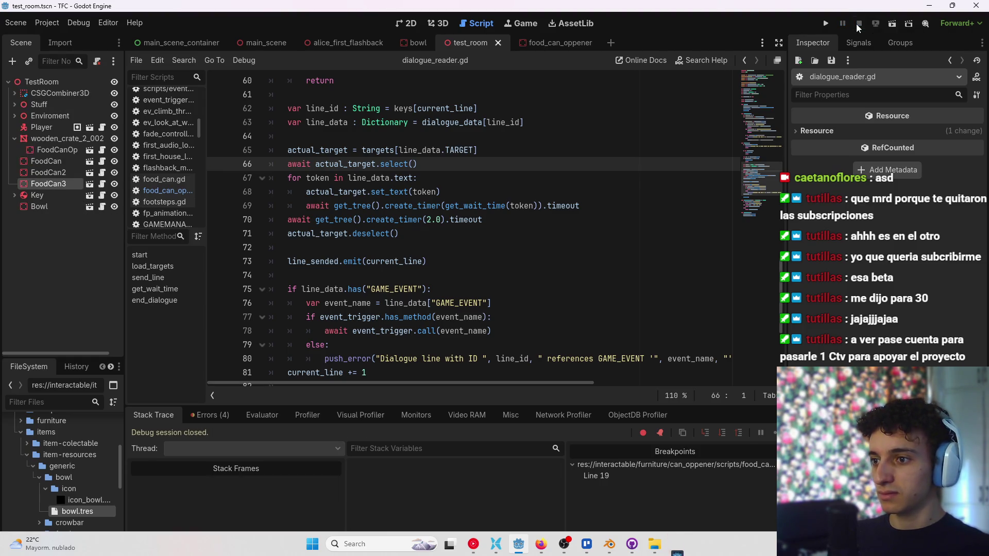
Inspect dialogue_reader.gd around line 66 and save the script
scroll(503, 193, up, 15)
scroll(502, 193, up, 4)
scroll(499, 199, down, 6)
scroll(495, 204, up, 6)
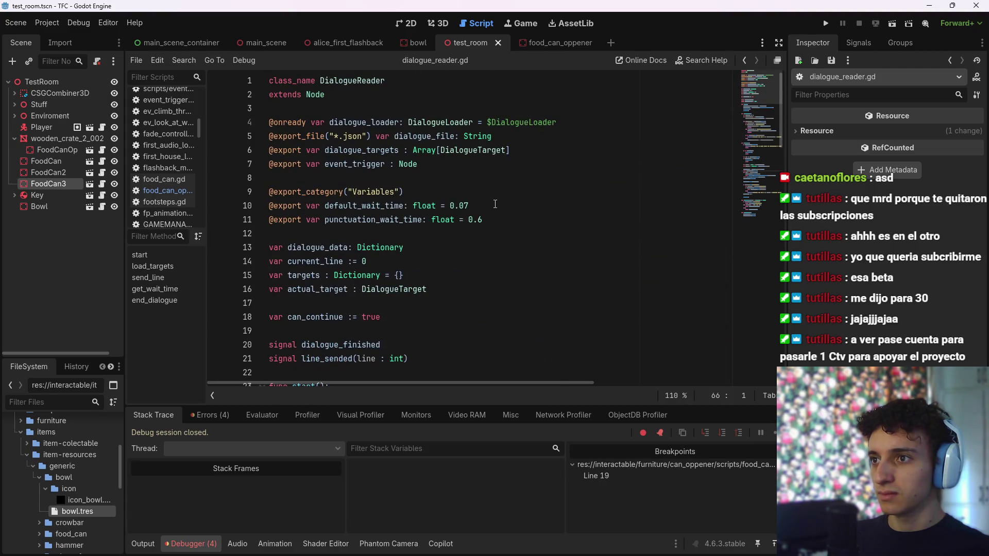
scroll(495, 204, down, 17)
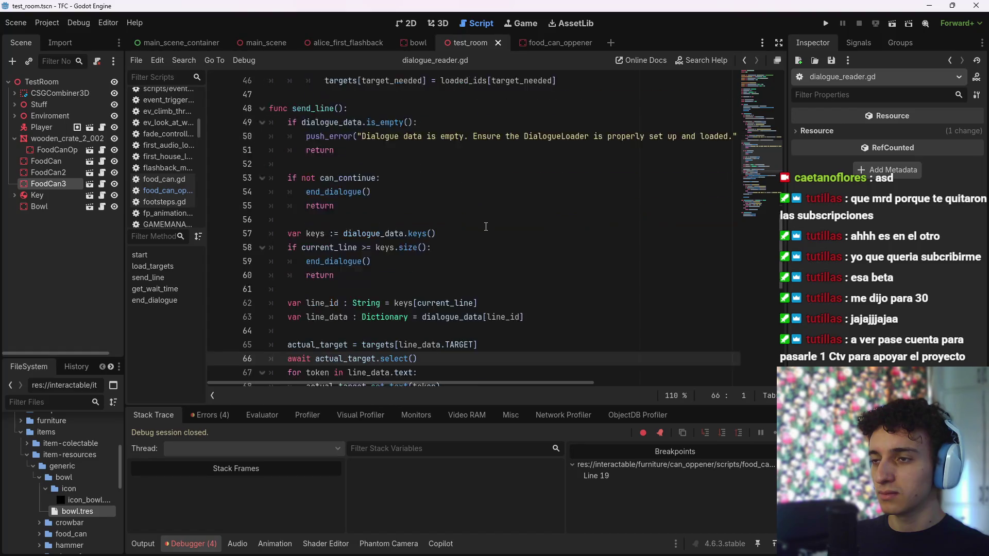
scroll(485, 227, down, 1)
click(440, 236)
key(ctrl+s)
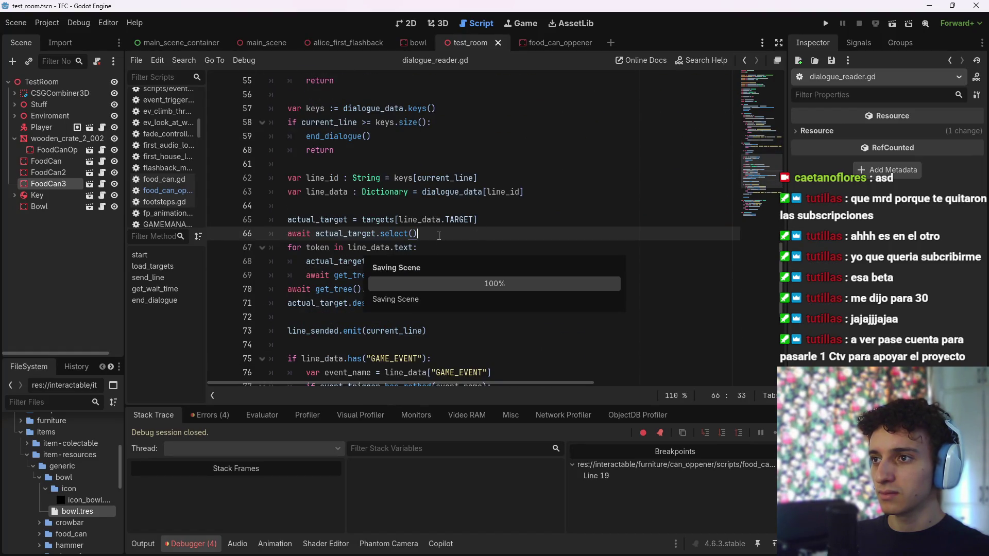
Rerun the test scene, interact with the crate again, and continue past the breakpoint
click(892, 25)
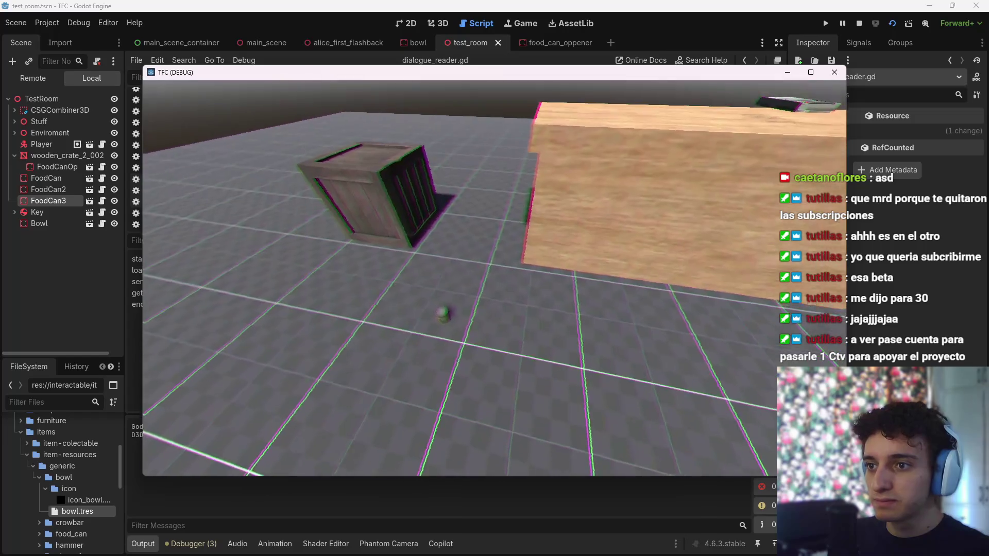
click(495, 278)
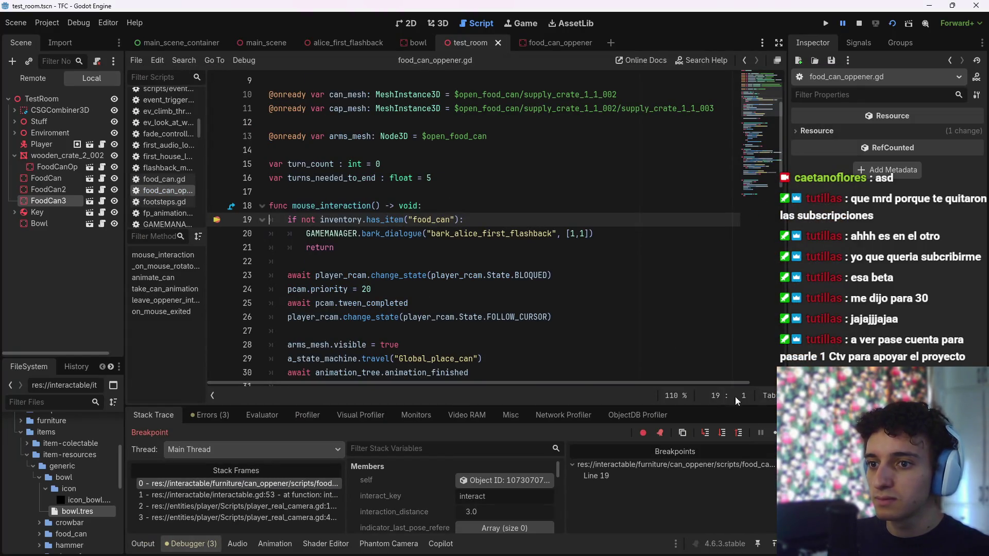
click(772, 433)
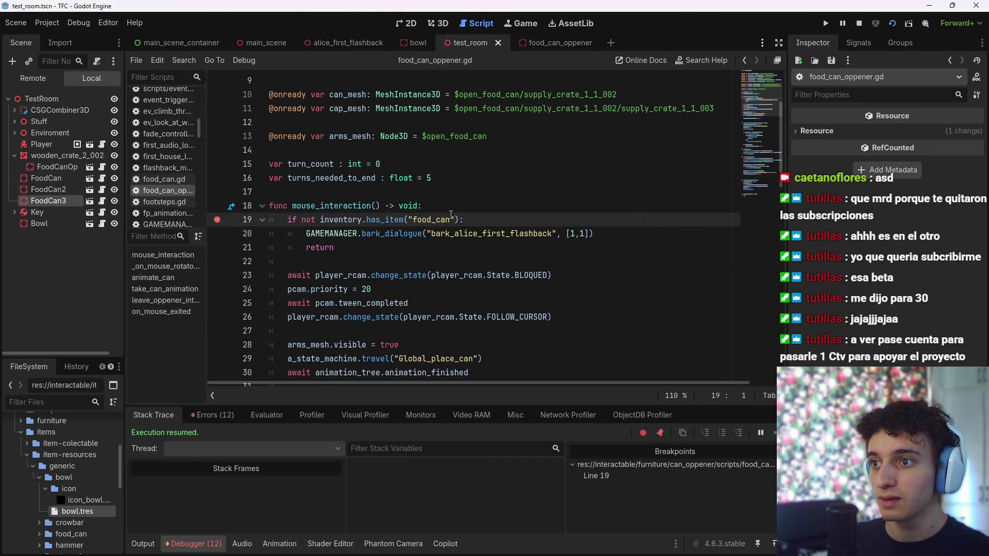
Add an interact() call on a new line after leave_interaction() at line 45
scroll(450, 214, down, 12)
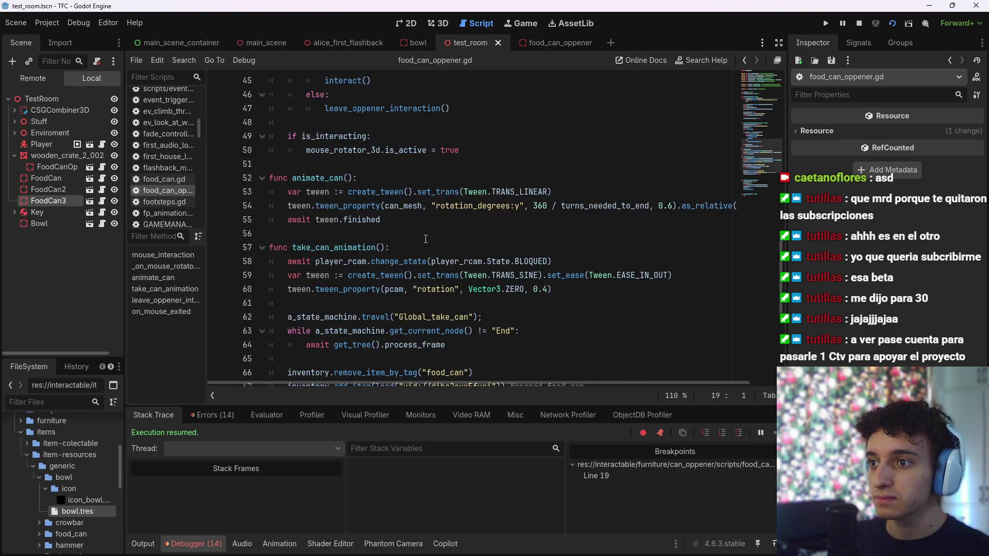
scroll(425, 239, down, 6)
scroll(423, 241, up, 10)
click(412, 247)
key(Return)
text(interact())
click(421, 249)
click(413, 256)
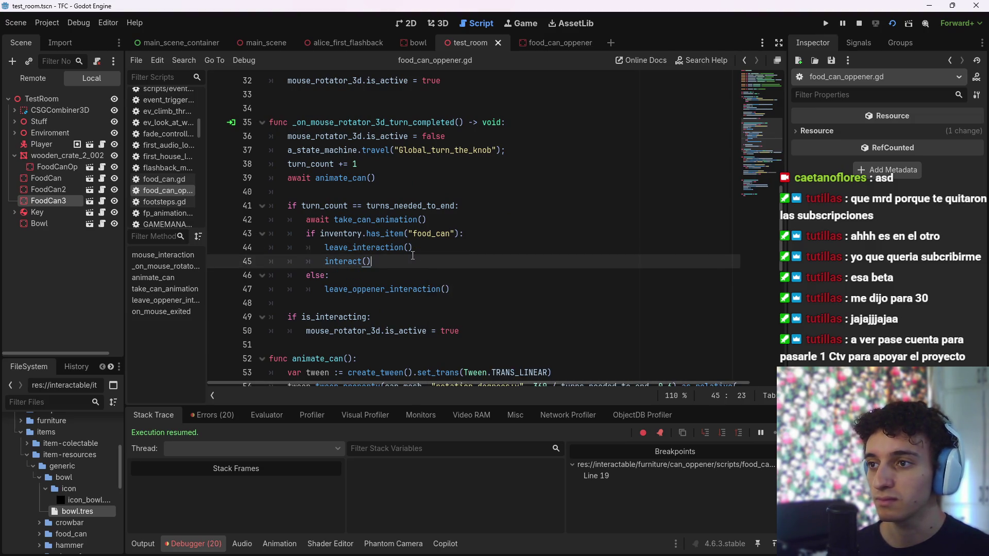
click(413, 249)
scroll(420, 260, down, 3)
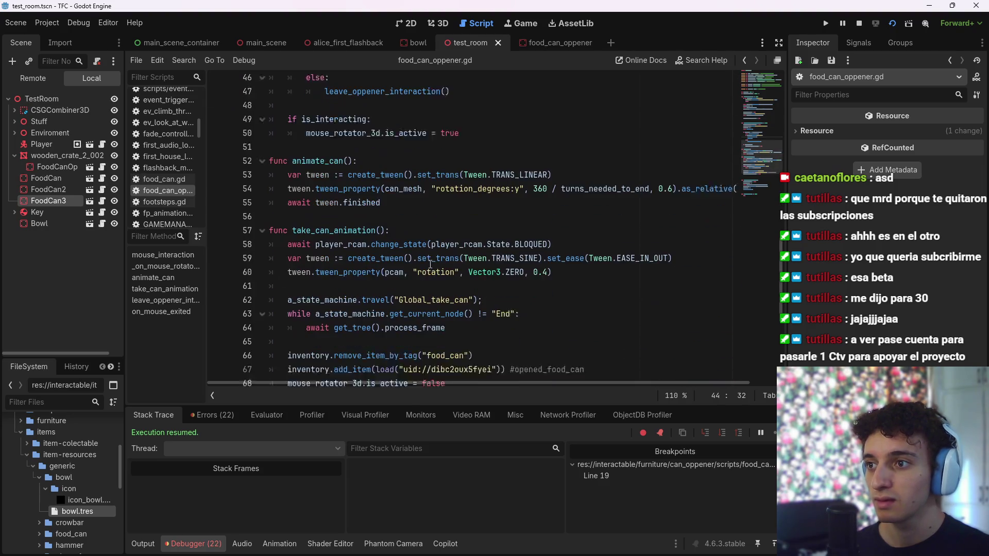
scroll(431, 269, up, 3)
scroll(432, 268, down, 6)
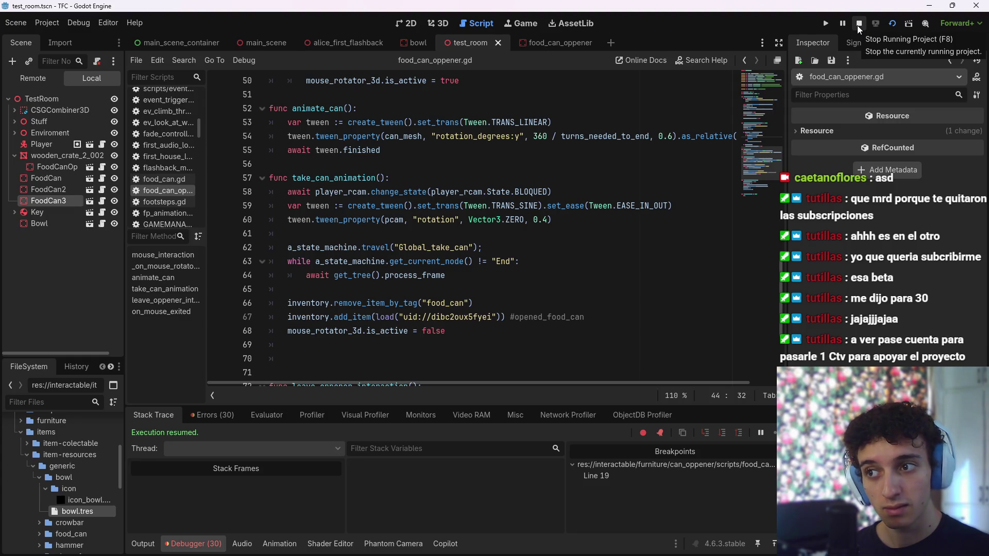
Check the running game's inventory for the opened Tomatoe Soup, then close it and return to the script
mouse_move(631, 546)
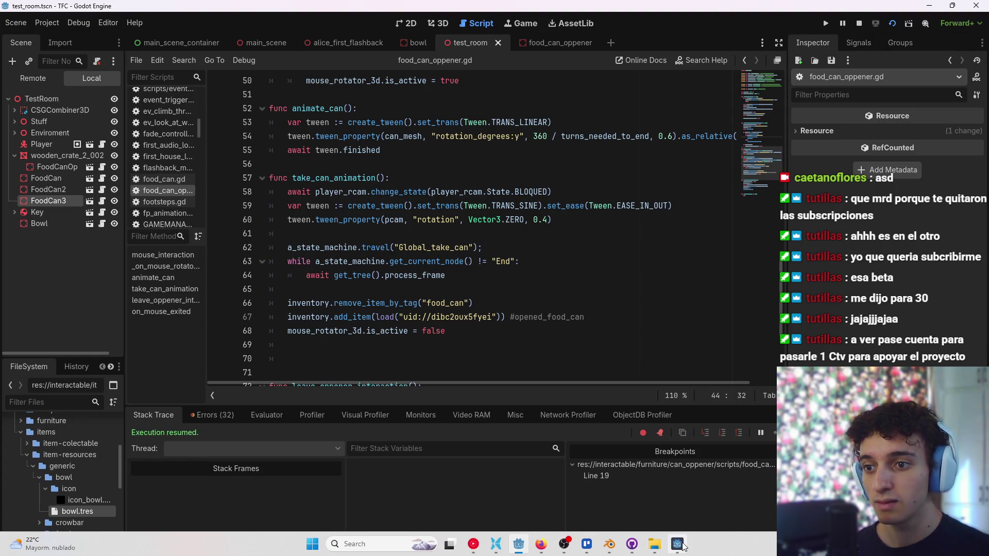
click(678, 544)
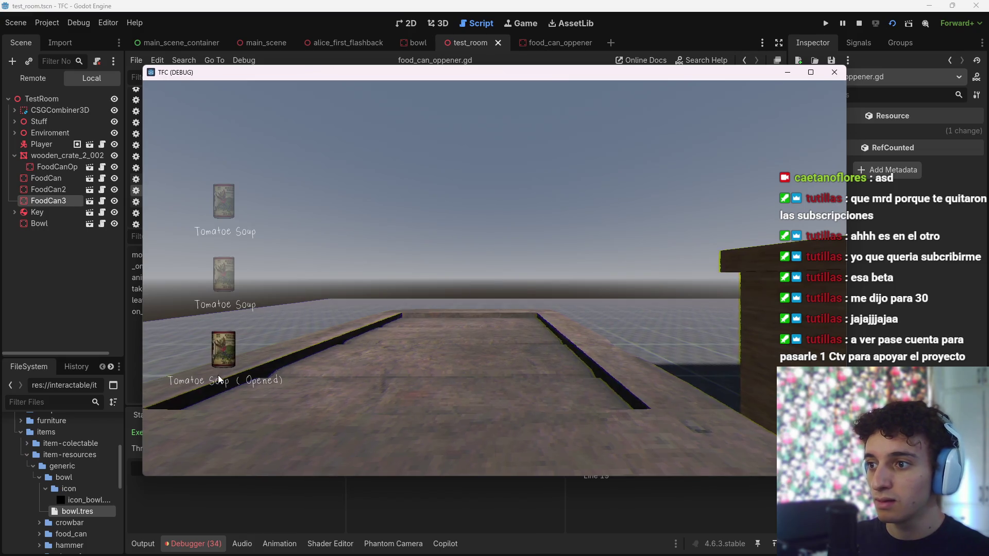
click(325, 326)
key(F8)
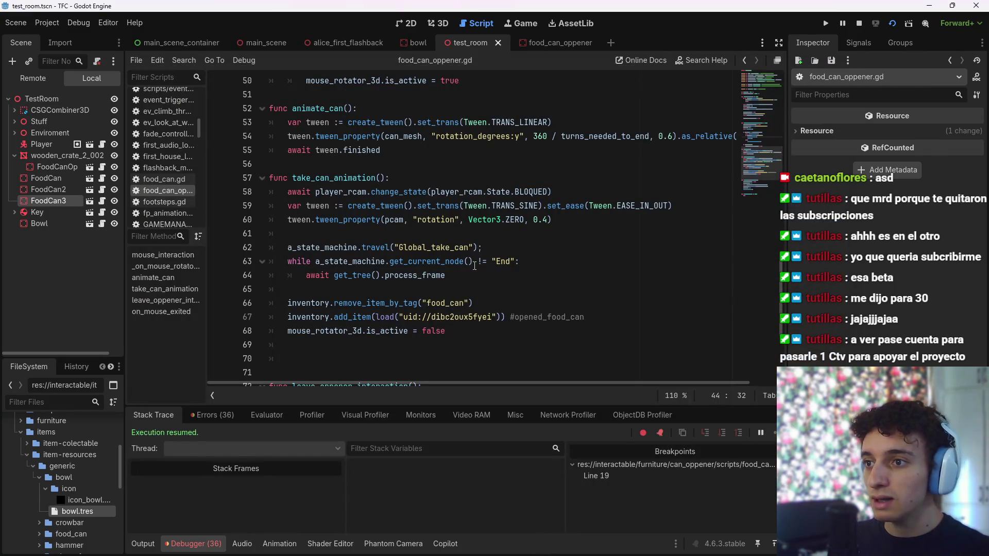
Review leave_oppener_interaction and its leave_interaction() call, then stop the debug session
click(461, 330)
scroll(460, 320, down, 2)
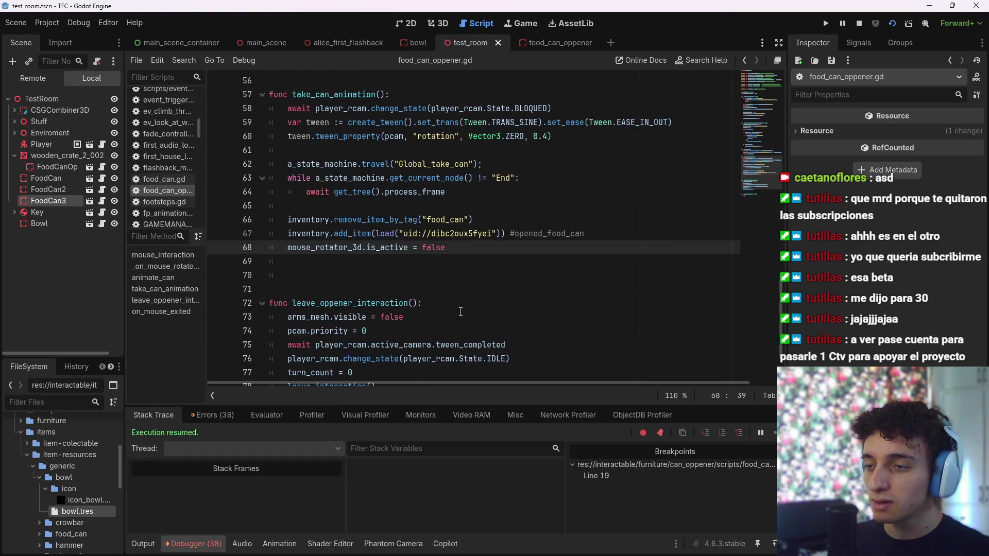
scroll(479, 237, down, 2)
click(473, 221)
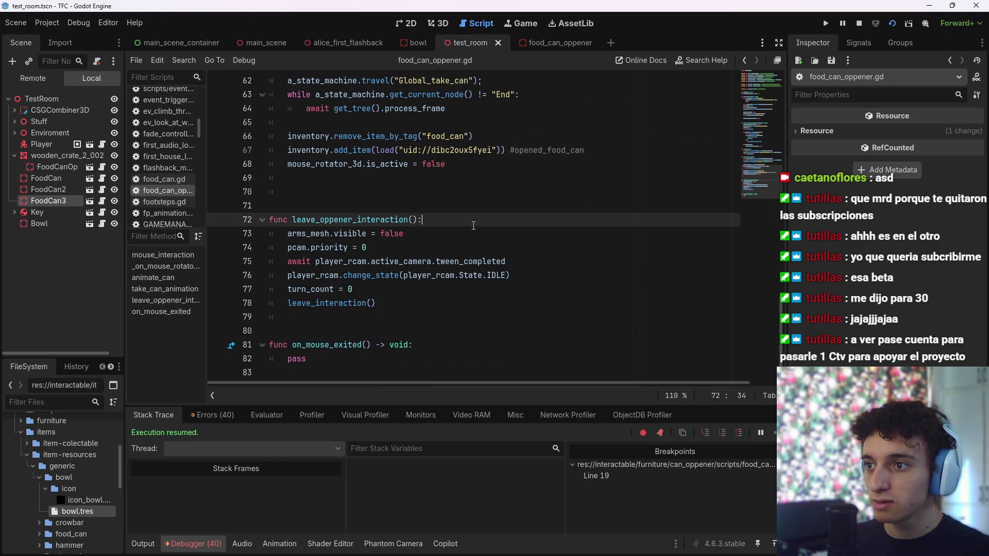
mouse_move(299, 233)
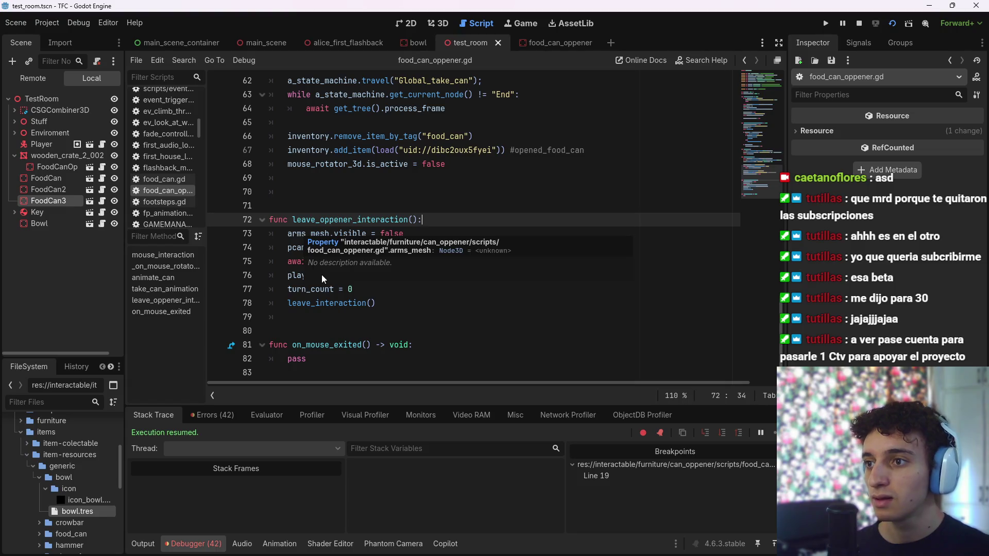
click(293, 262)
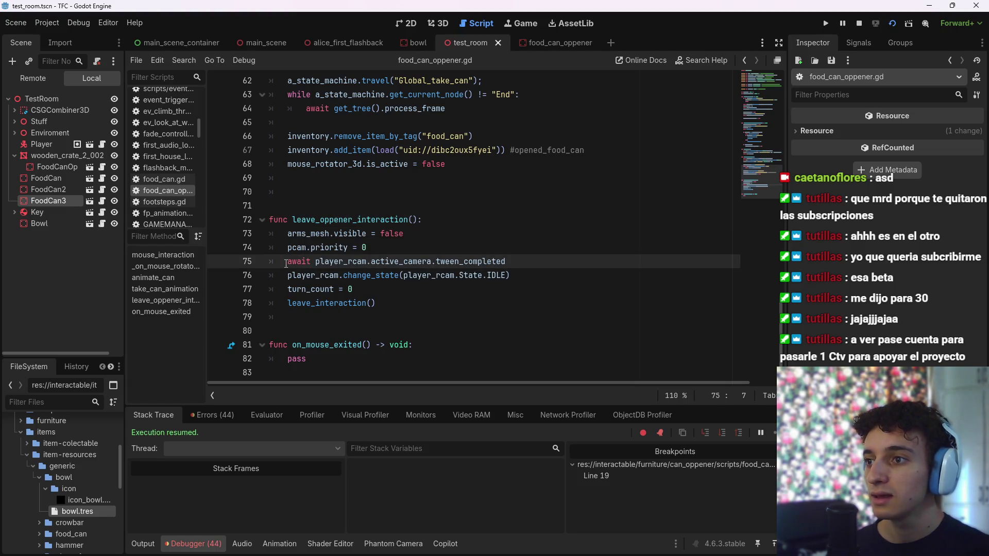
drag(287, 252, 534, 260)
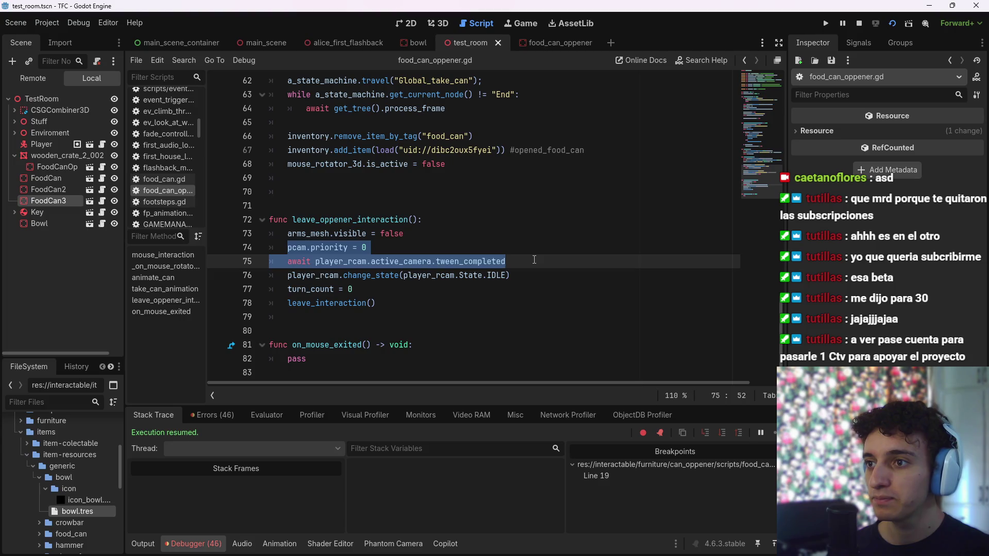
click(534, 260)
scroll(515, 268, up, 9)
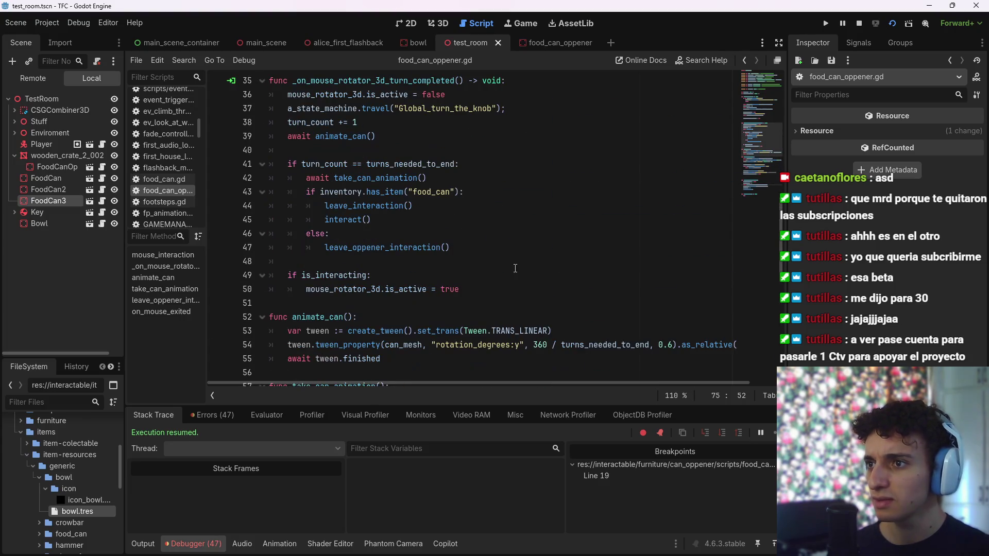
mouse_move(415, 206)
mouse_down()
mouse_move(370, 220)
mouse_move(353, 207)
mouse_move(320, 207)
mouse_up()
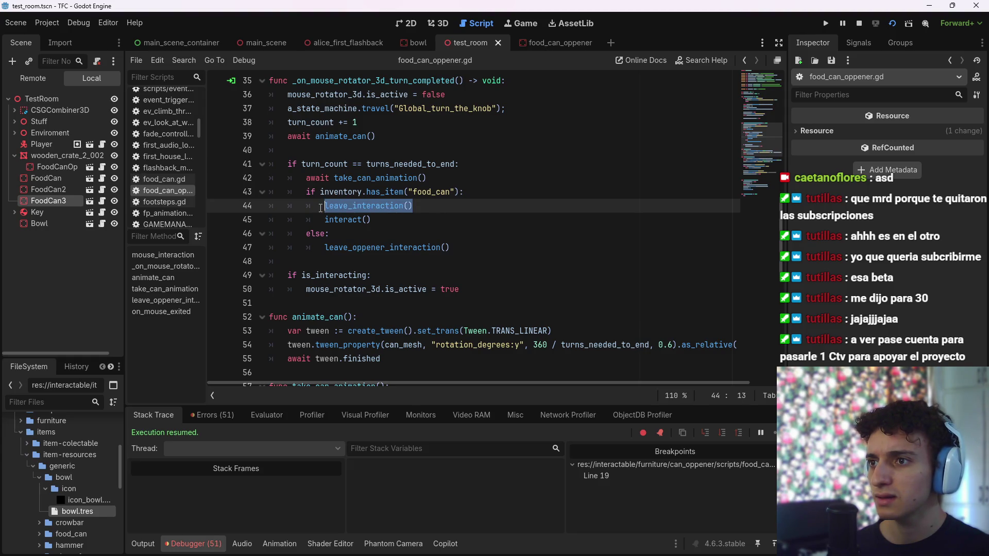
click(321, 208)
click(860, 23)
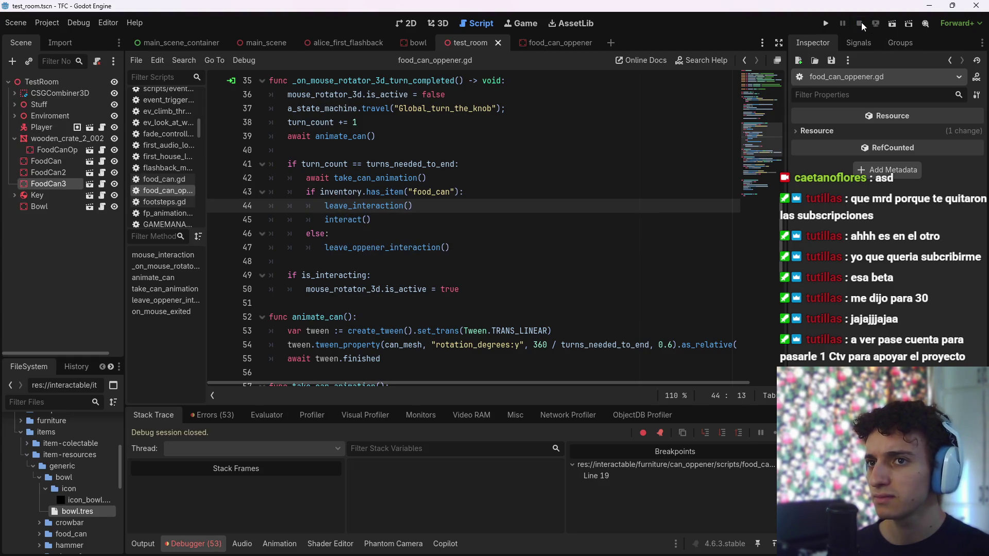
Remove the line 19 breakpoint, review lines 42–47, and hide the debugger panel
scroll(453, 232, up, 10)
click(220, 275)
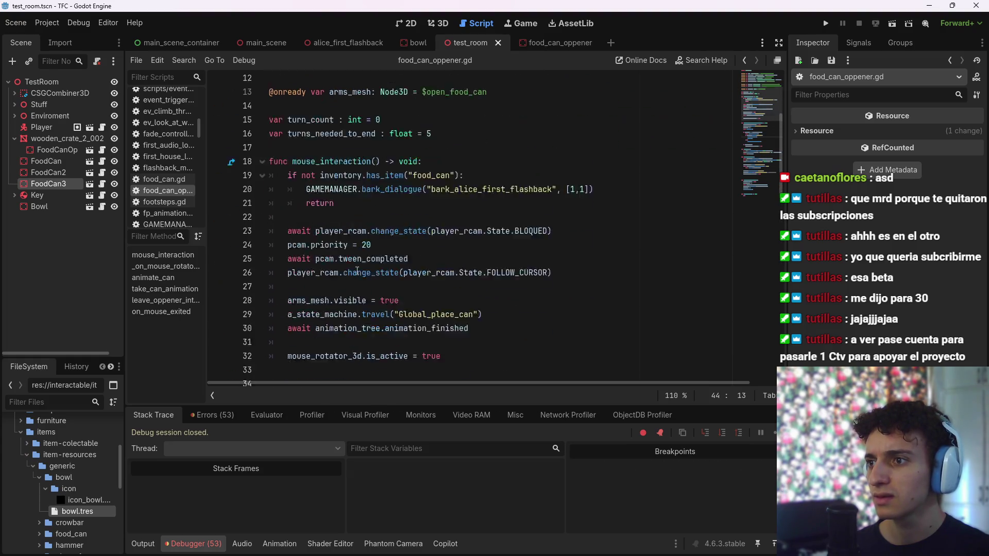
scroll(362, 259, down, 9)
scroll(362, 259, down, 1)
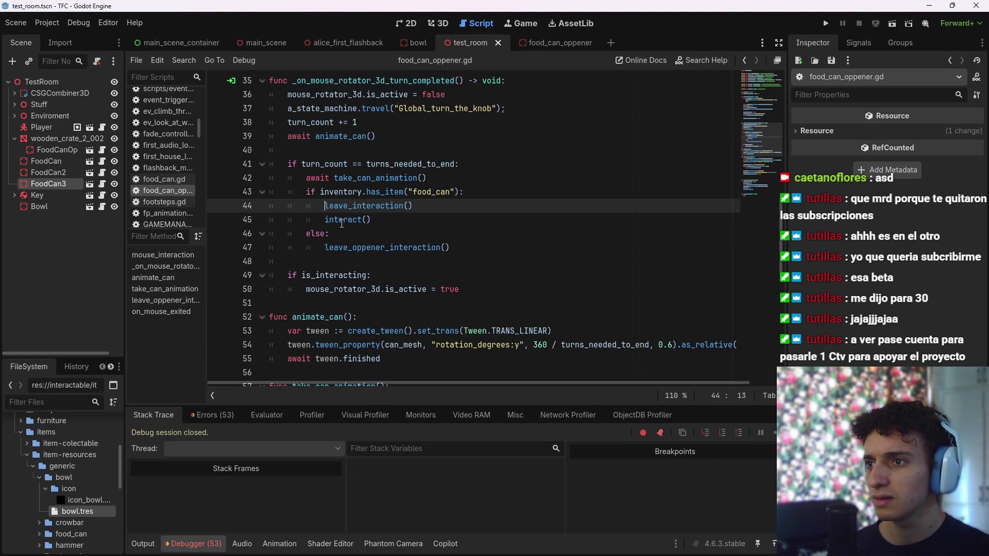
click(453, 175)
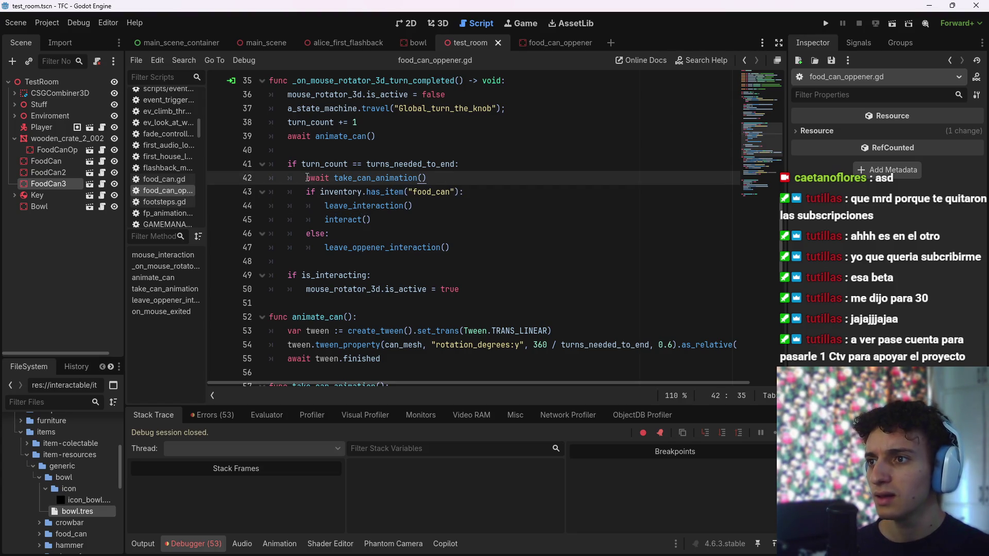
drag(307, 178, 438, 178)
click(438, 177)
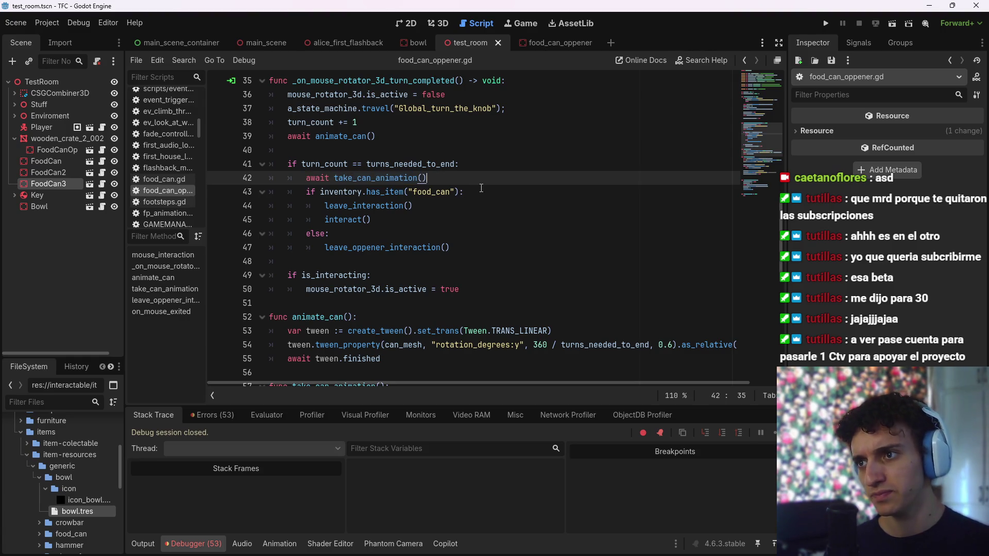
drag(449, 248, 344, 247)
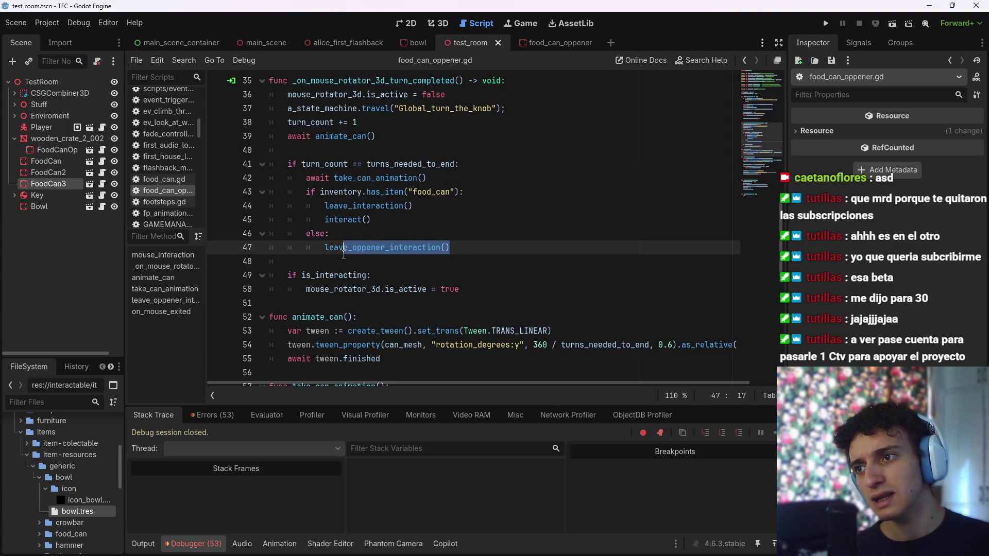
click(212, 415)
click(193, 543)
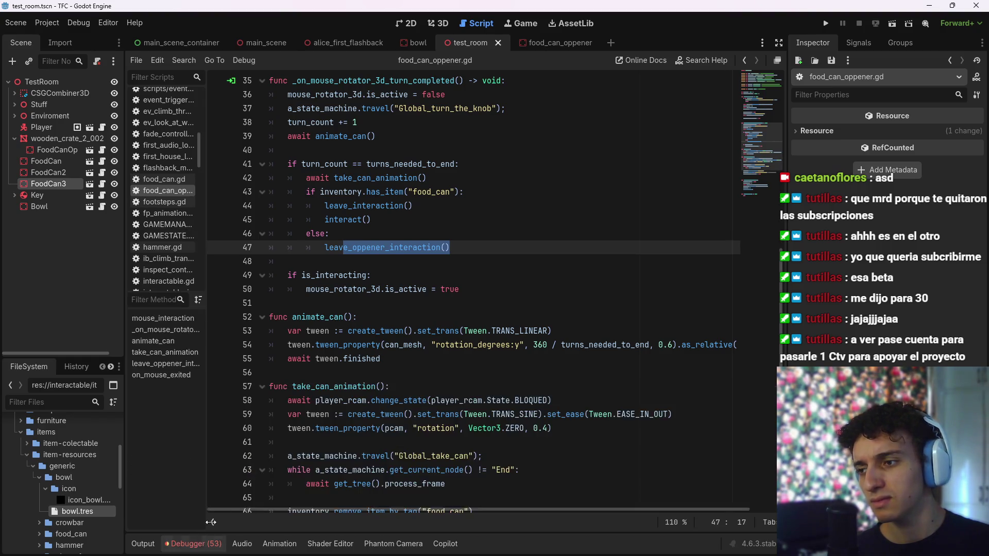
click(427, 261)
Set breakpoints on lines 44 and 45, then run the current scene
drag(429, 220, 324, 207)
click(323, 207)
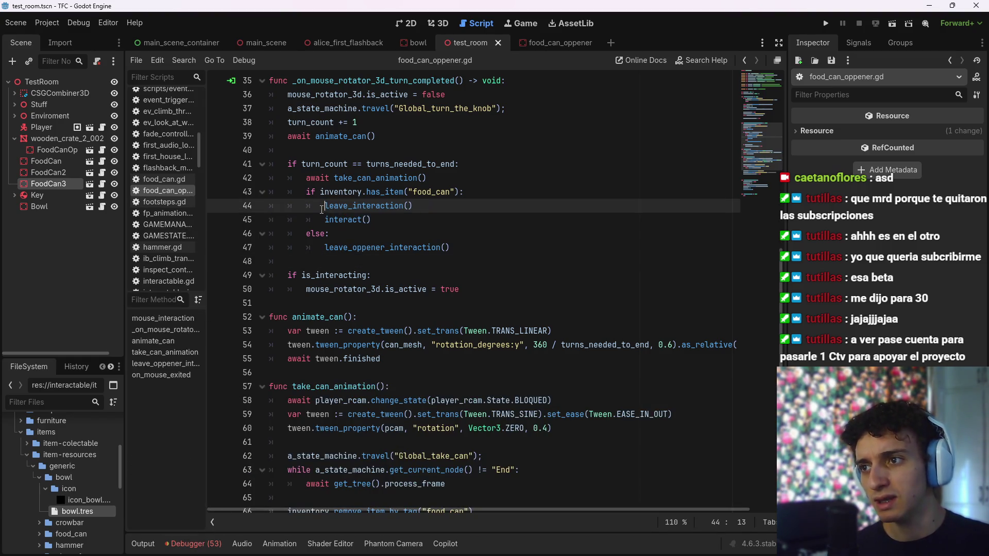
click(217, 205)
click(217, 220)
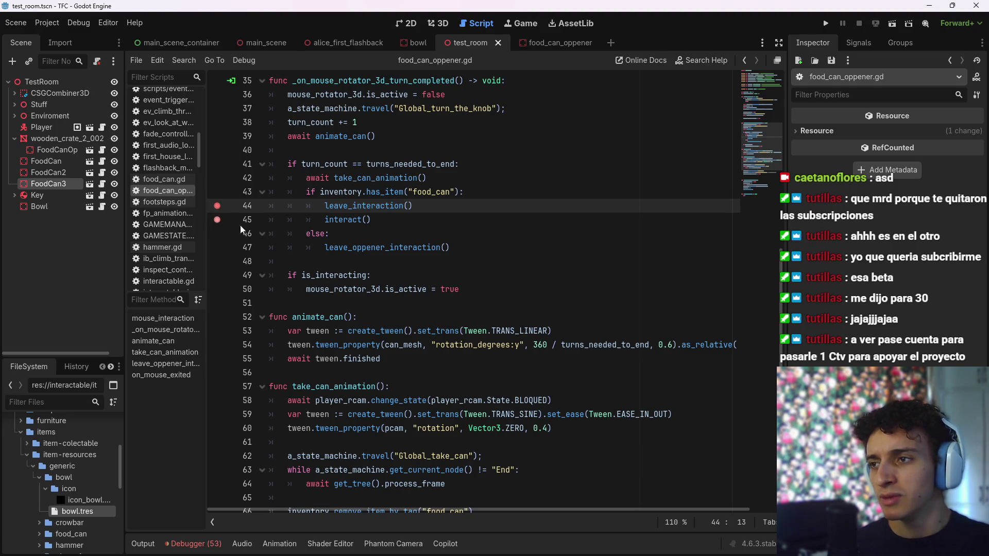
click(391, 221)
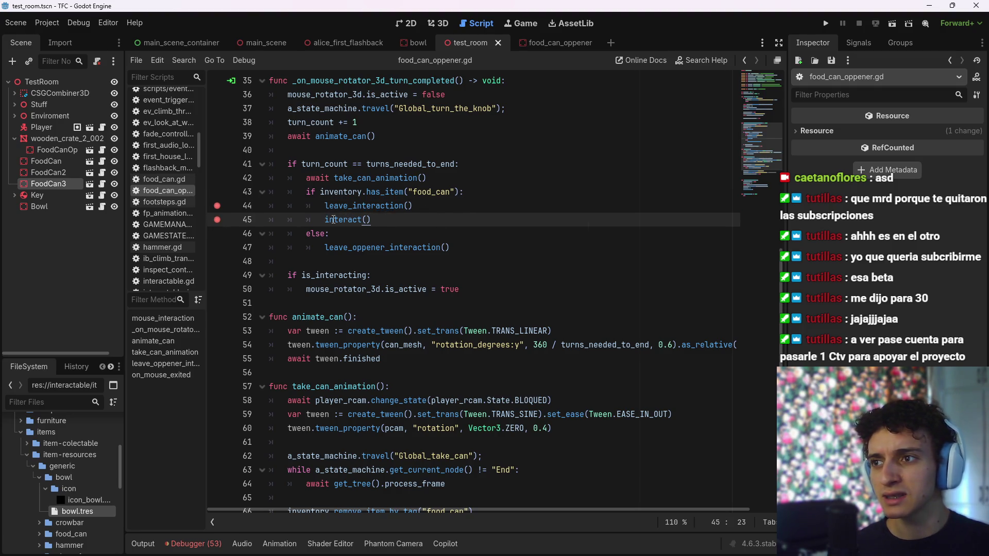
click(892, 24)
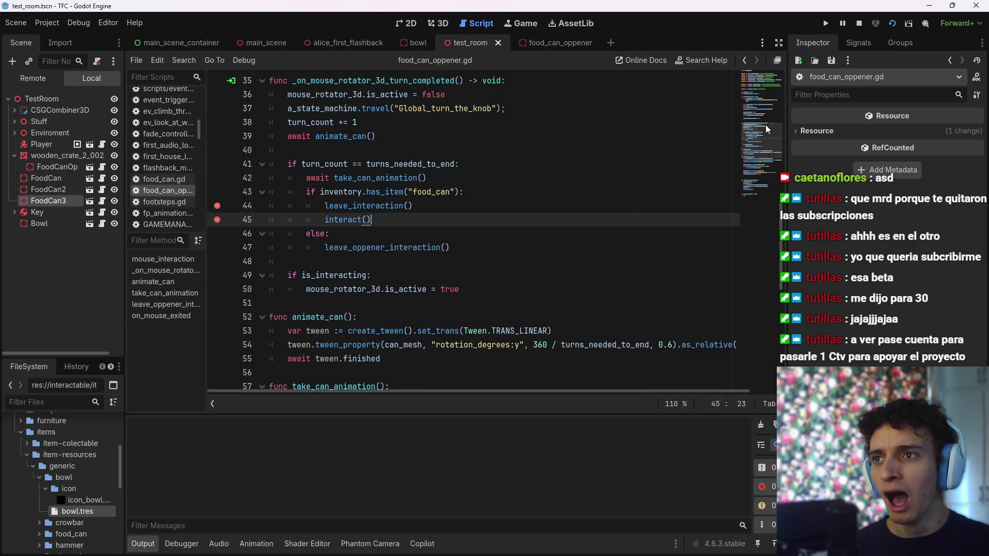
Walk to the crate and interact, relaunch after the dialogue error, then use the food can on the table
key(w)
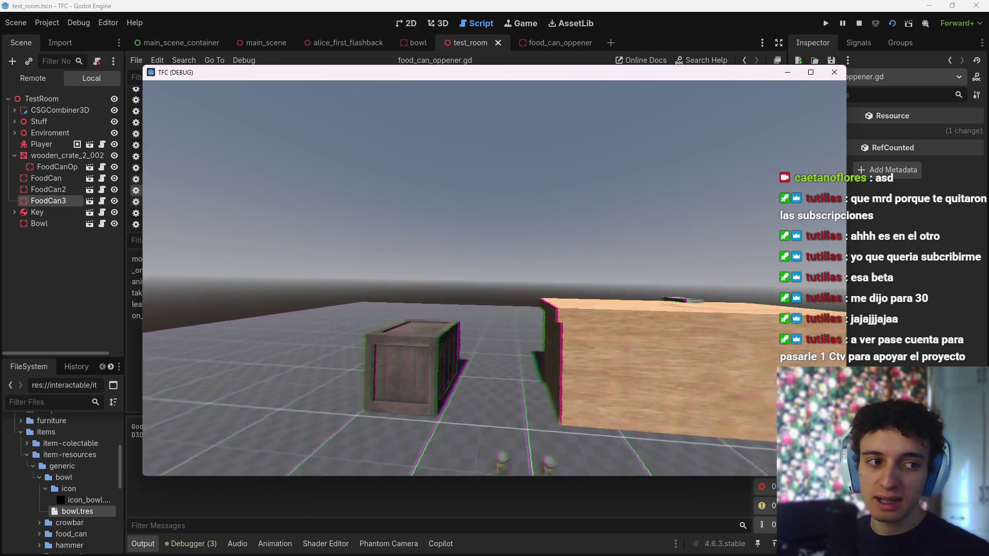
key(e)
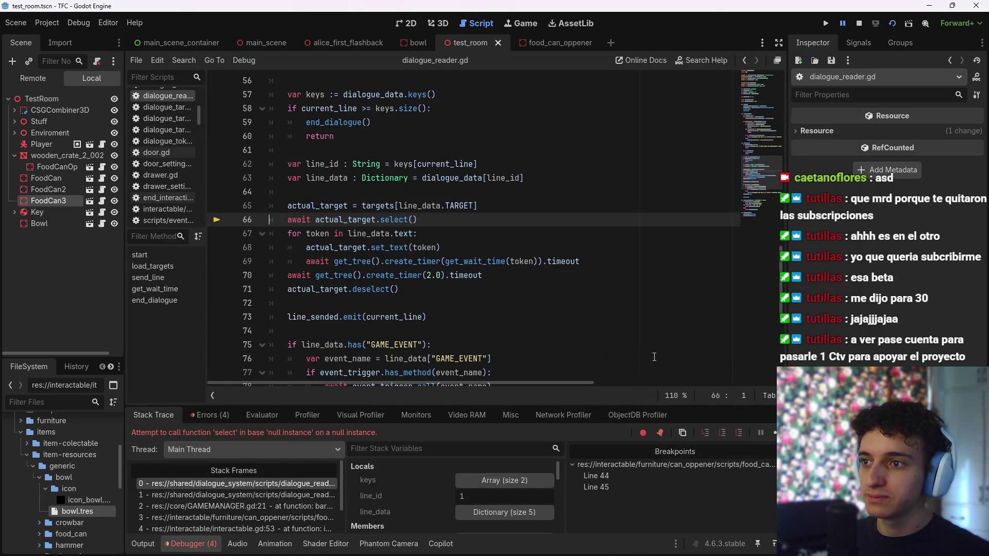
click(896, 23)
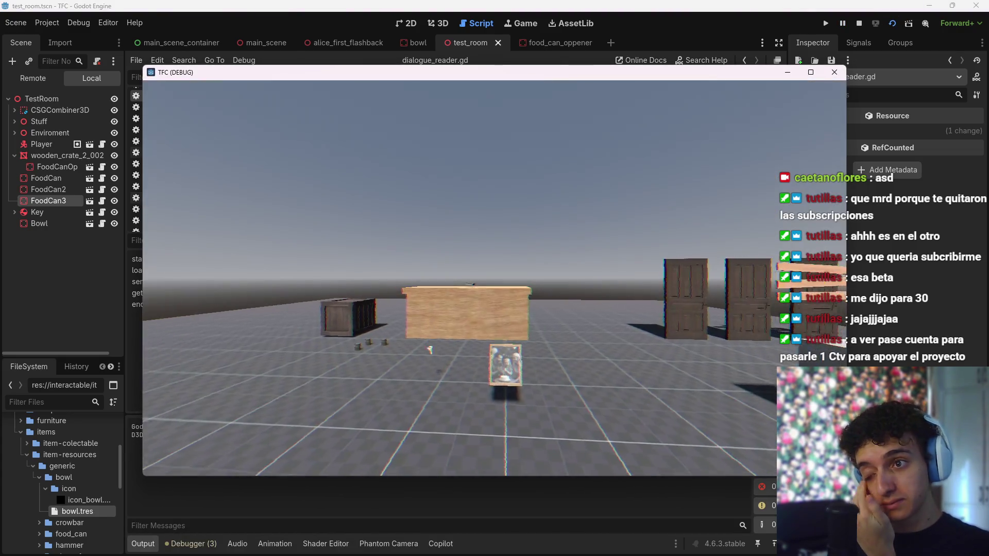
key(w)
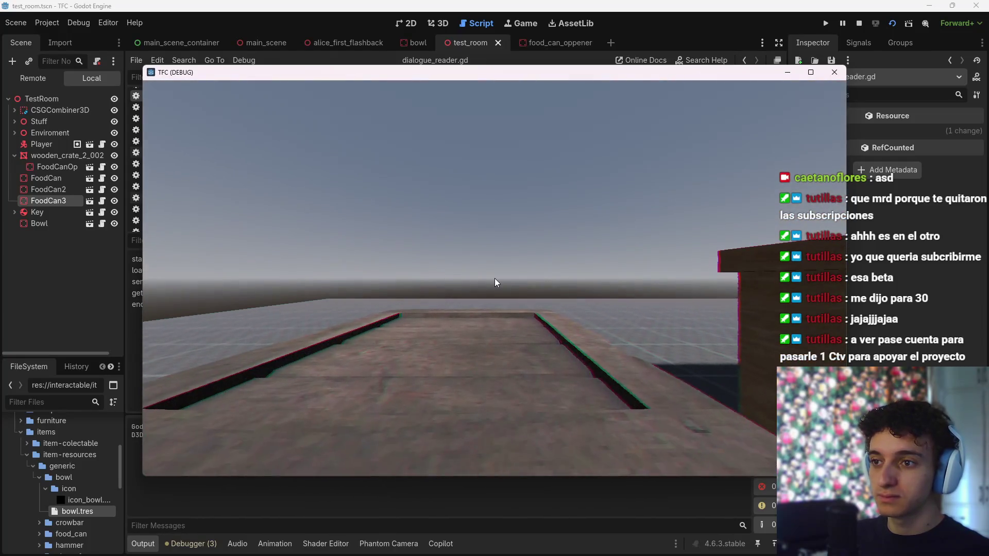
click(514, 277)
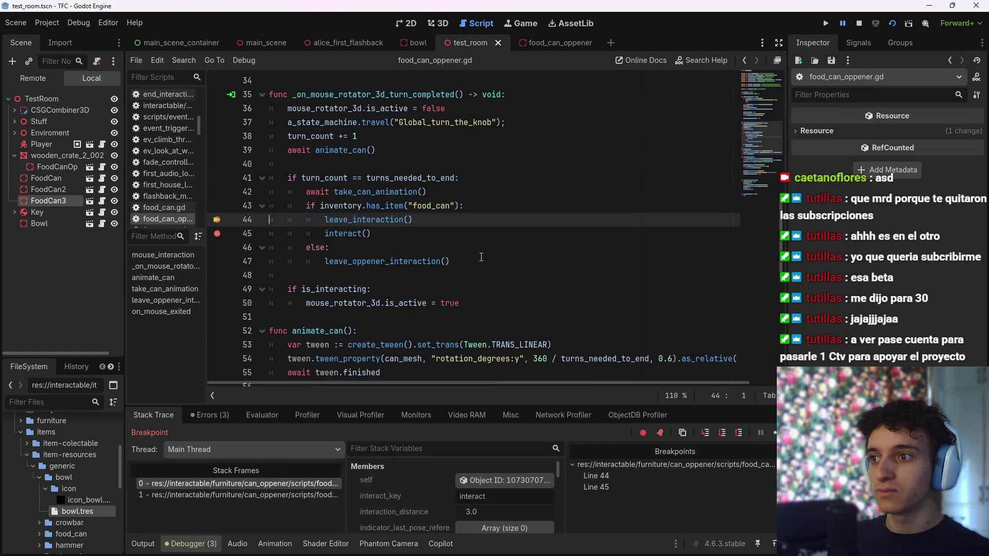
Step over the line 44 breakpoint, add one on line 19, continue, then stop the debug session
click(774, 432)
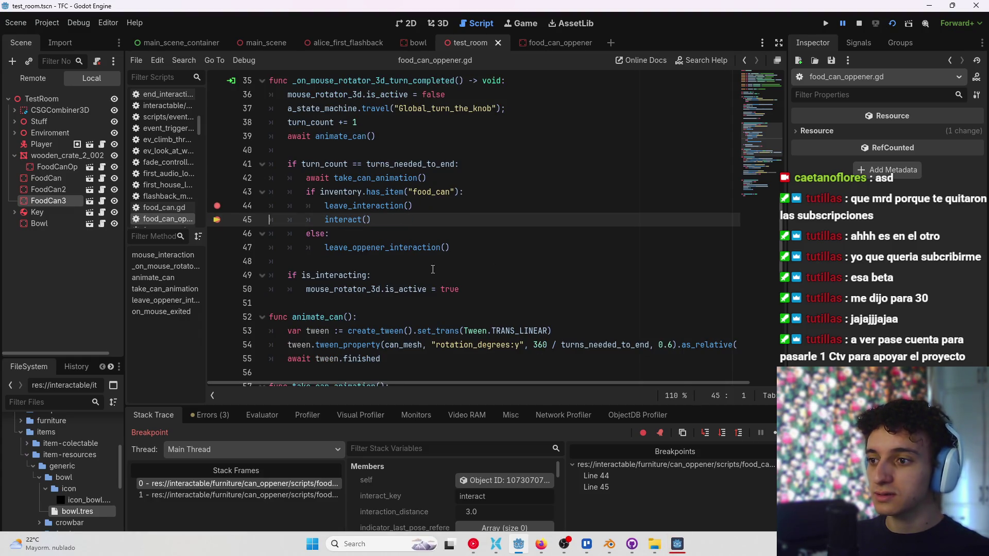
scroll(350, 304, up, 3)
scroll(350, 305, down, 1)
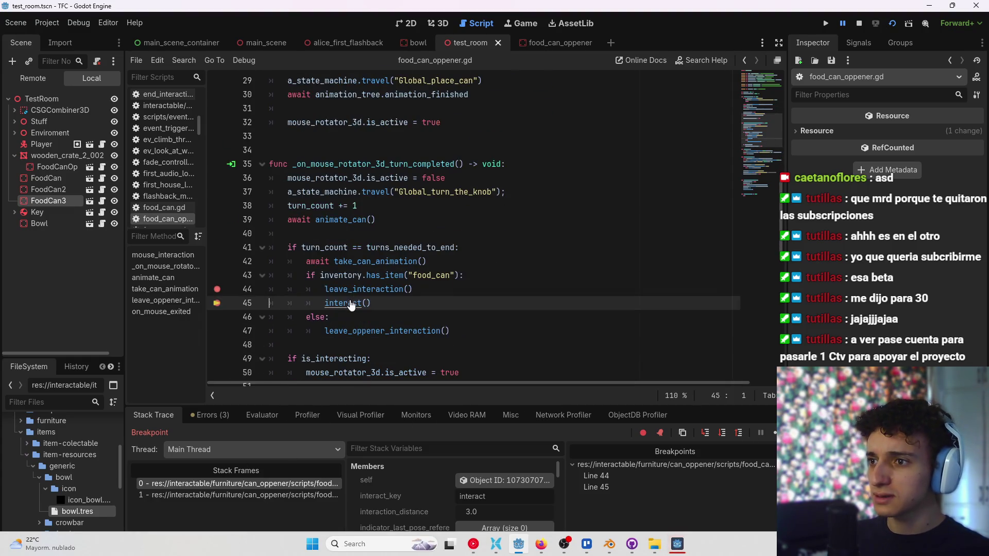
scroll(275, 238, up, 7)
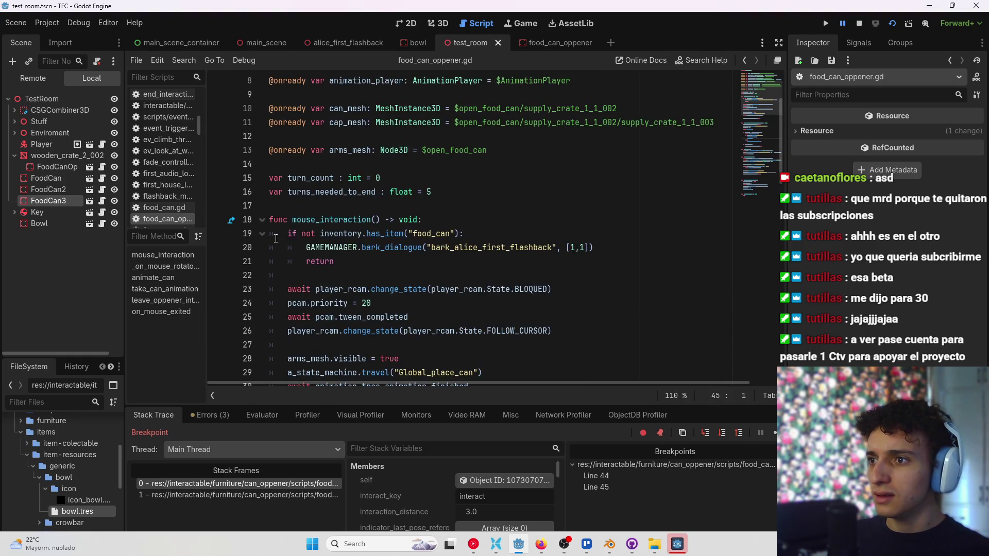
click(218, 234)
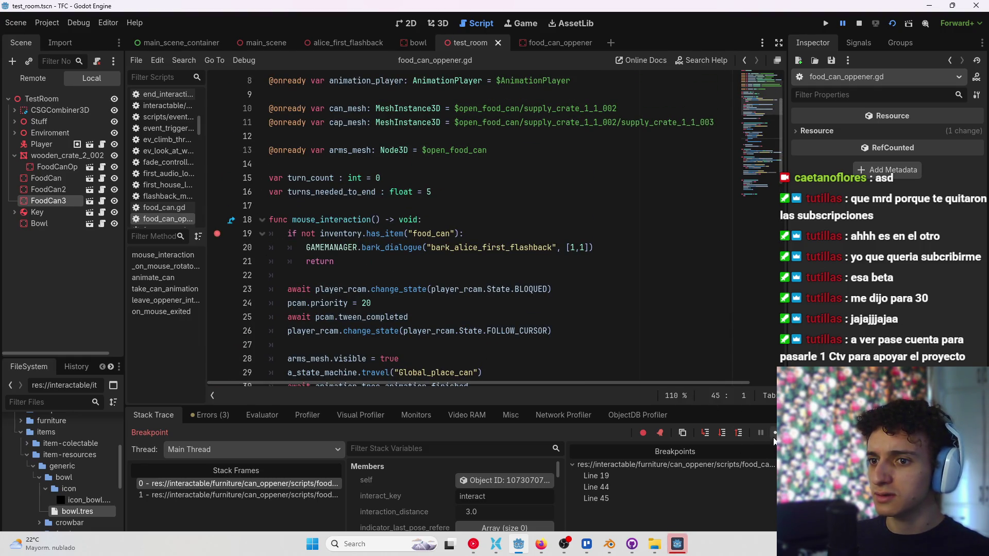
click(774, 434)
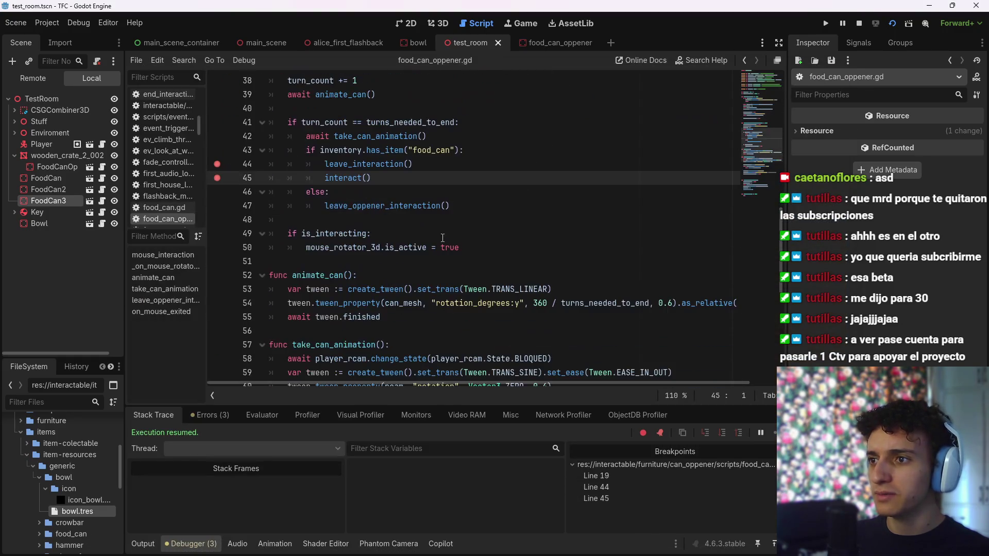
key(F8)
Clear the breakpoints on lines 45, 44 and 19, then jump to the interact() definition
click(219, 178)
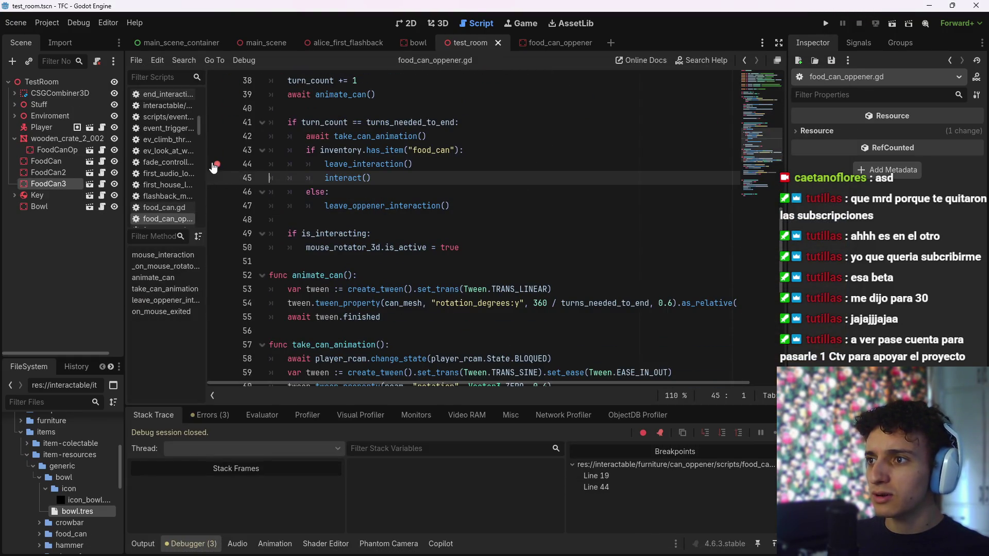
click(217, 164)
scroll(217, 185, up, 9)
click(217, 192)
scroll(217, 196, down, 8)
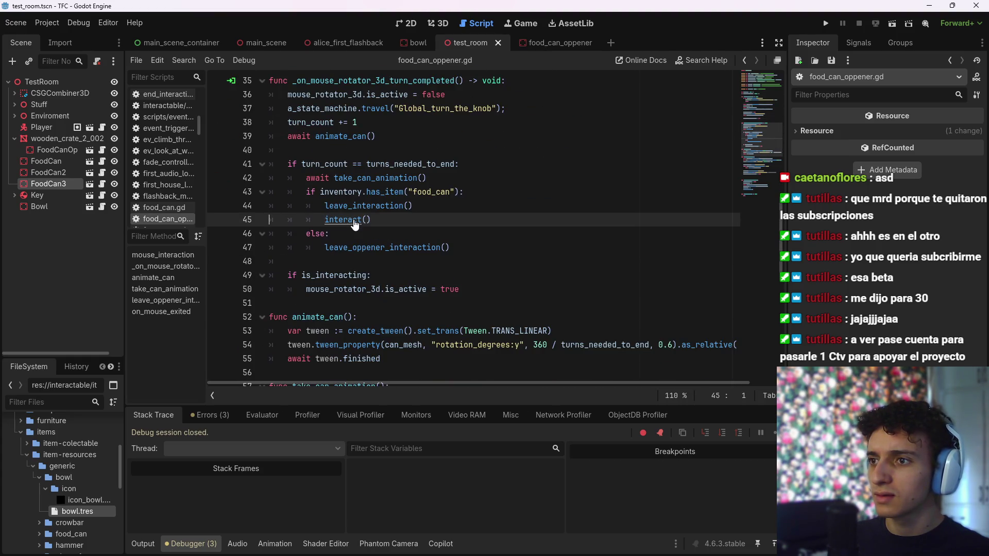
ctrl+click(354, 221)
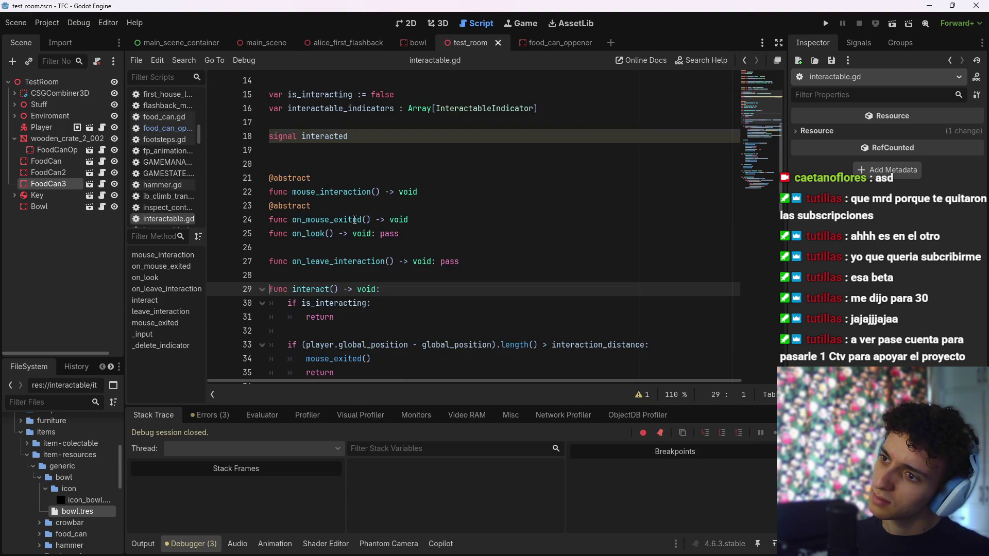
Set a breakpoint on the line 31 return in interact() and run the scene
scroll(388, 211, down, 3)
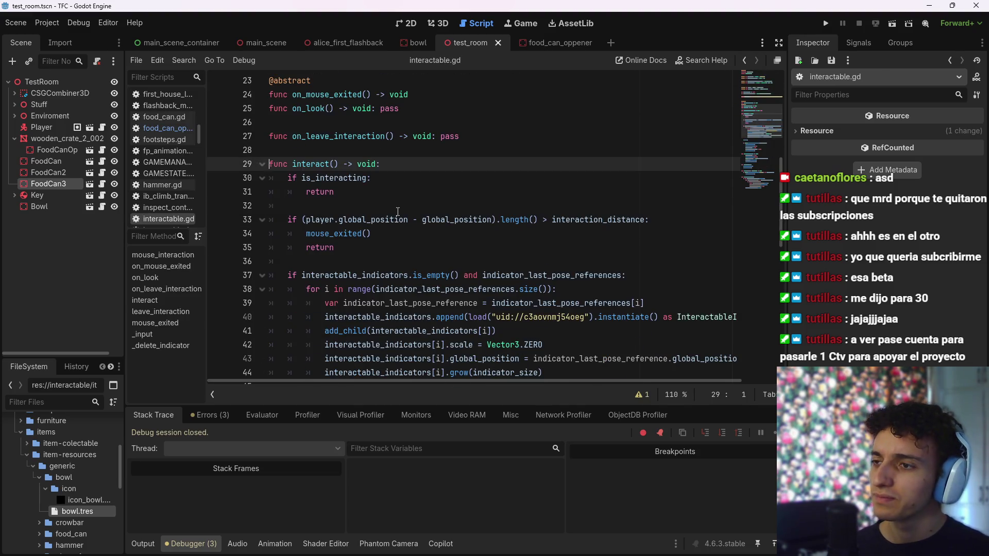
scroll(399, 209, down, 1)
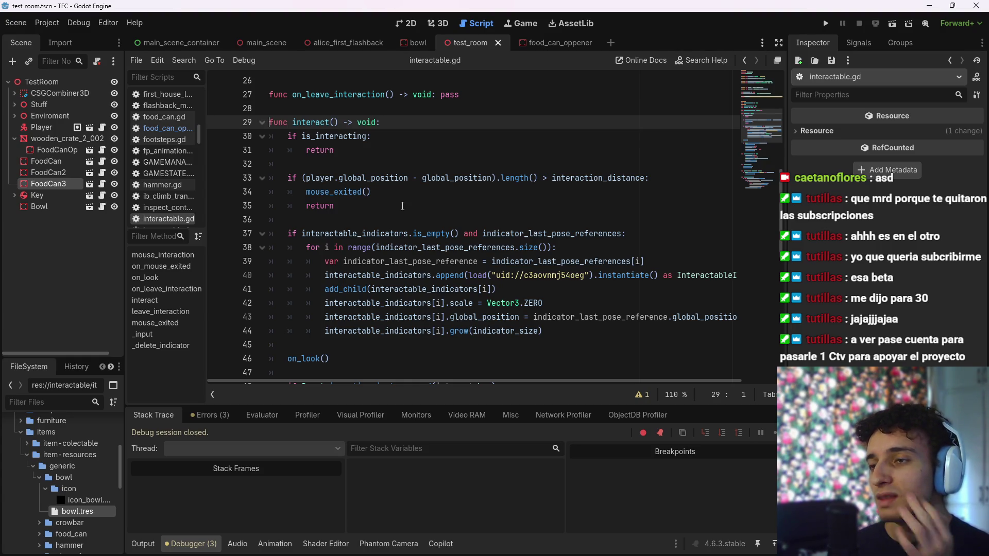
click(376, 152)
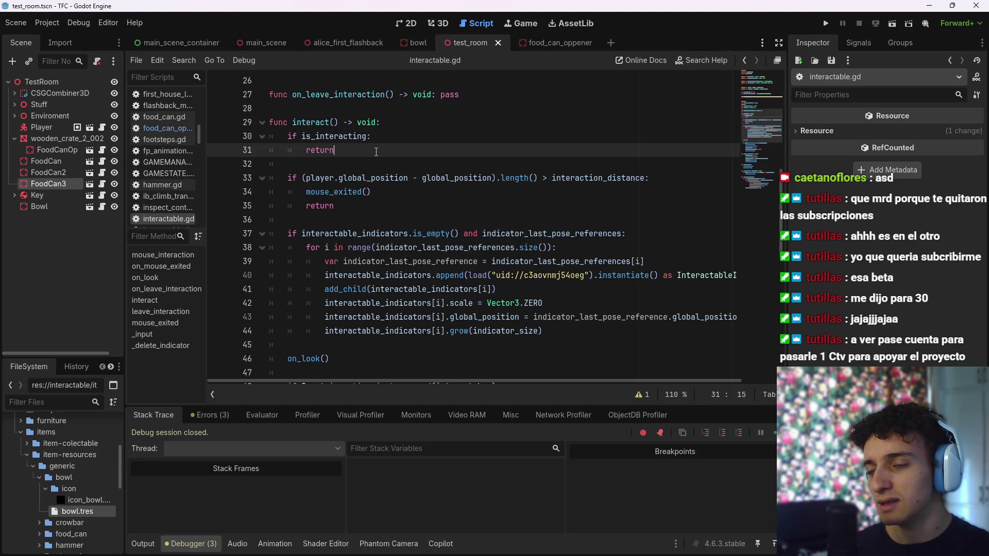
click(218, 151)
click(890, 25)
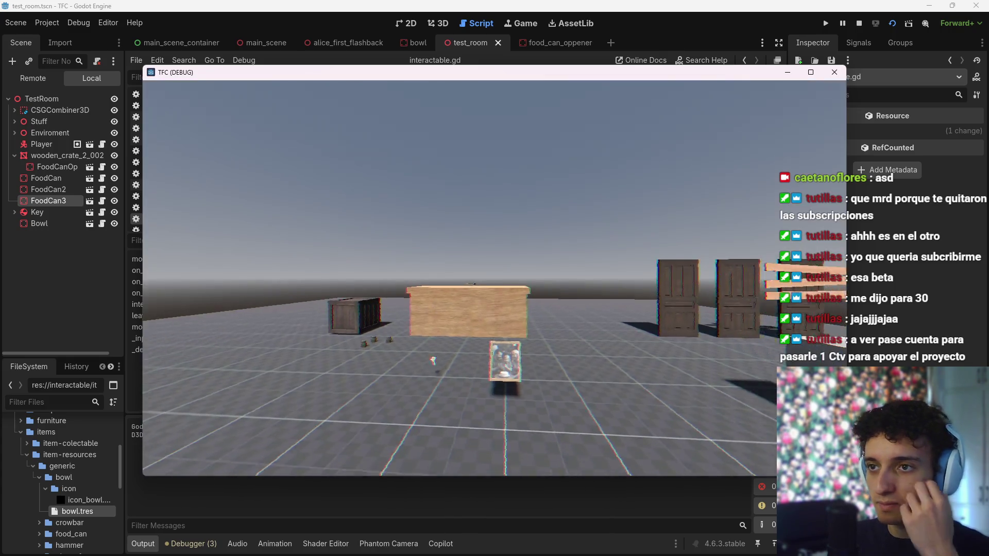
Interact with the food can repeatedly, resuming at each line 31 pause, then stop the session
click(495, 280)
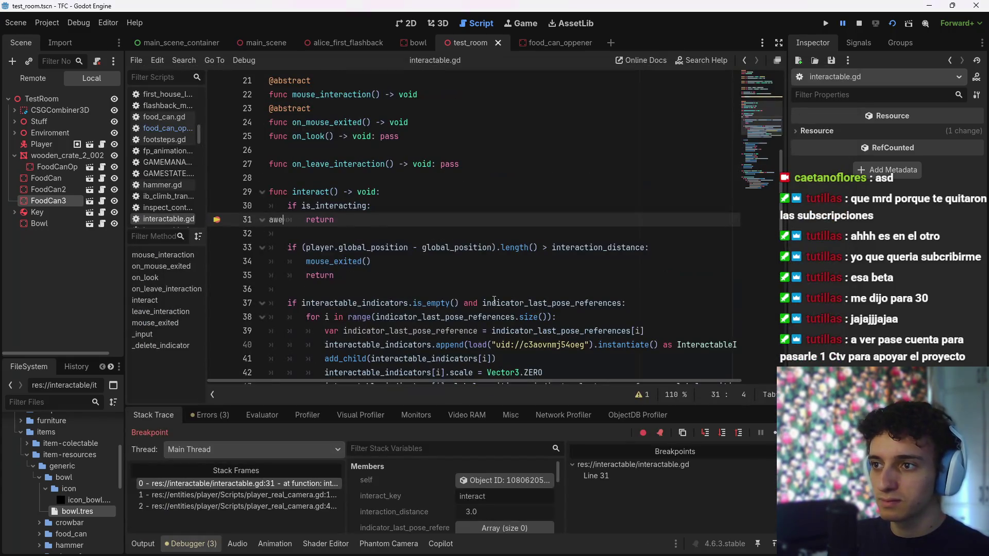
click(775, 432)
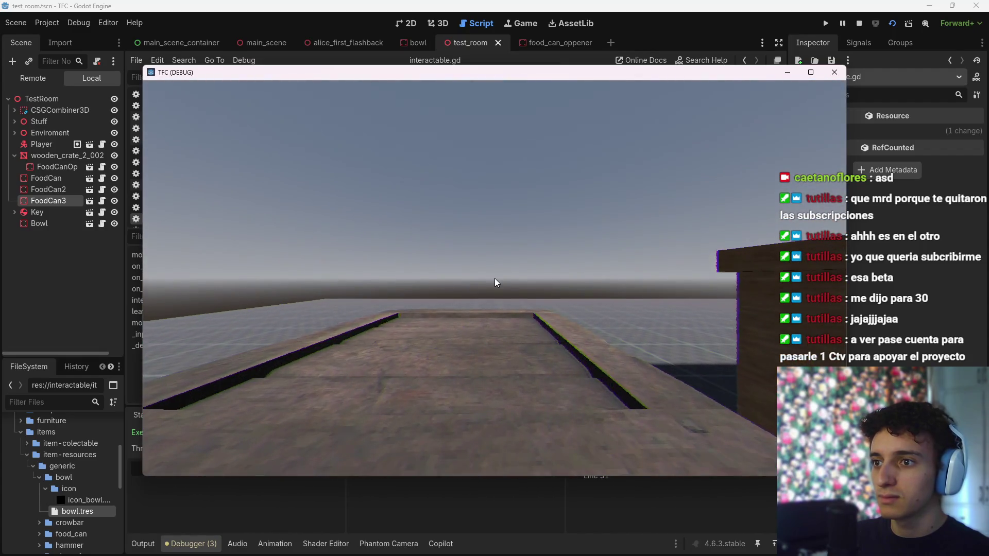
click(495, 278)
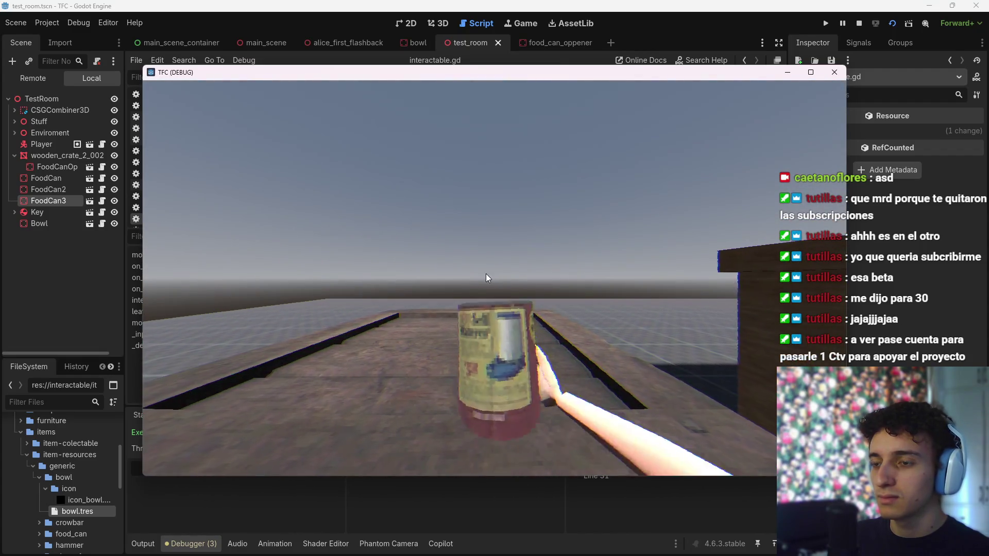
click(486, 273)
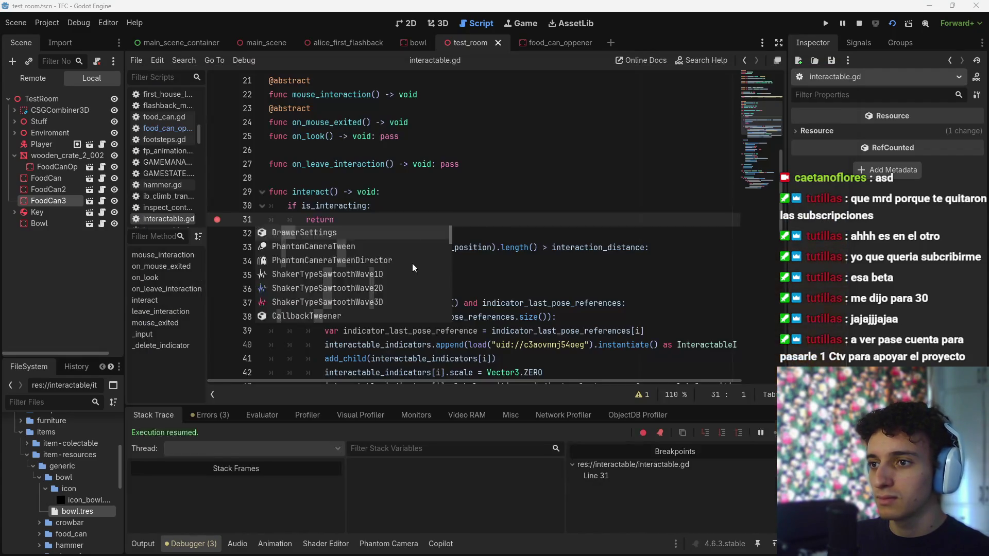
click(772, 432)
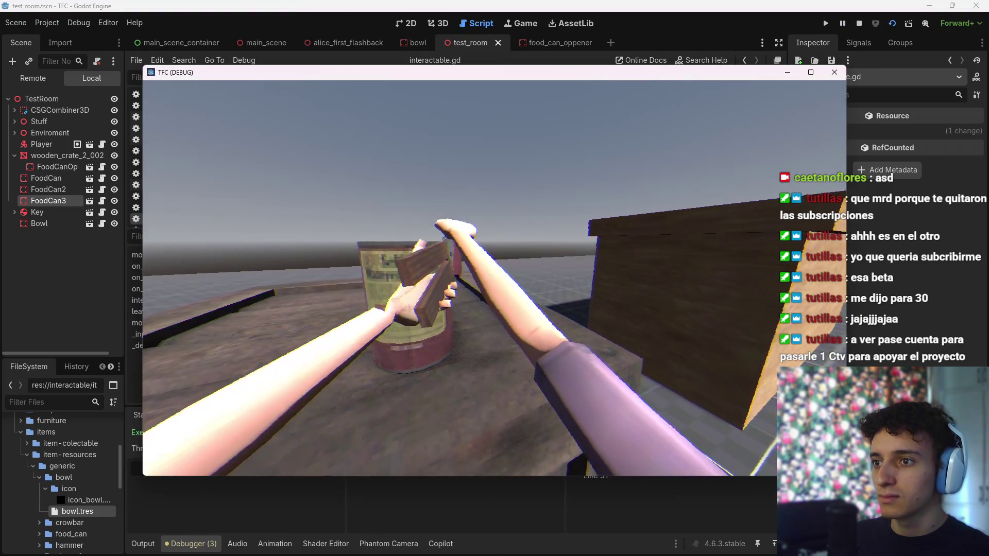
click(495, 278)
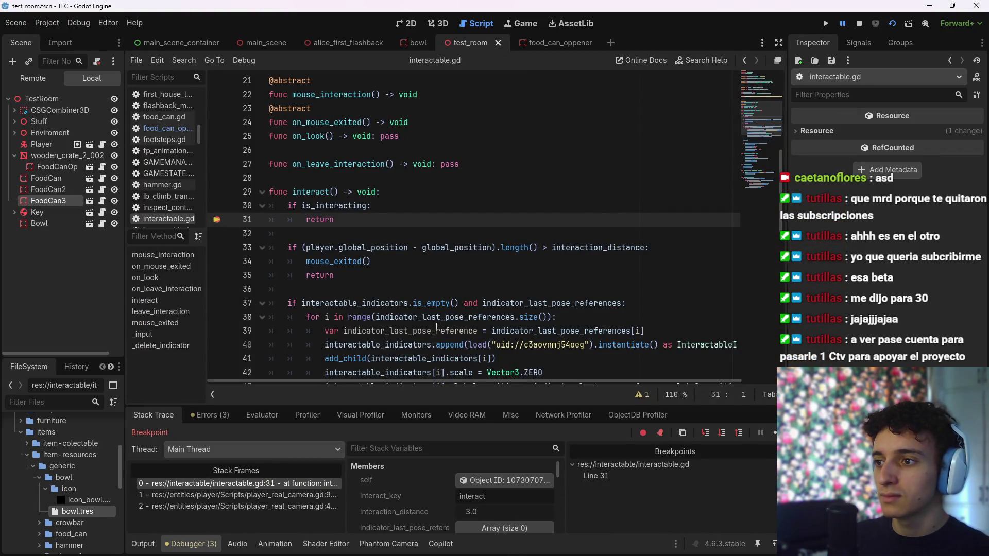
click(858, 23)
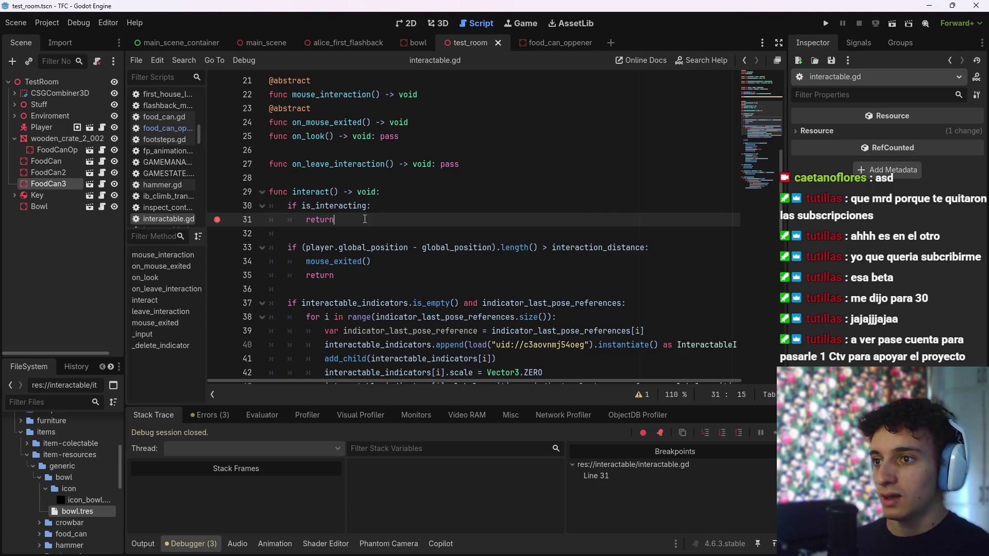
Move the breakpoint from line 31 to the line 53 mouse_interaction() call and run the scene
click(217, 220)
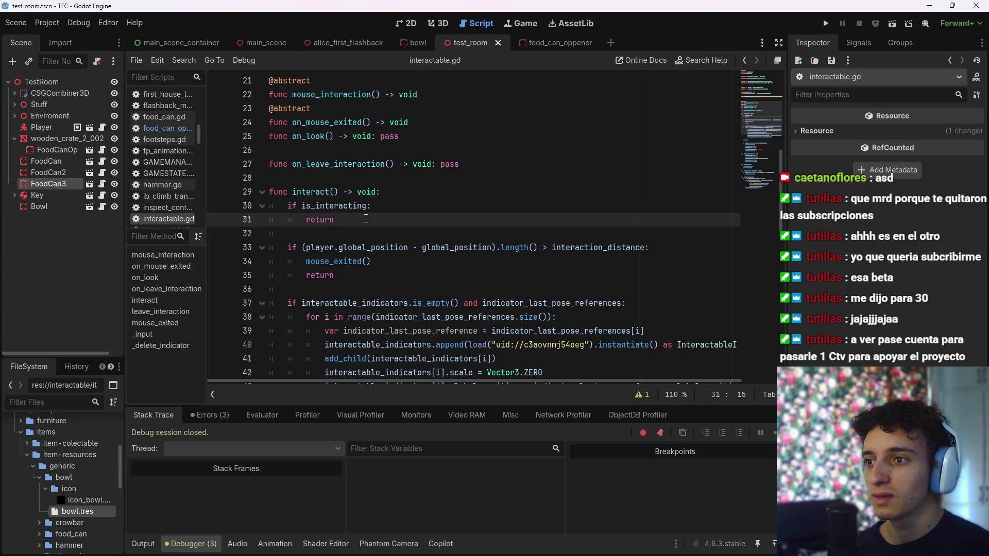
scroll(366, 219, down, 3)
scroll(365, 261, down, 3)
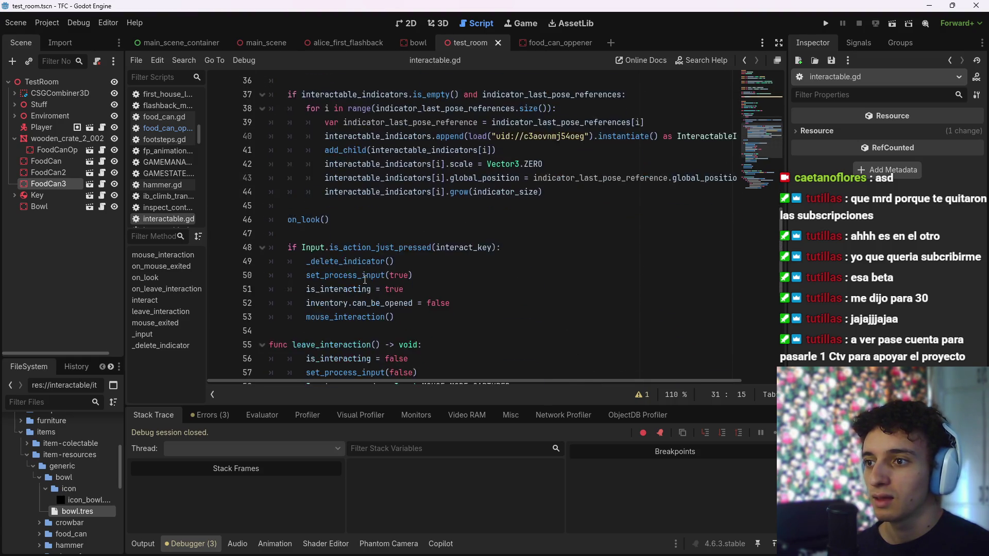
scroll(358, 291, up, 1)
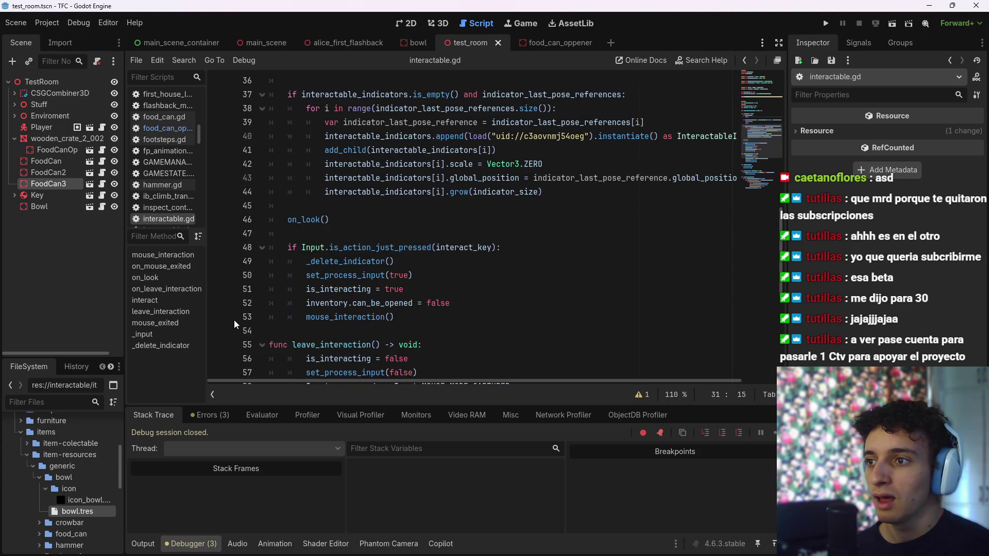
click(217, 317)
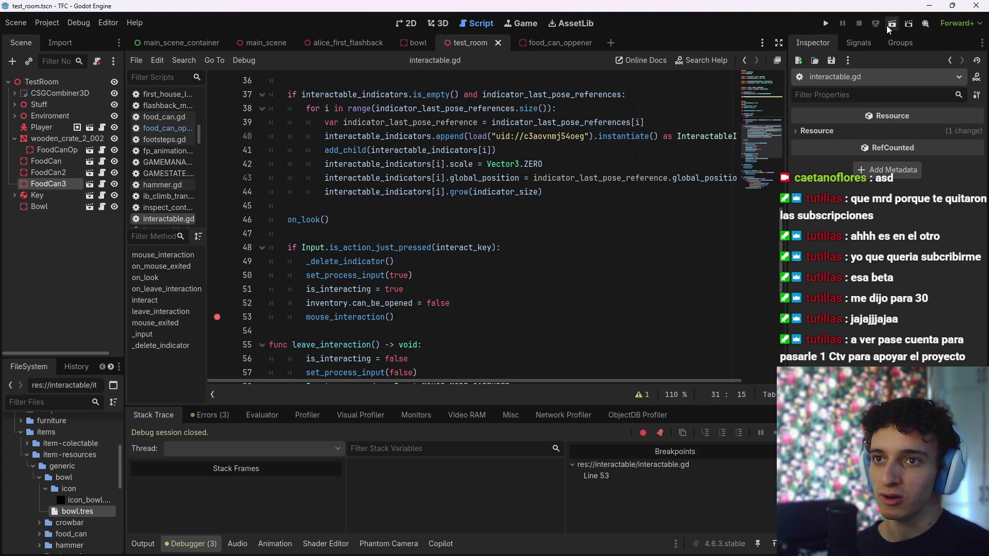
click(886, 26)
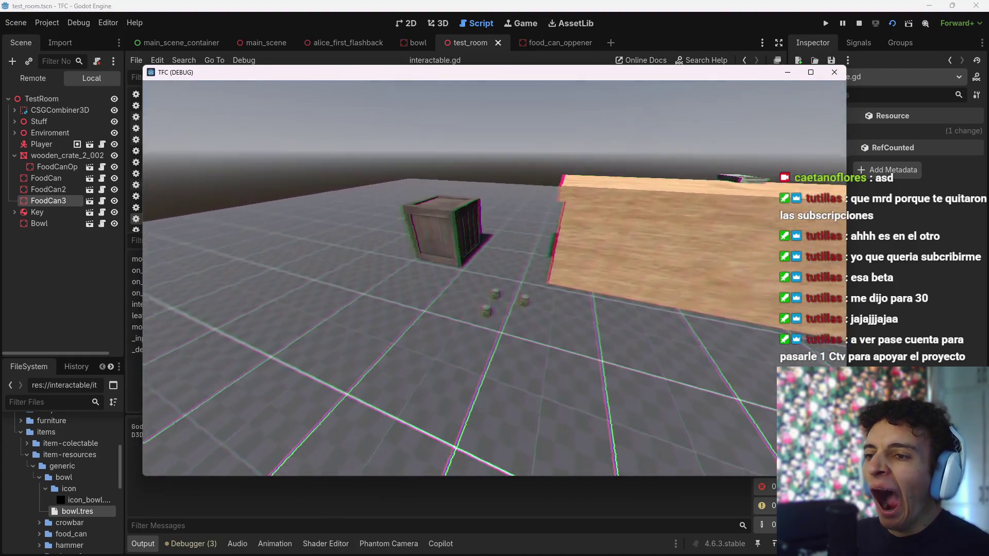
Interact with E, resuming past the line 53 pauses until the hands pick up the can, then close the game
key(e)
click(773, 433)
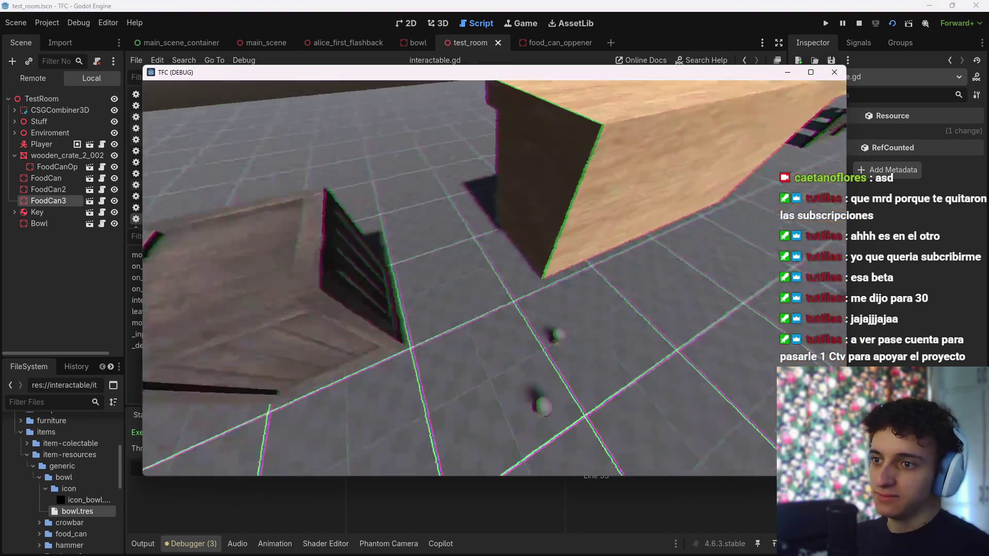
key(e)
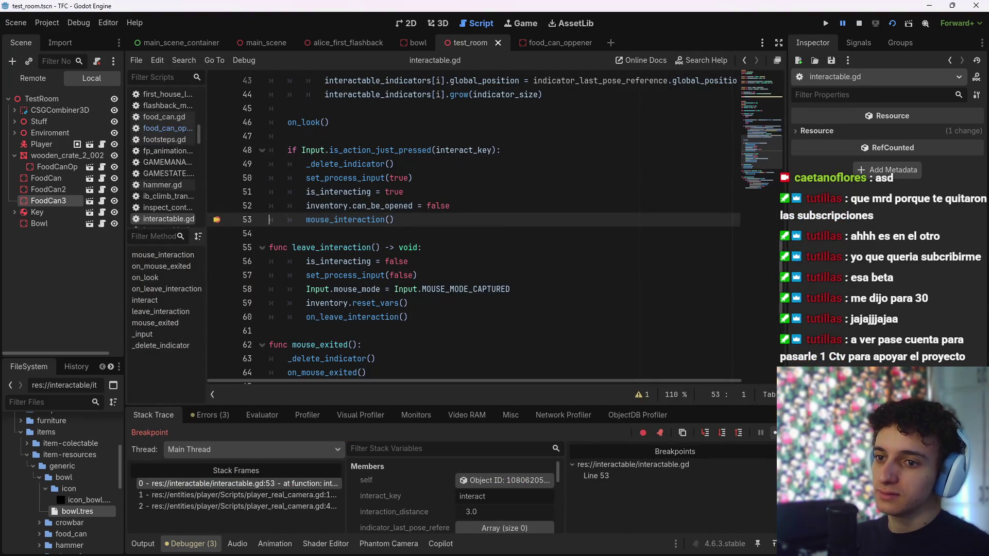
key(F12)
key(e)
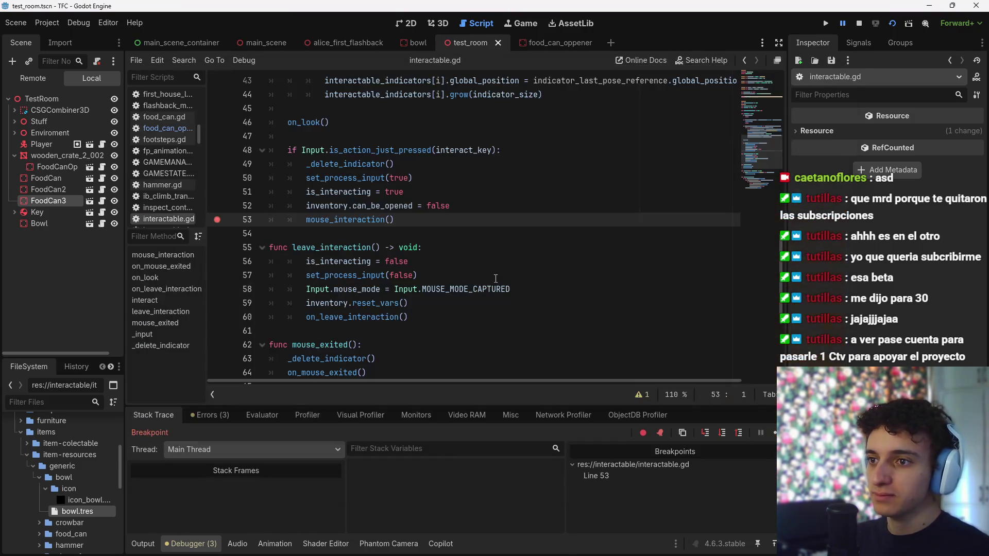
click(772, 434)
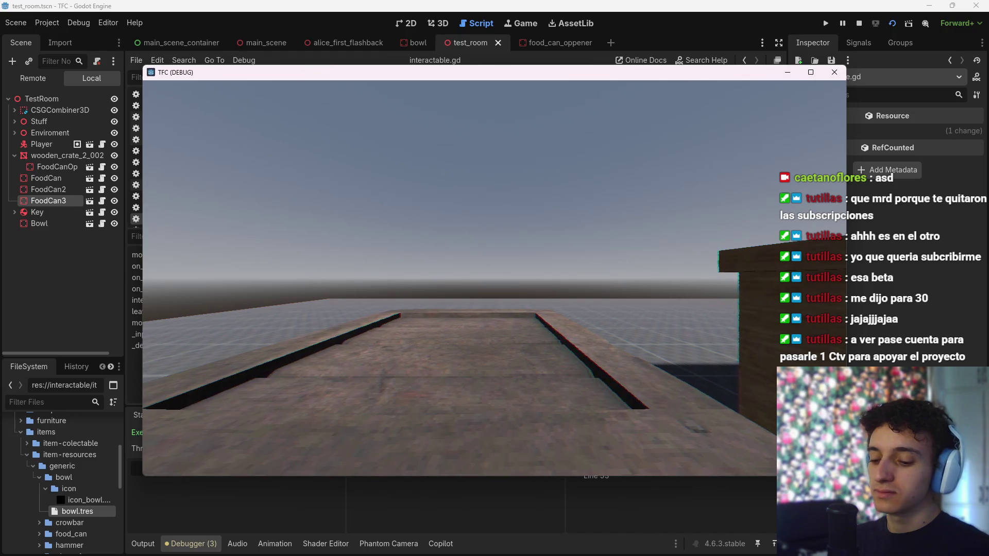
key(F8)
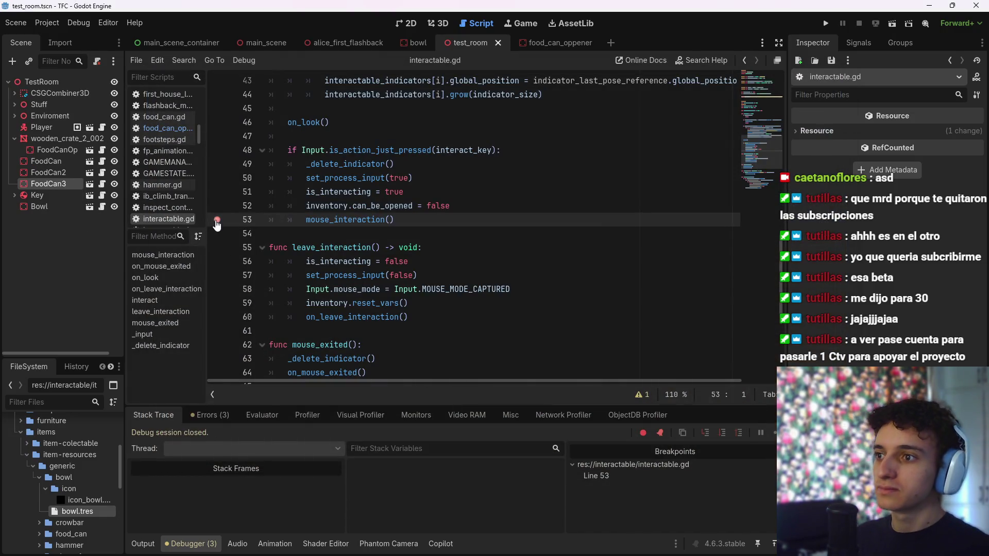
Clear the line 53 breakpoint, save, and switch to the alice_first_flashback scene
click(216, 219)
key(ctrl+s)
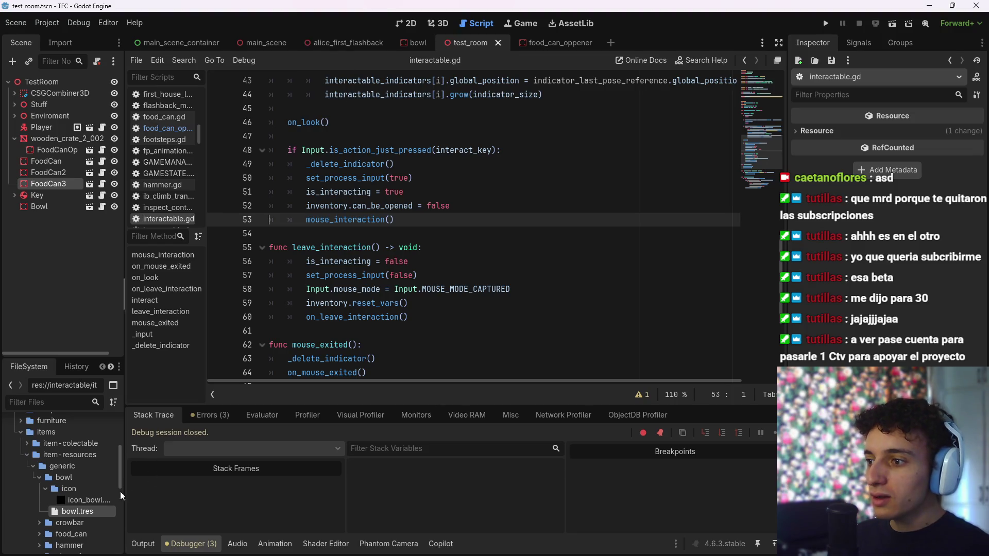
click(343, 43)
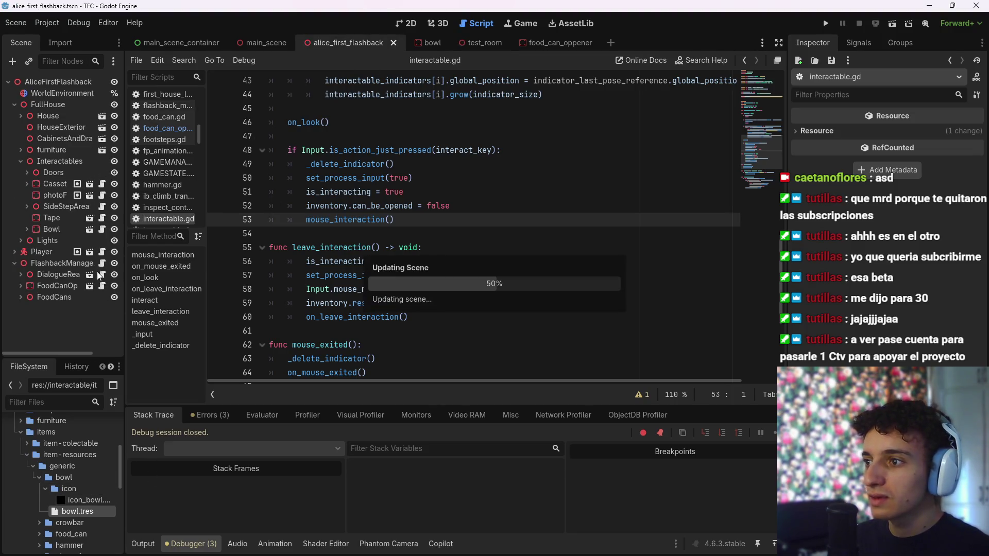
Review the leave_interaction() calls on lines 78 and 44
scroll(408, 244, down, 9)
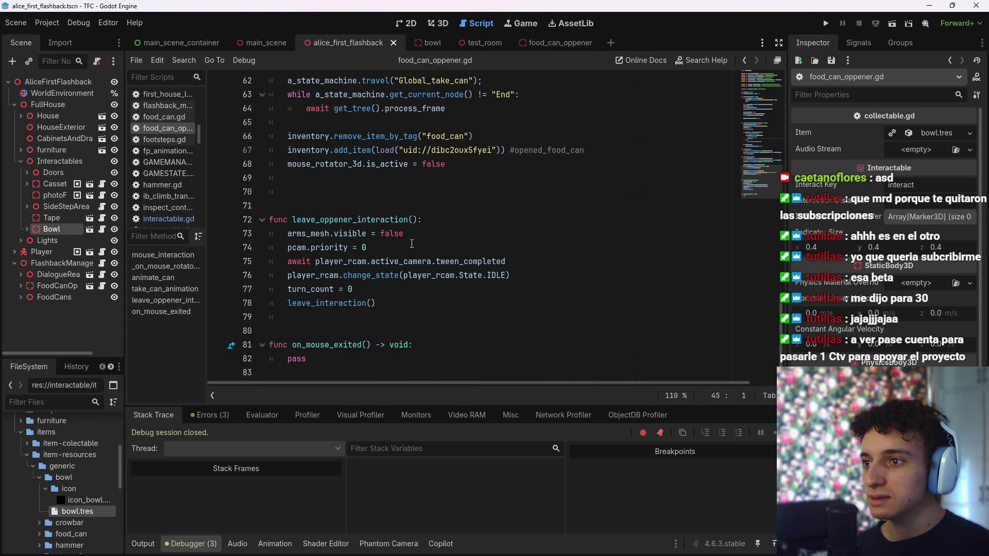
click(409, 305)
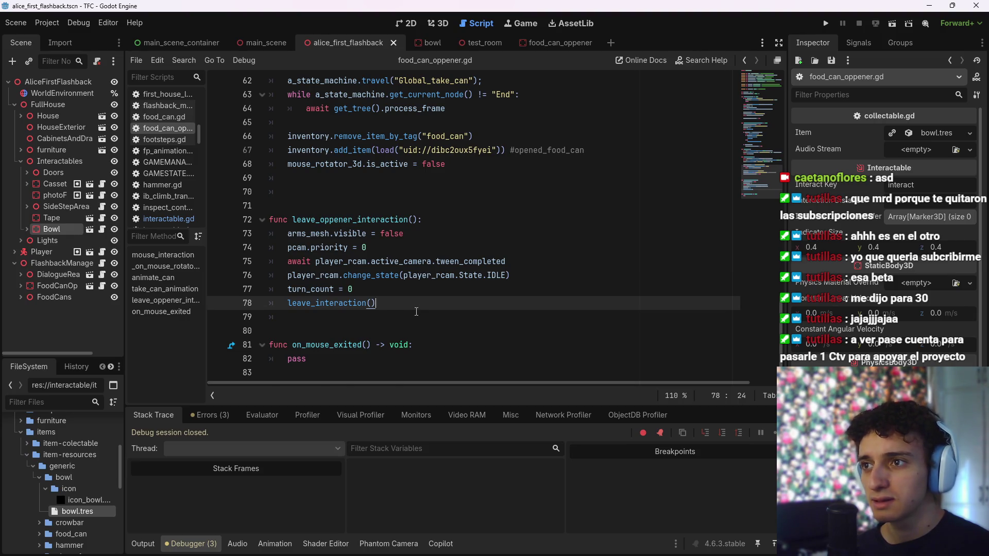
scroll(411, 312, up, 2)
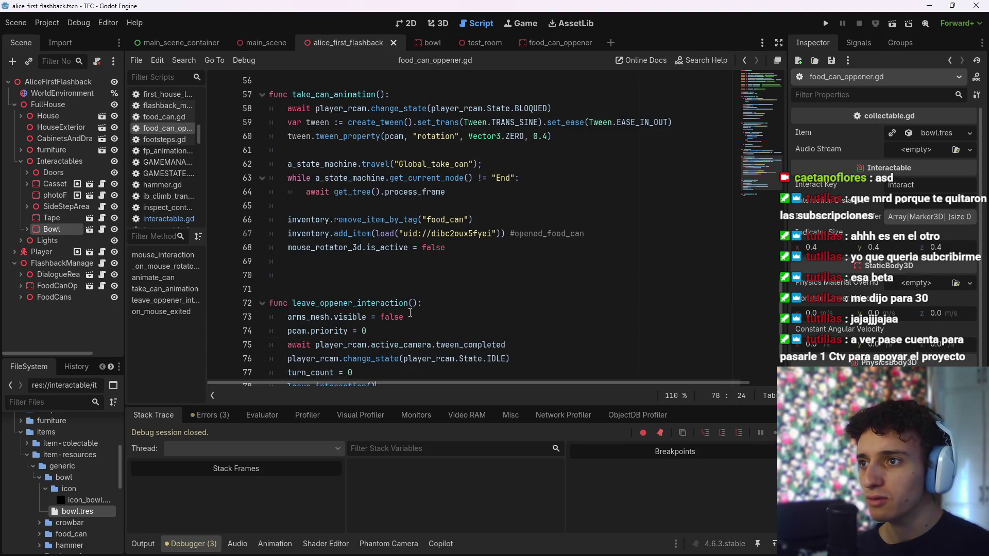
scroll(406, 318, down, 2)
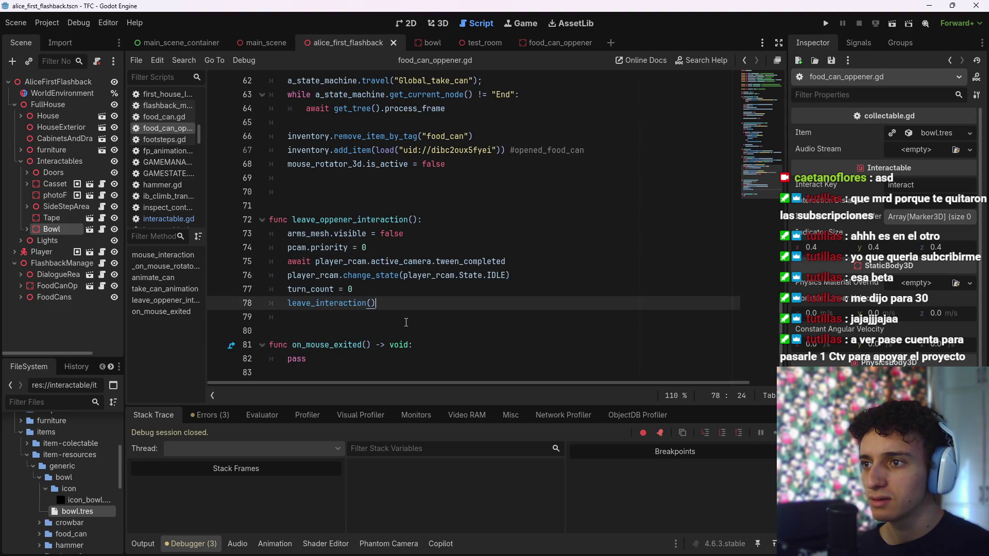
scroll(405, 323, up, 2)
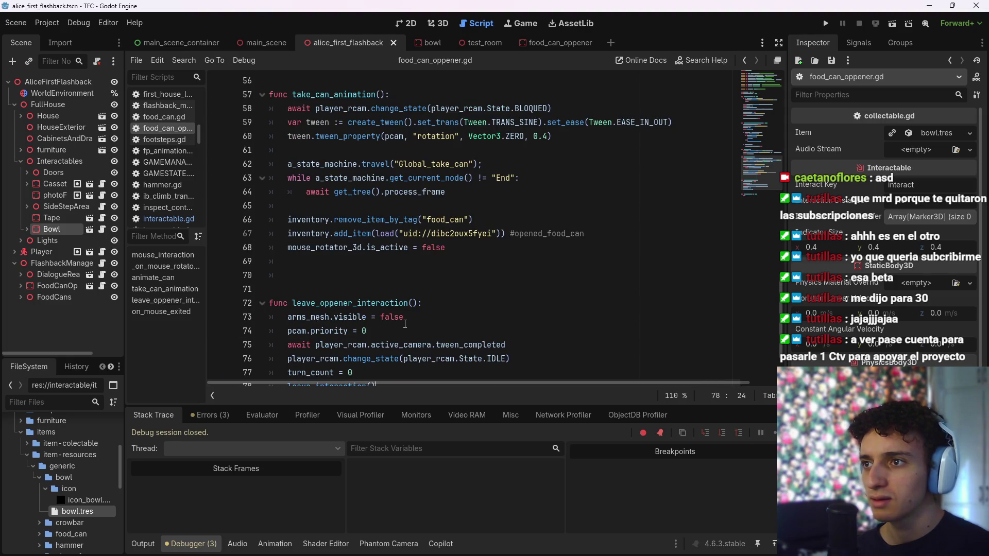
scroll(404, 324, up, 4)
scroll(405, 324, up, 5)
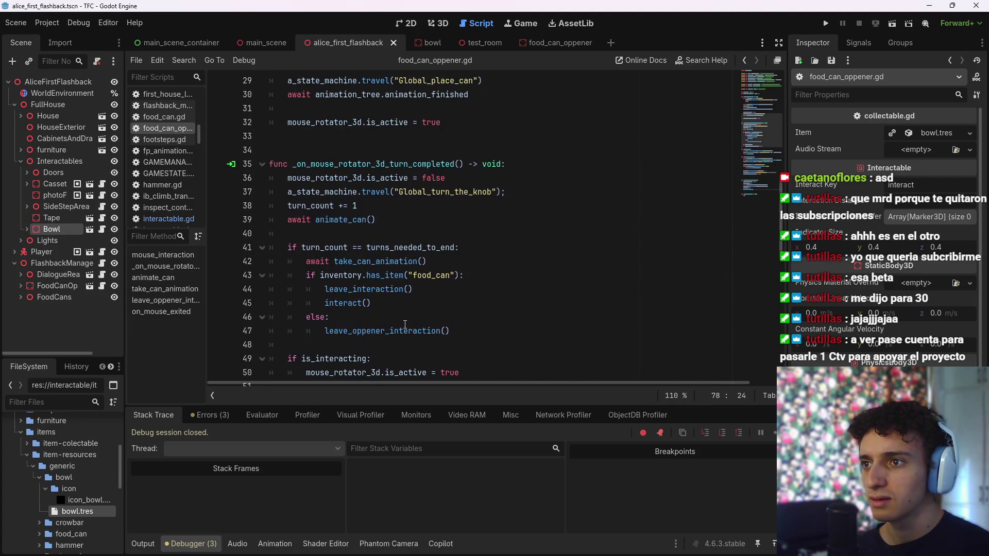
scroll(405, 324, up, 1)
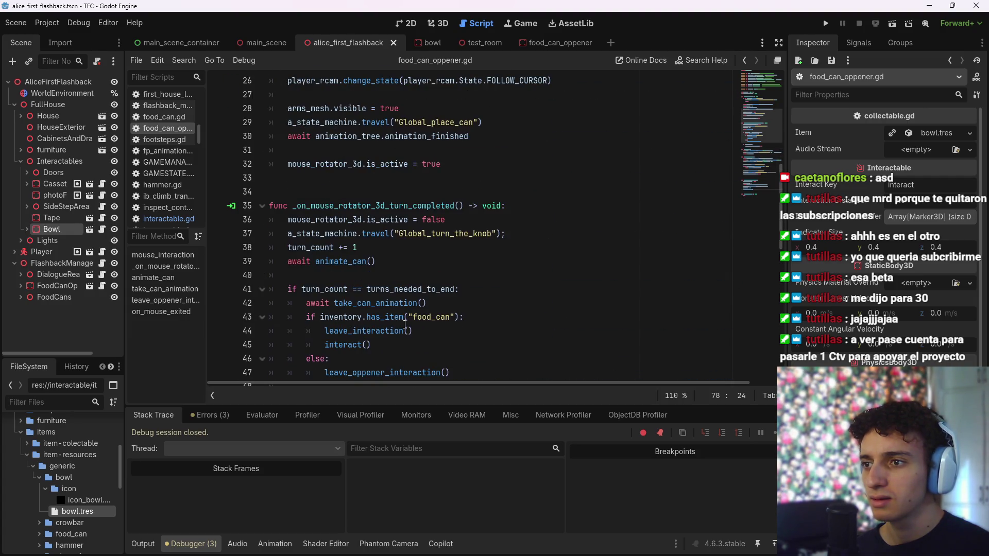
mouse_move(415, 333)
mouse_down()
mouse_move(428, 333)
mouse_move(326, 334)
mouse_up()
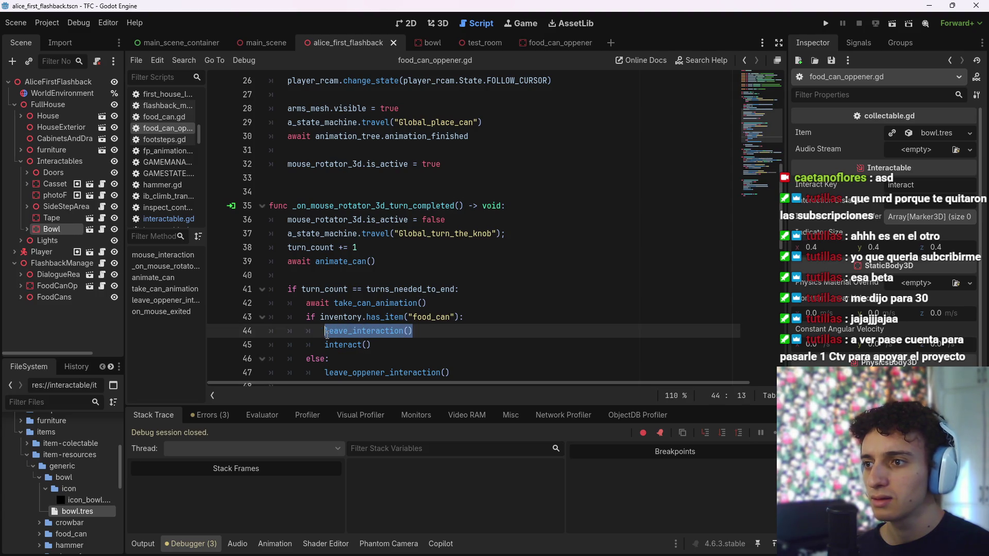
scroll(468, 356, down, 12)
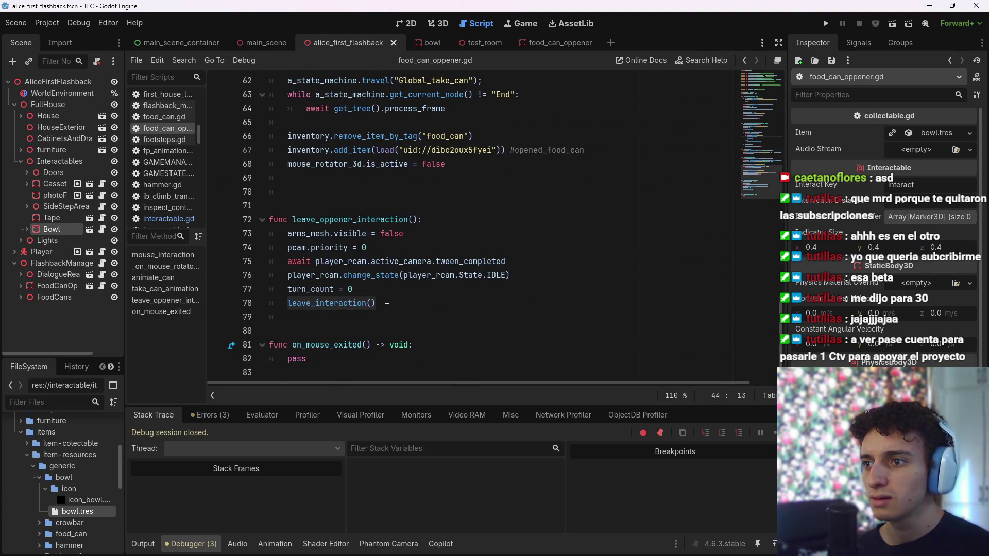
Inspect leave_interaction() in interactable.gd, including is_interacting = false and set_process_input(false)
ctrl+click(355, 304)
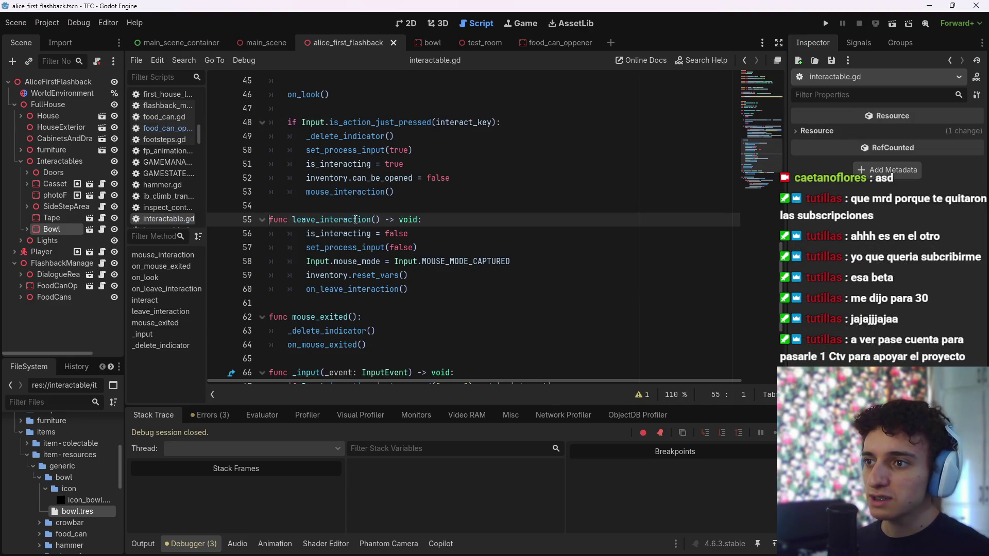
click(437, 231)
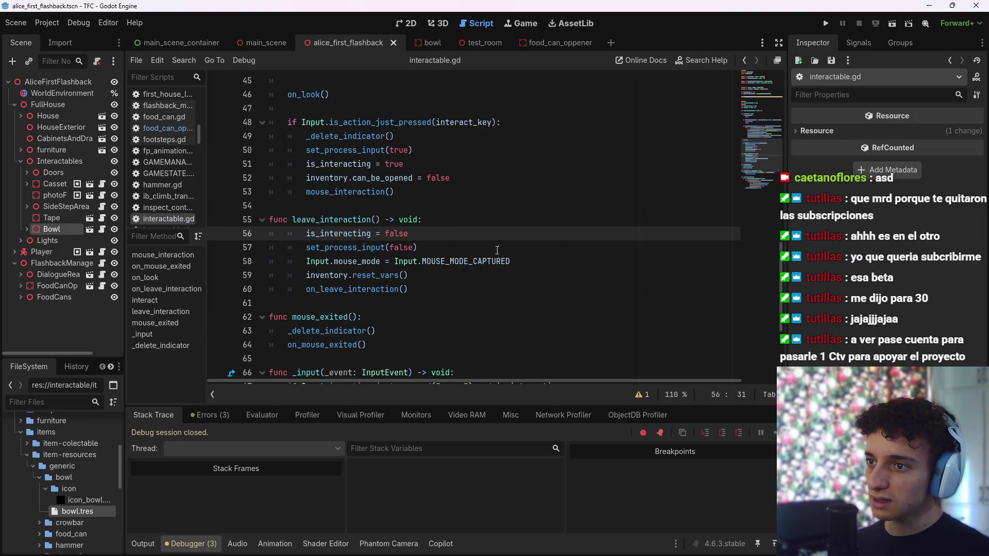
mouse_move(491, 259)
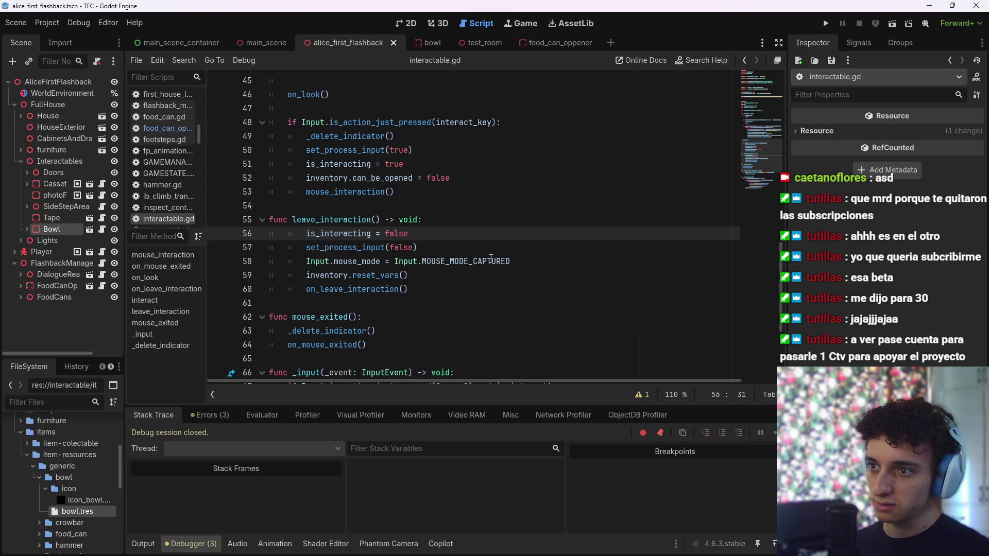
click(421, 286)
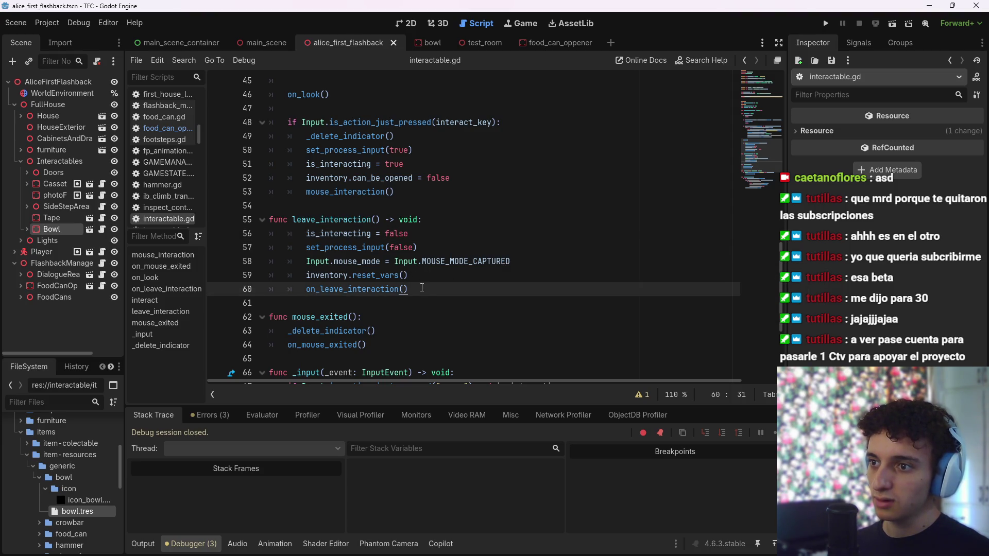
scroll(421, 287, up, 2)
mouse_move(759, 146)
mouse_down()
mouse_move(755, 93)
mouse_move(757, 125)
mouse_up()
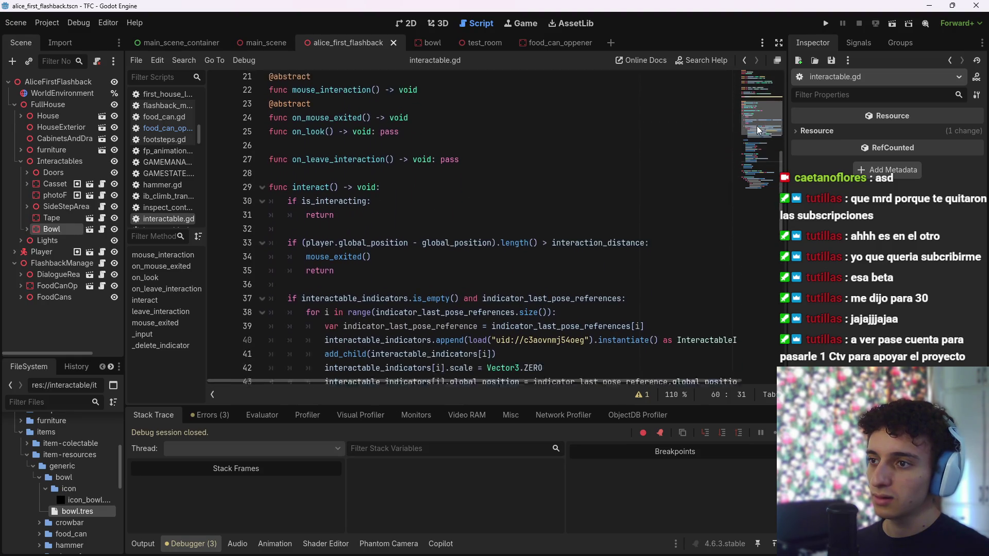
click(744, 62)
click(468, 279)
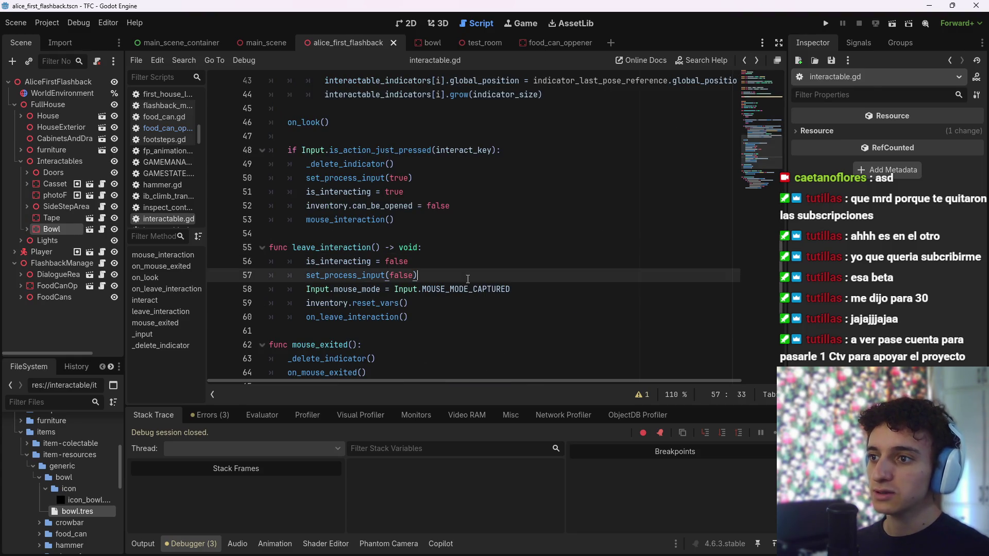
click(744, 61)
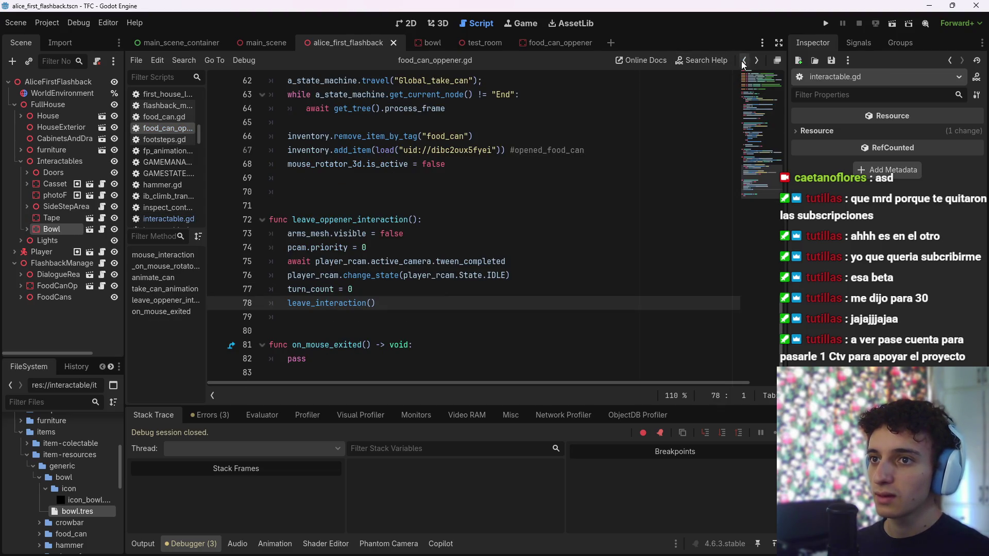
Add 'await get_tree().create_timer(1.0).timeout' after leave_interaction() on line 44, save, and launch the test room
click(744, 61)
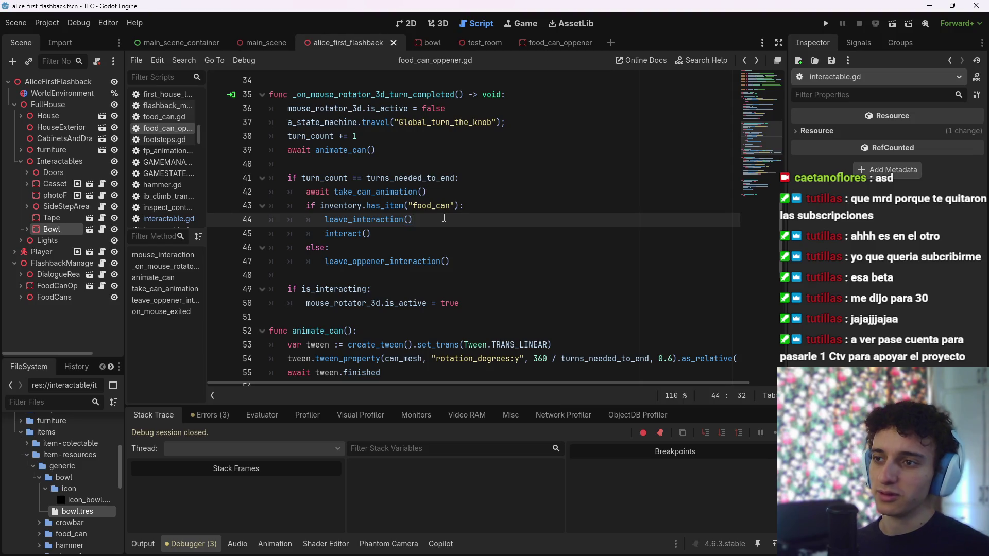
key(Return)
key(Up)
key(Down)
key(ctrl+z)
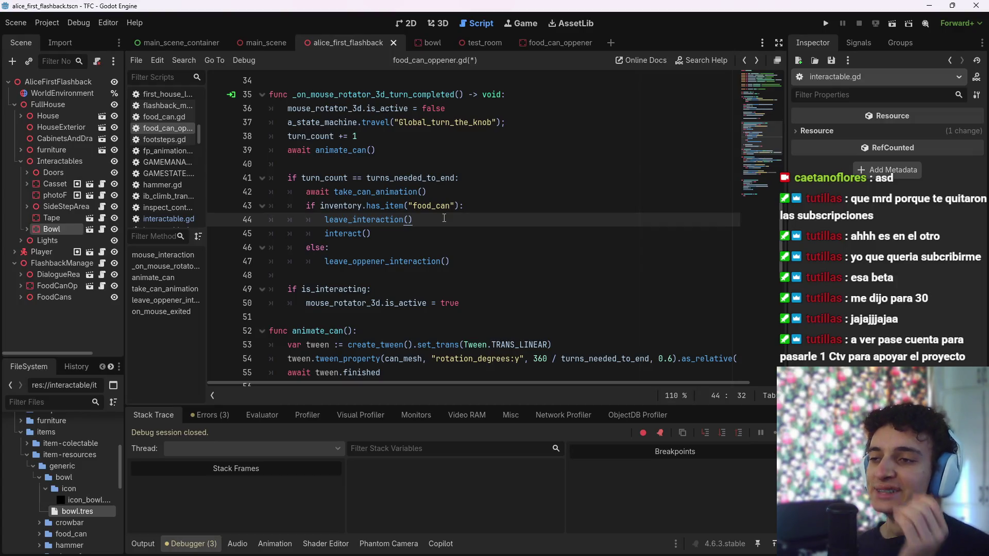
key(Right)
key(Return)
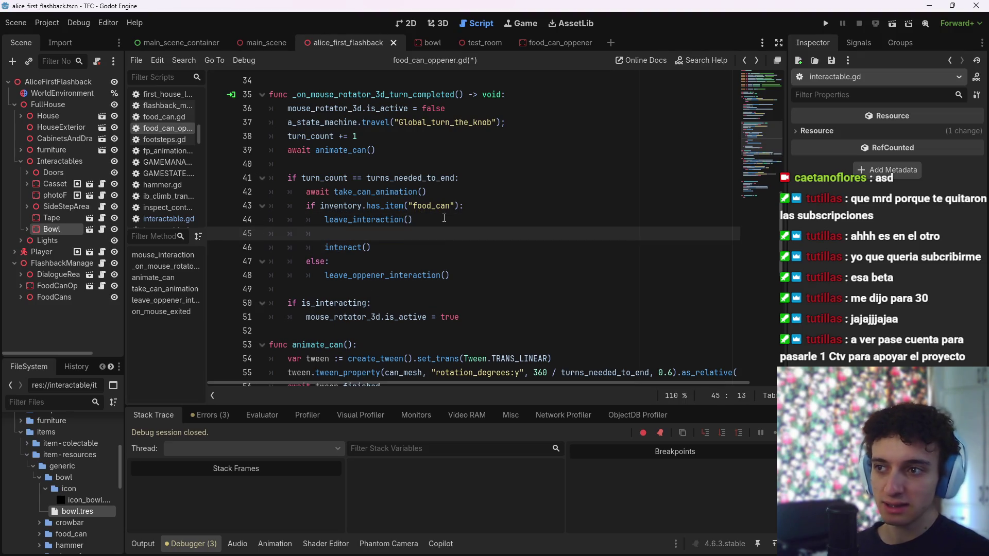
text(await )
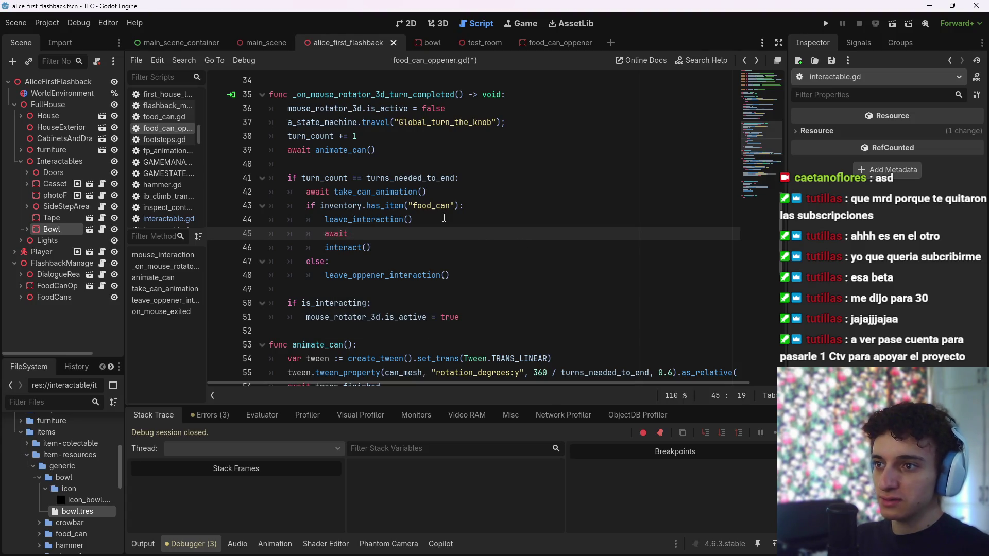
text(get_tre)
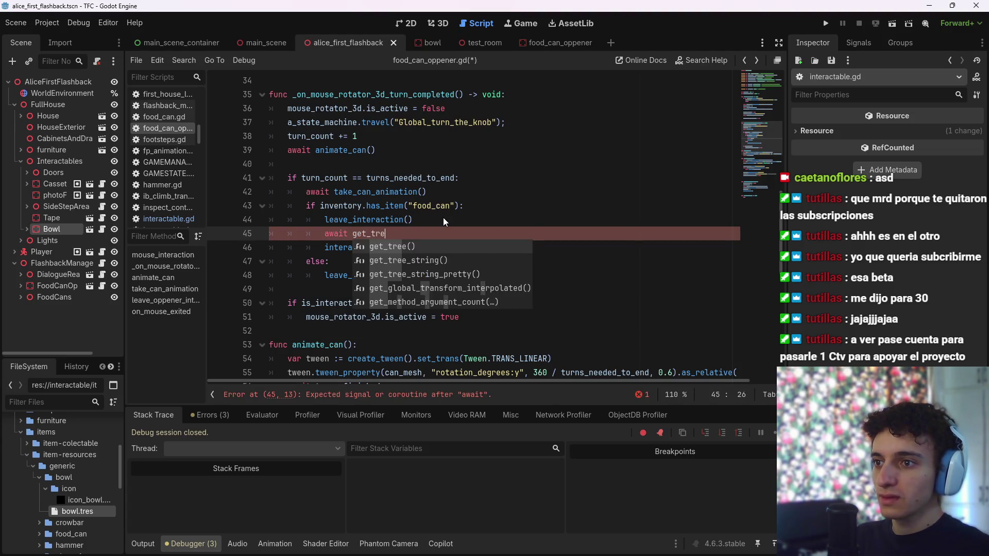
text(e().create_timer(1.)
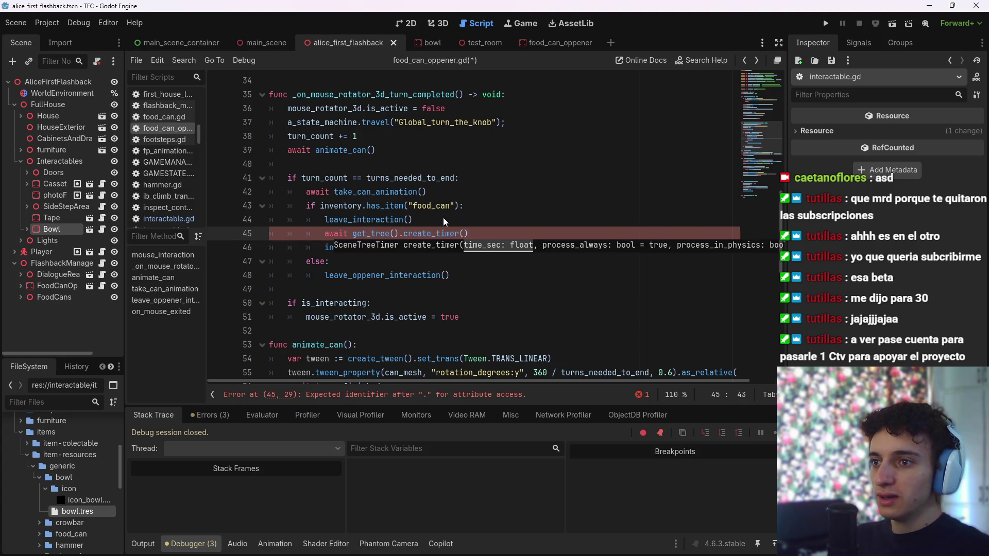
text(0).timeout)
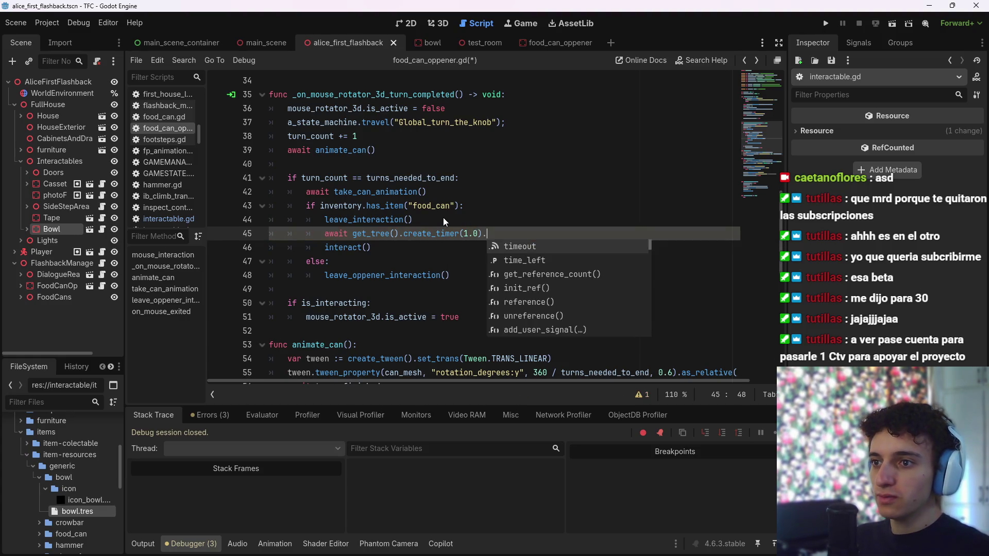
key(ctrl+s)
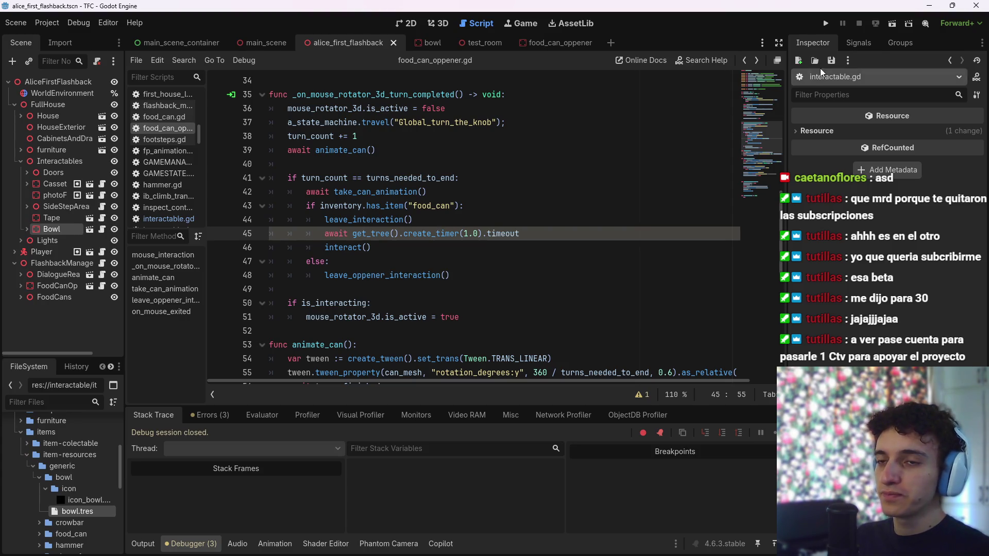
click(476, 42)
click(892, 23)
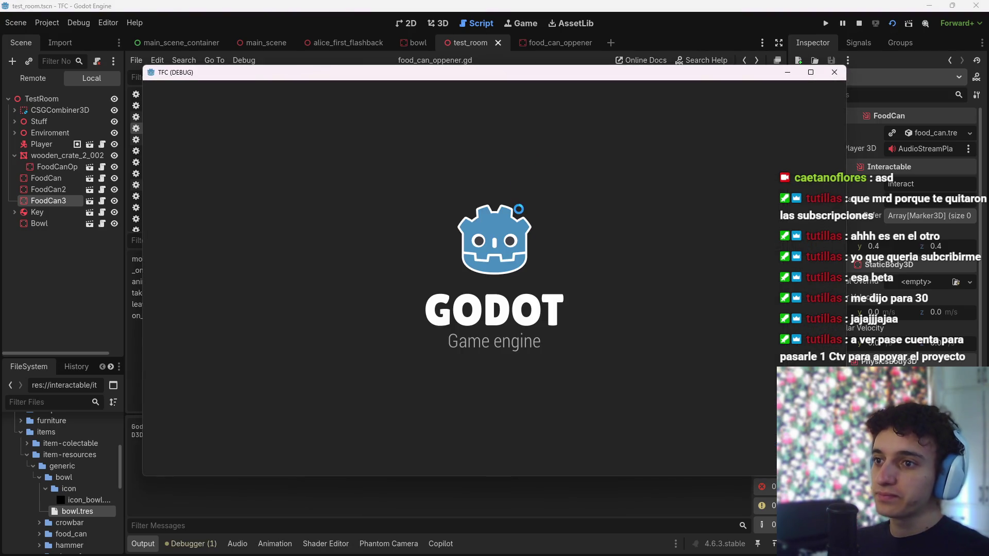
Walk up to the crate, click the can opener to start opening the food can, then stop the game
key(w)
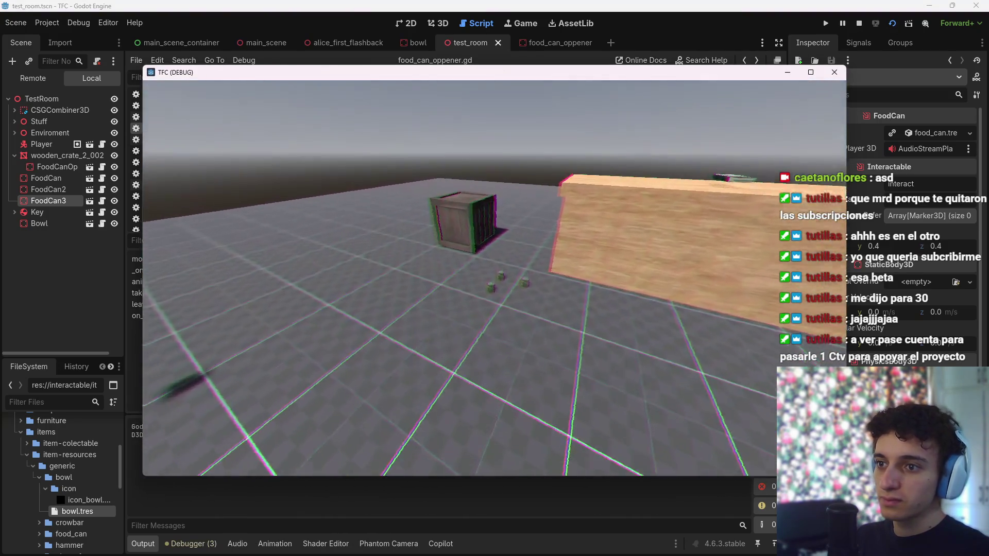
key(w)
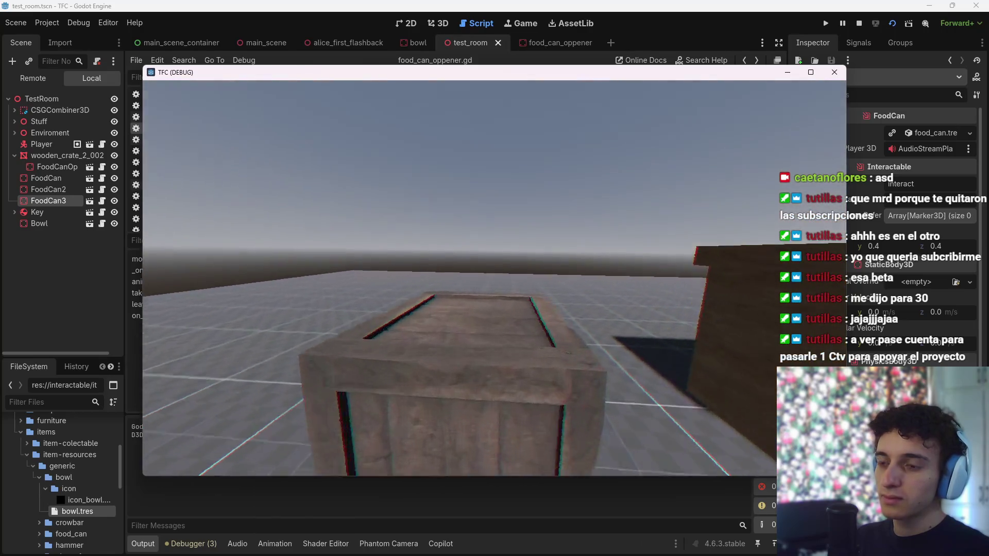
click(438, 323)
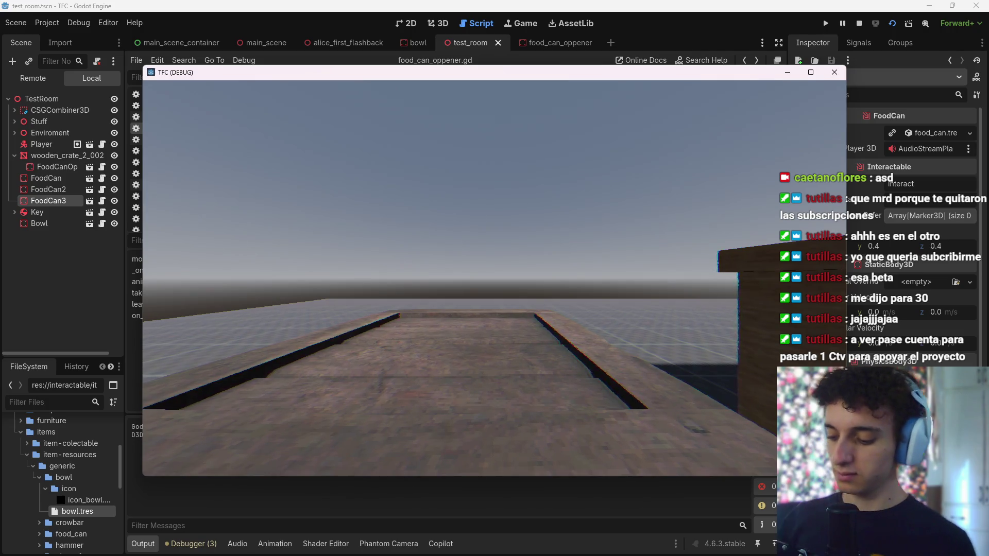
key(F8)
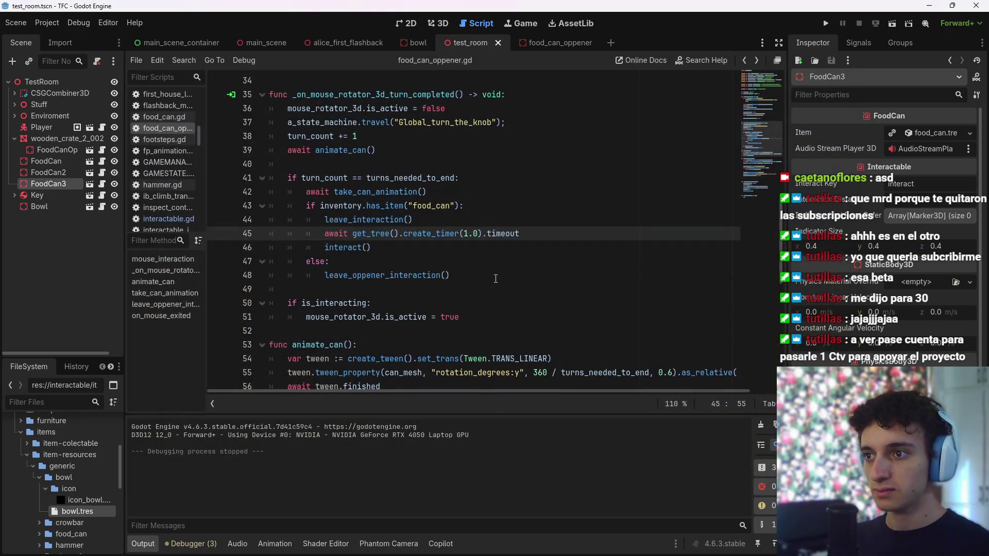
Replace interact() on line 46 with mouse_interaction(), save, and rerun the test room with F6
mouse_move(412, 247)
mouse_down()
mouse_move(422, 247)
mouse_move(325, 247)
mouse_up()
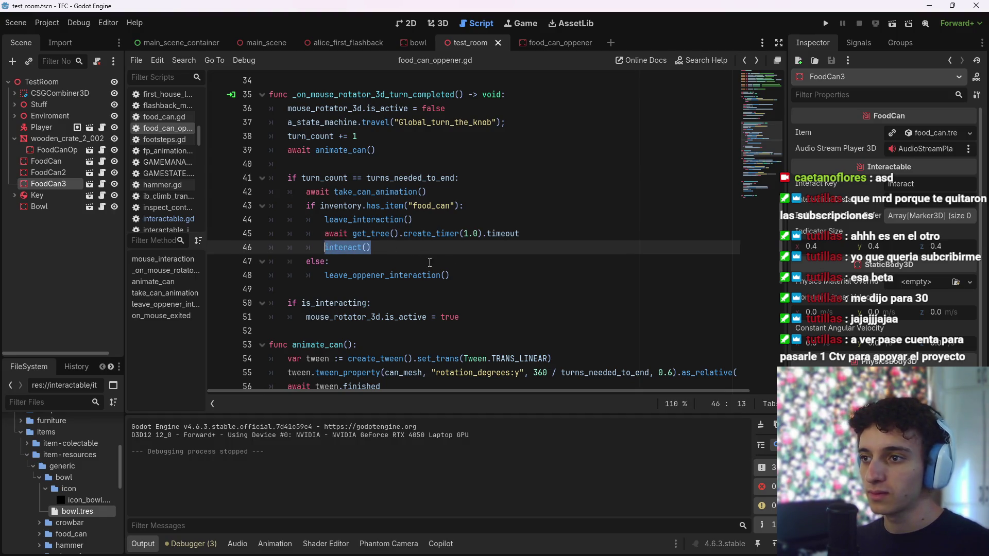
scroll(451, 285, up, 10)
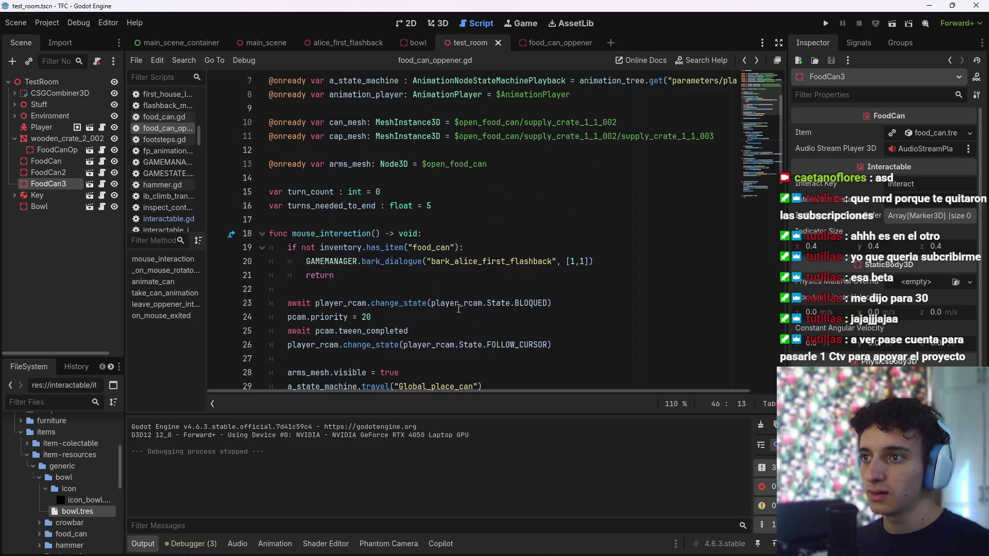
scroll(458, 308, down, 5)
scroll(458, 309, up, 2)
scroll(458, 311, down, 1)
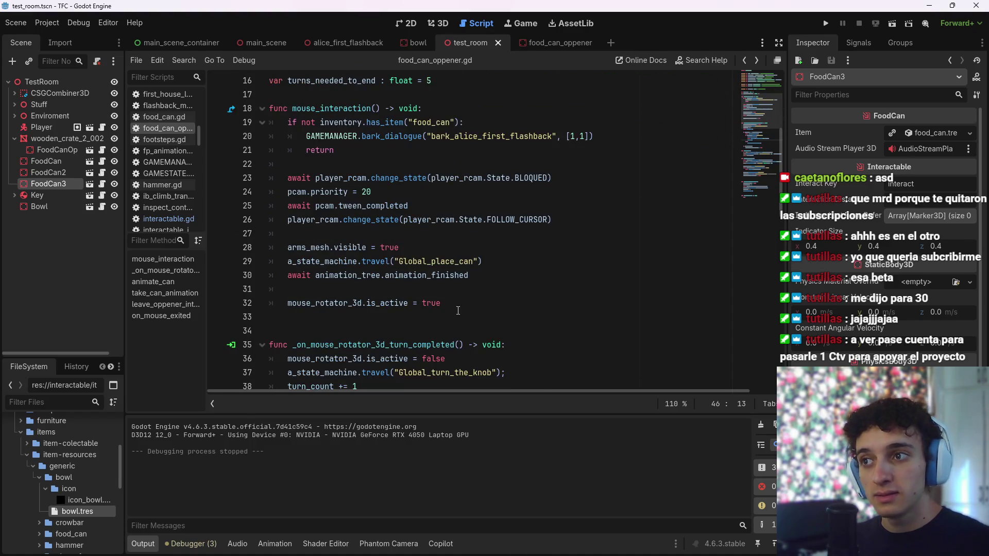
scroll(455, 311, down, 3)
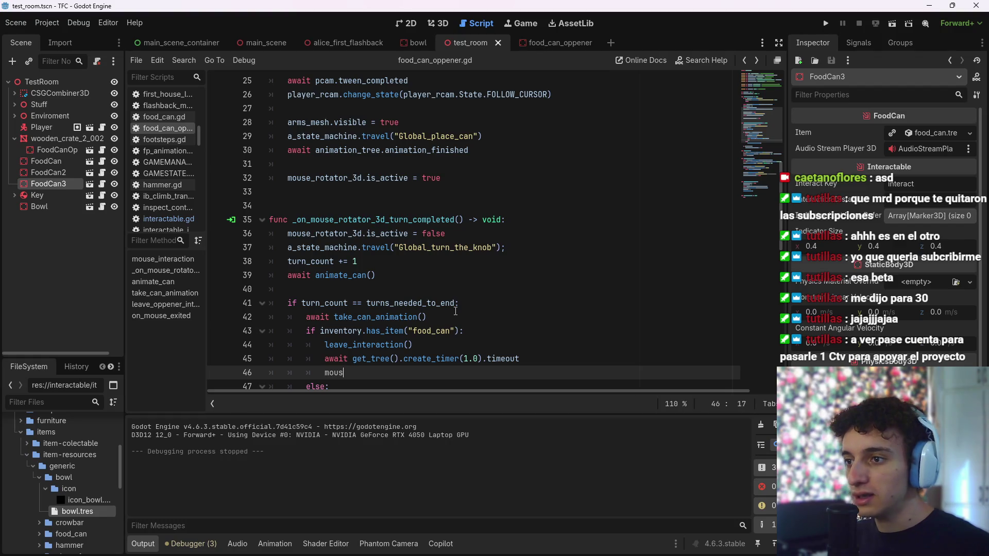
text(e)
key(Down)
key(Down)
key(Return)
key(ctrl+s)
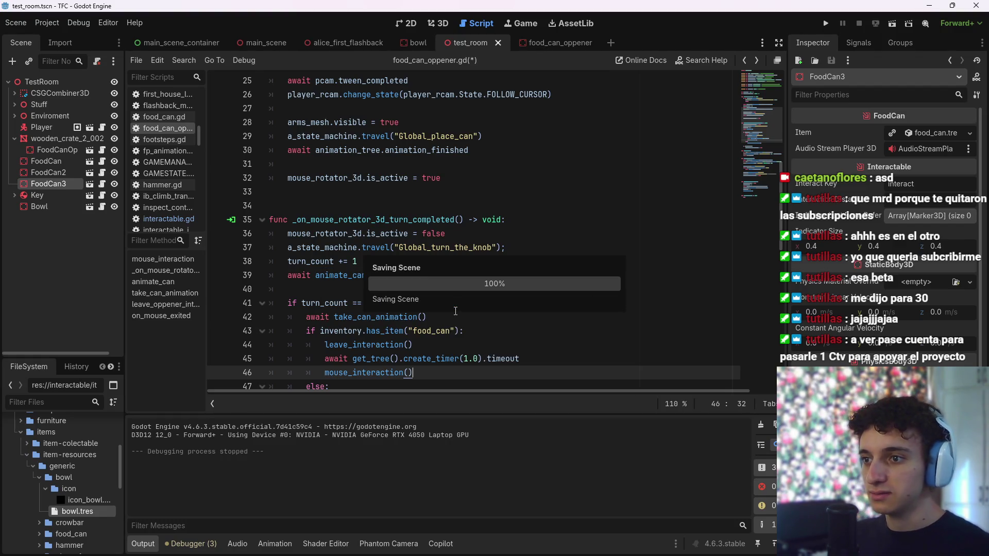
key(F6)
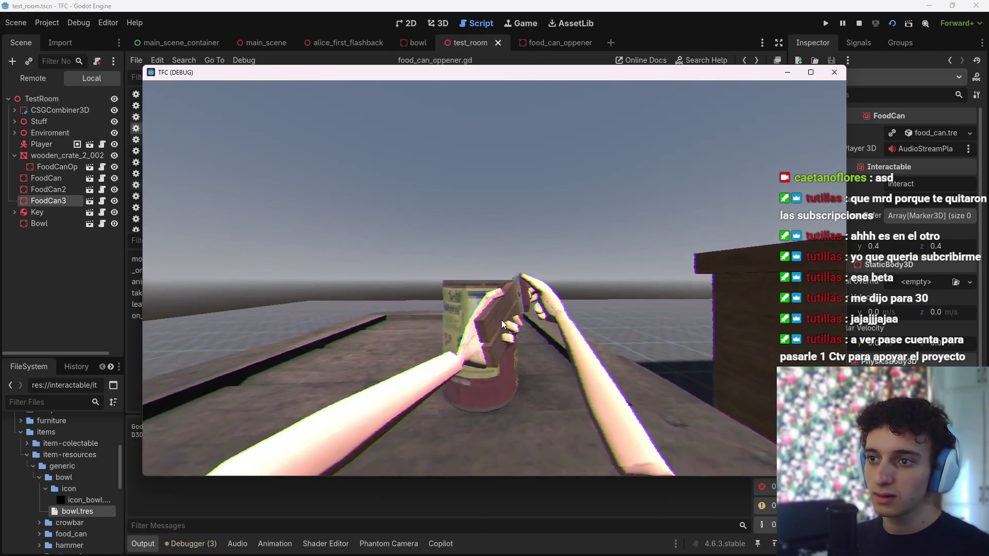
Take the opened food can from the table, then stop the game and return to the editor
click(489, 304)
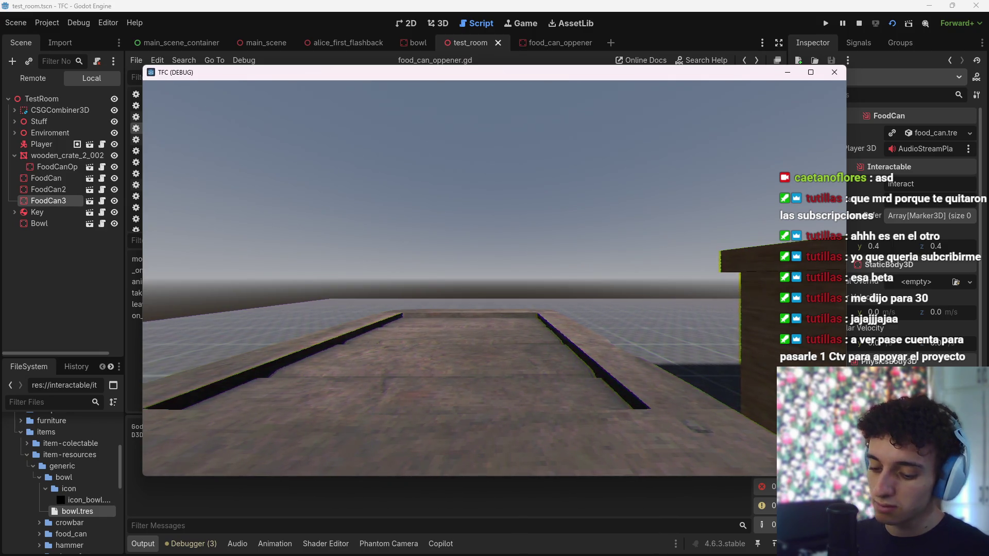
key(F8)
key(ctrl+s)
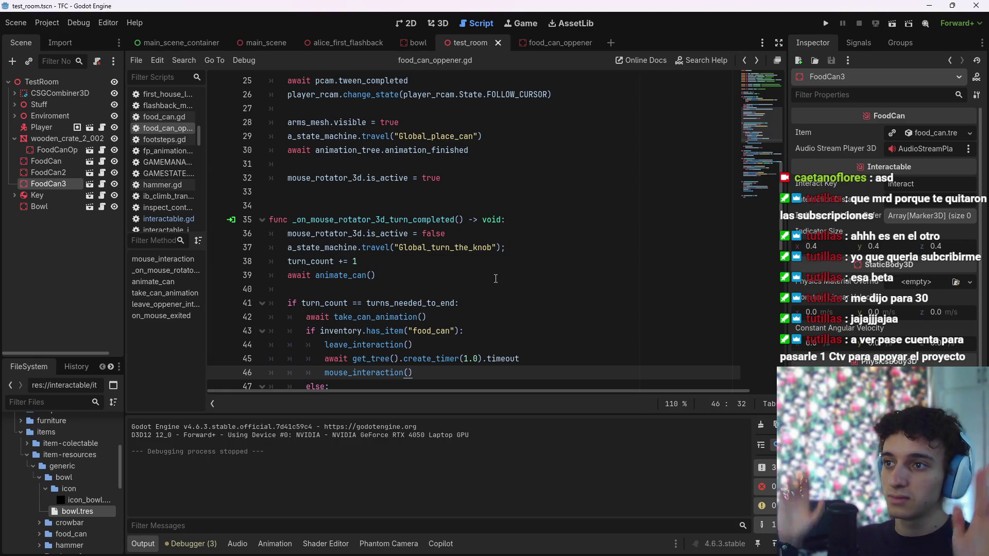
Set a breakpoint on line 19, the inventory check in mouse_interaction
scroll(495, 278, up, 7)
scroll(504, 303, down, 8)
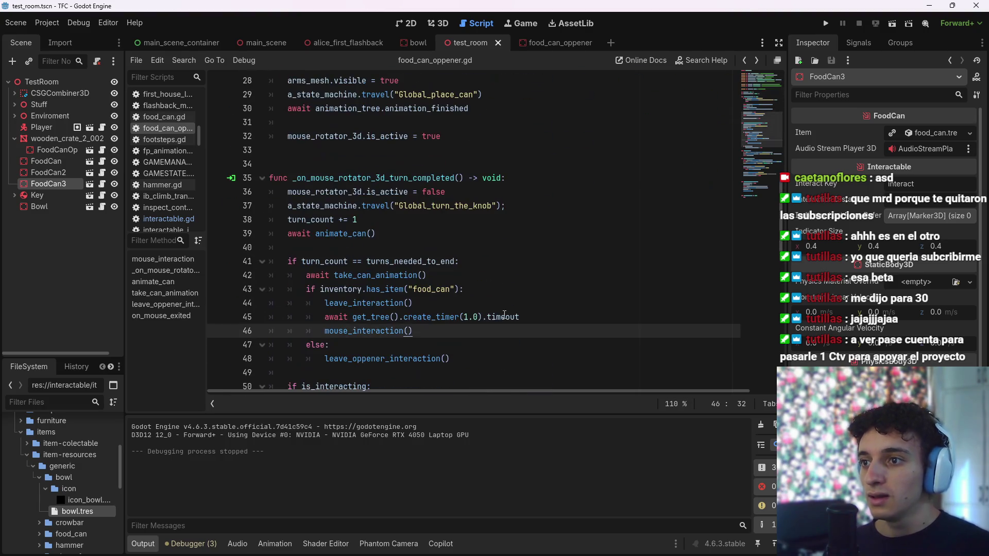
scroll(441, 342, up, 6)
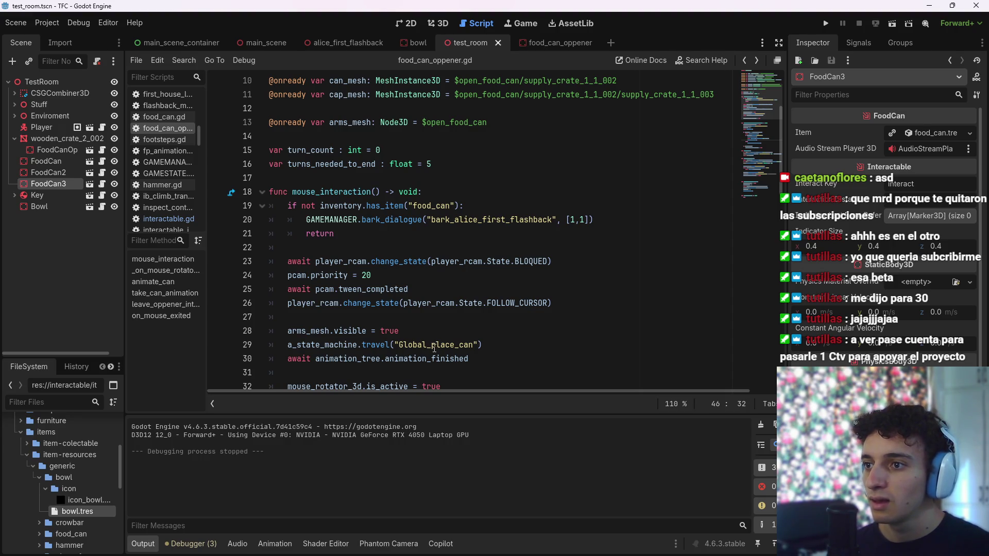
scroll(429, 348, down, 5)
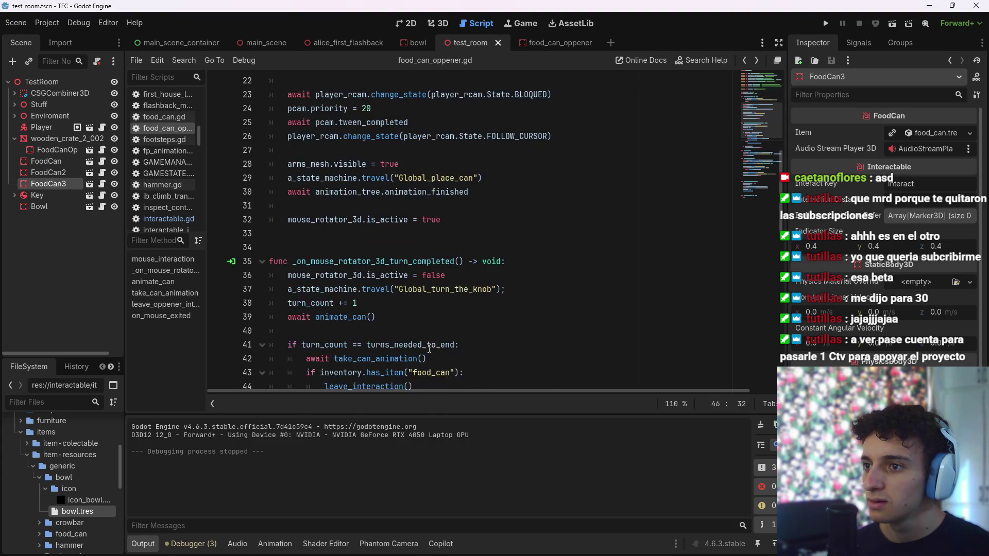
scroll(425, 352, up, 5)
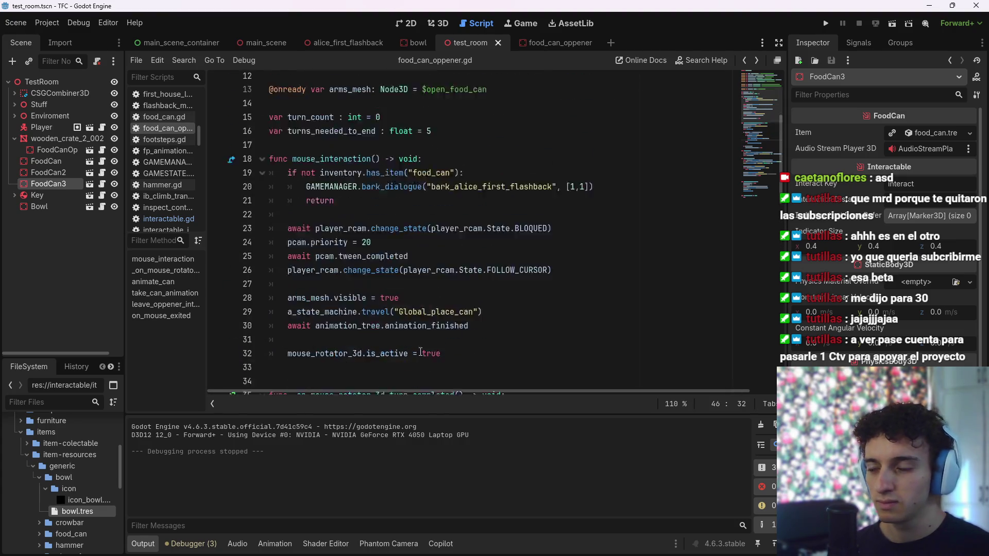
scroll(373, 336, down, 2)
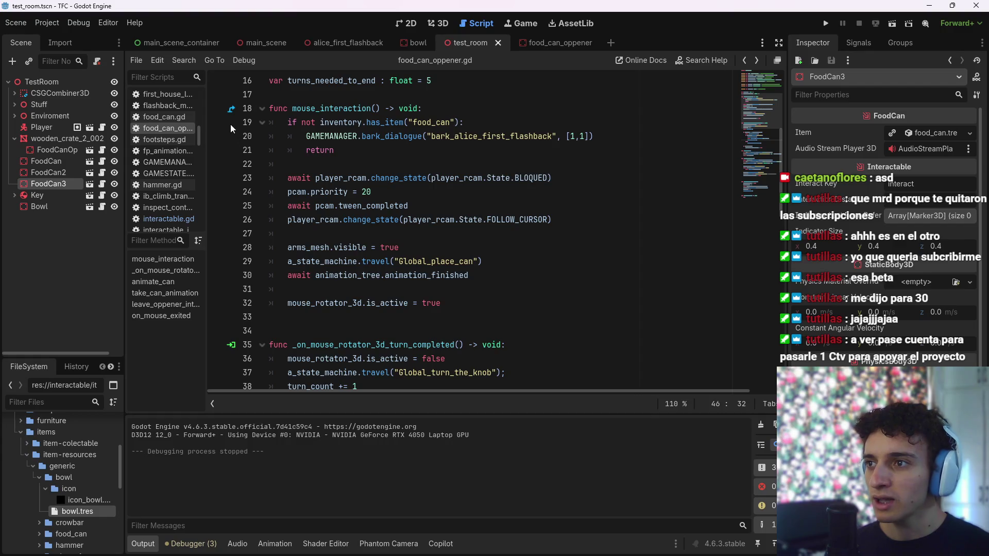
click(215, 125)
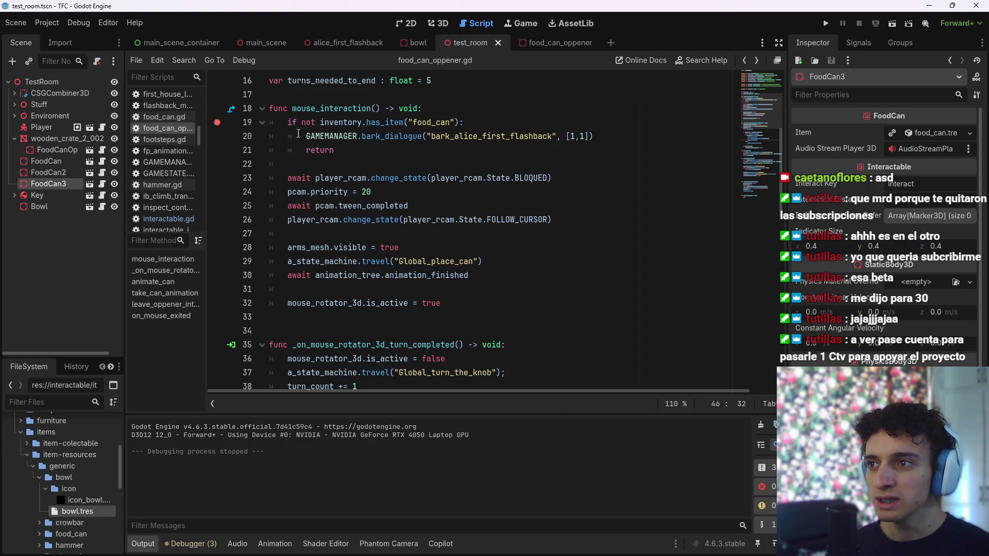
Launch the game, walk to the crate and interact with the can opener to hit the breakpoint
click(892, 25)
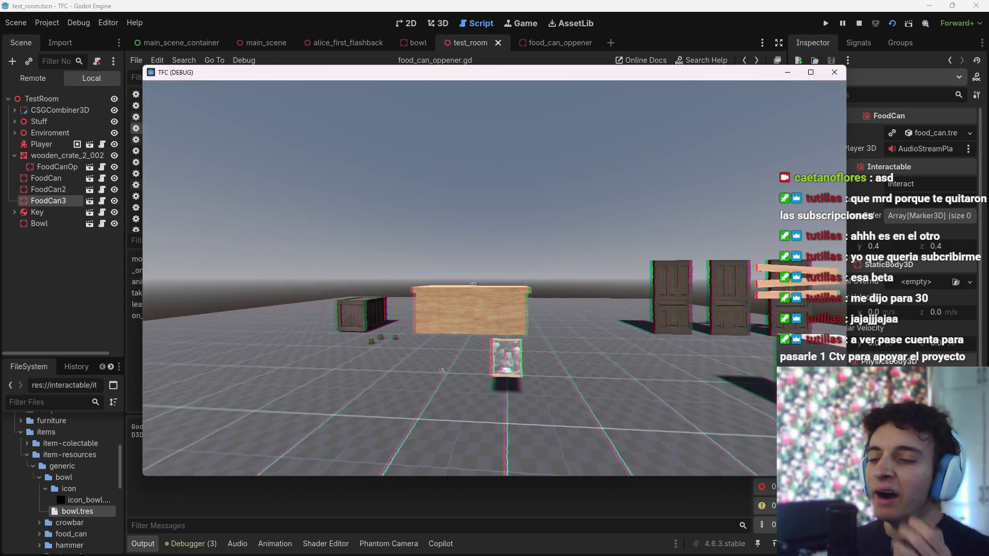
click(495, 278)
scroll(495, 278, down, 5)
key(F12)
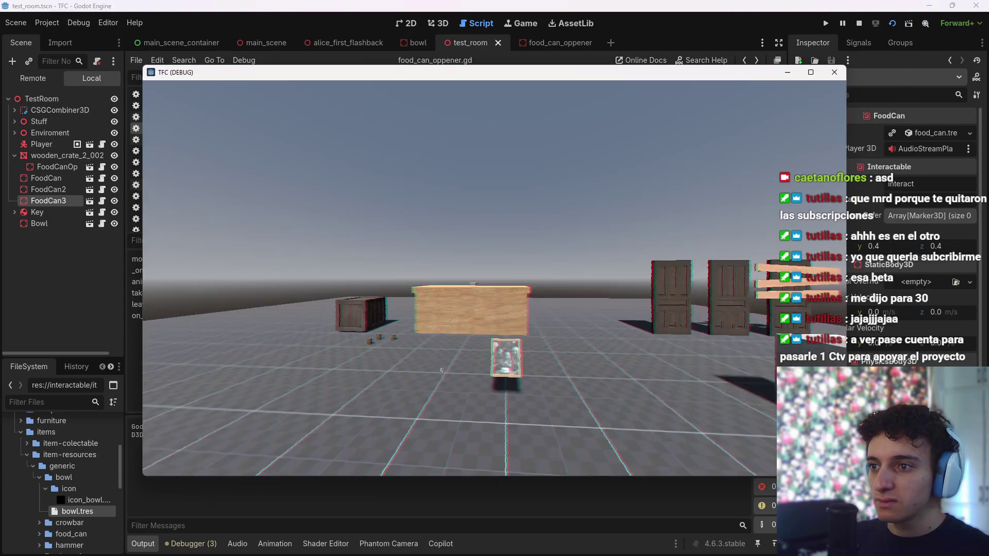
key(w)
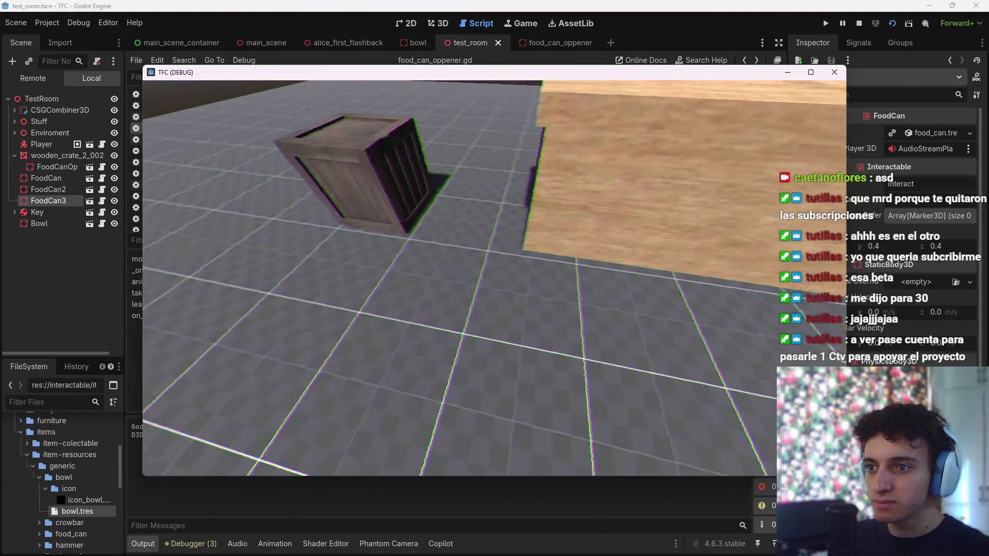
click(457, 283)
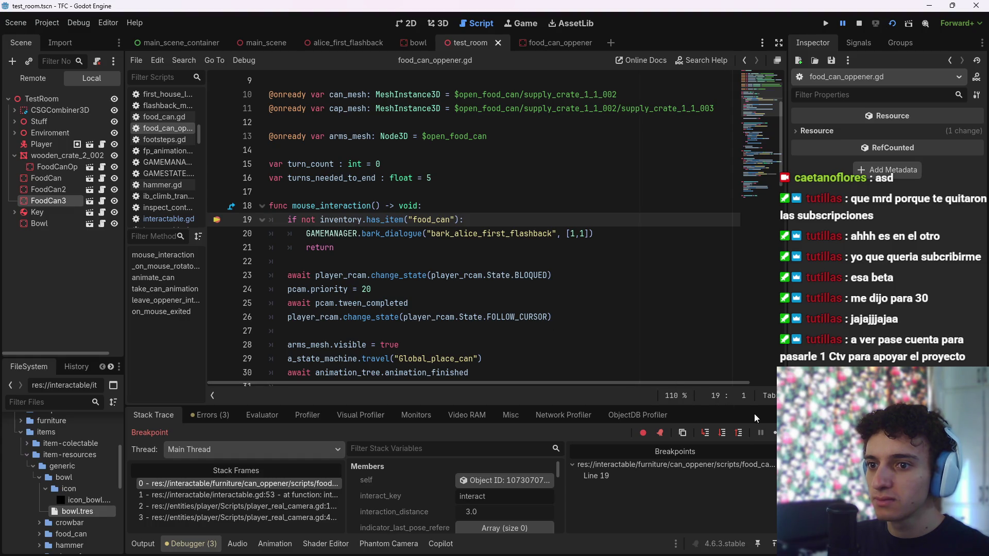
Continue past the line 19 breakpoint and add breakpoints on lines 23, 24, 25 and 26
key(F12)
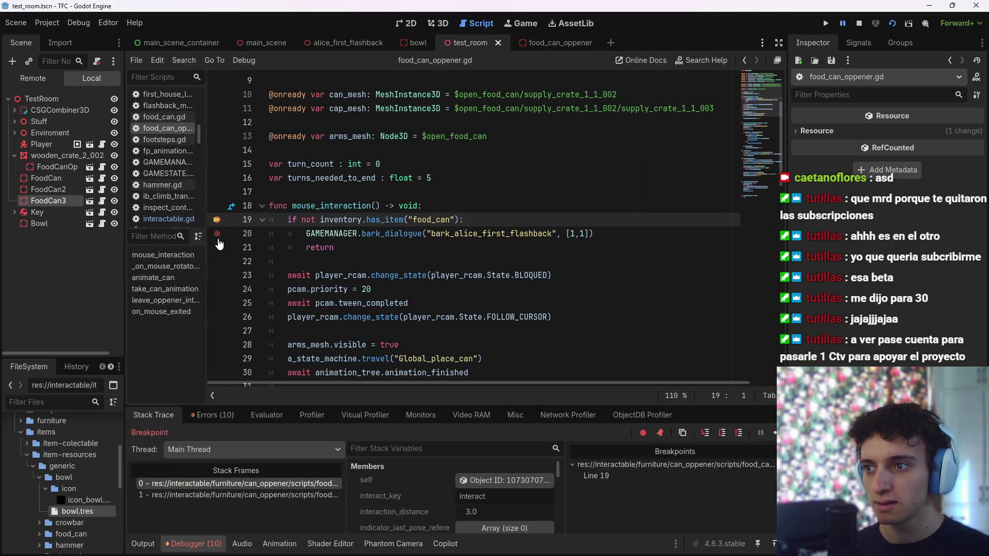
scroll(220, 257, down, 1)
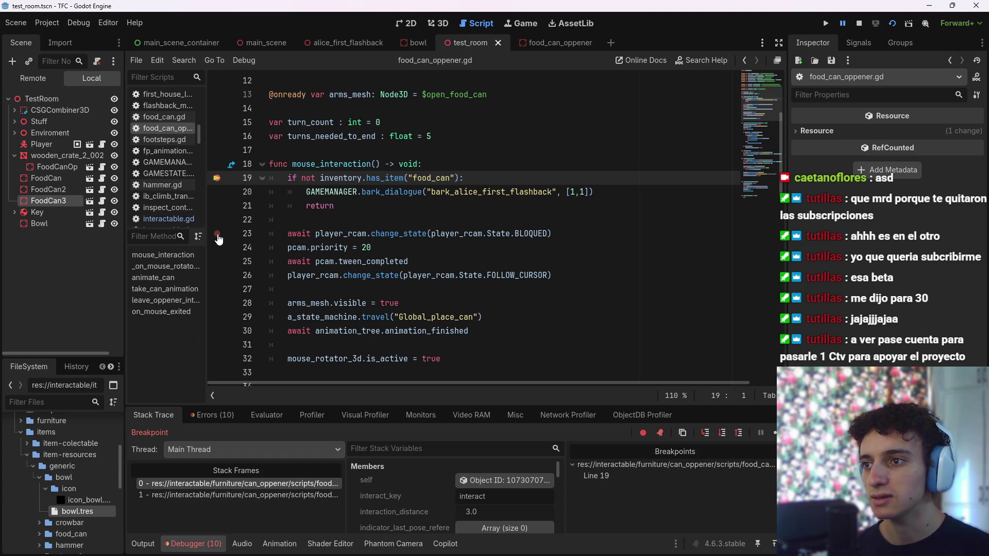
click(218, 235)
click(218, 247)
click(218, 262)
click(217, 276)
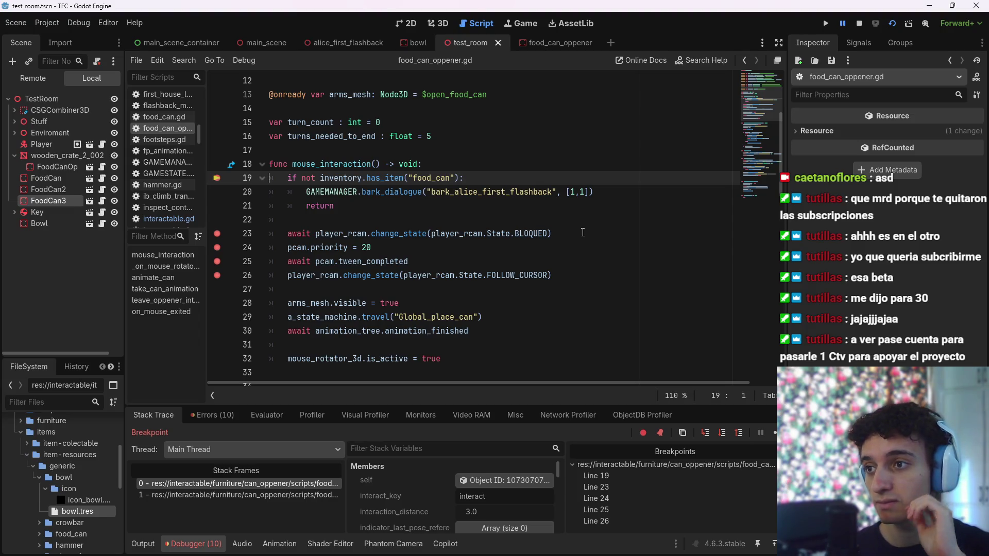
Continue through the line 23–26 breakpoints in the Debugger until the game resumes
click(772, 432)
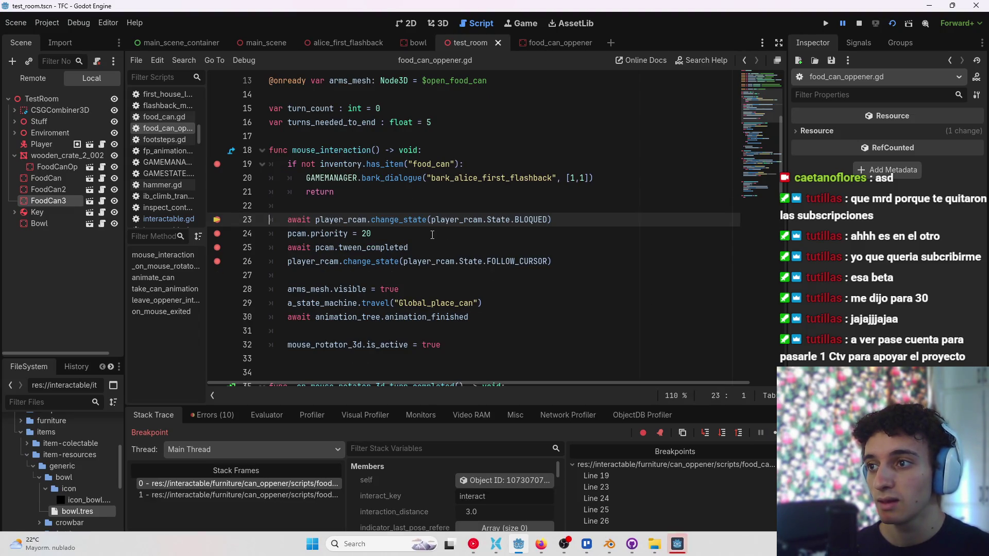
click(775, 432)
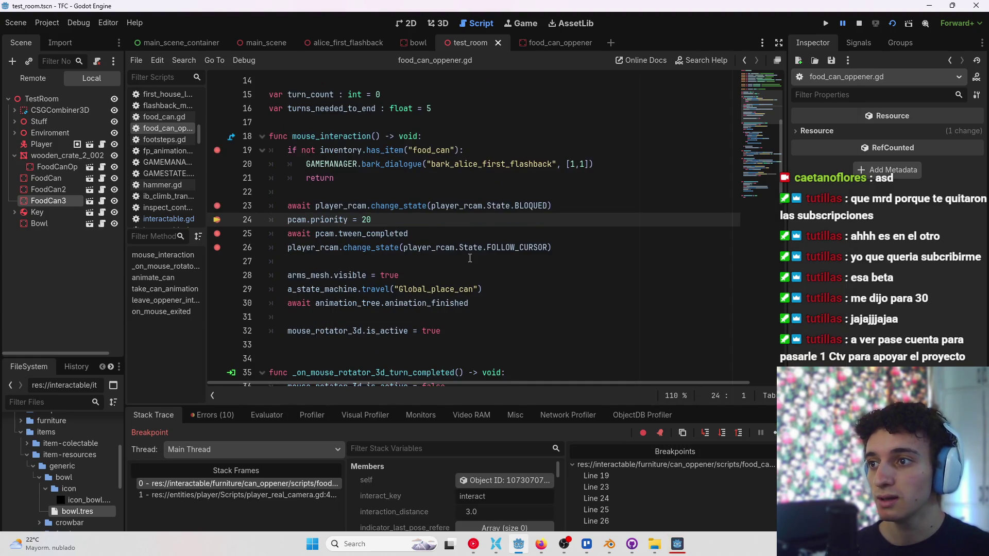
click(773, 432)
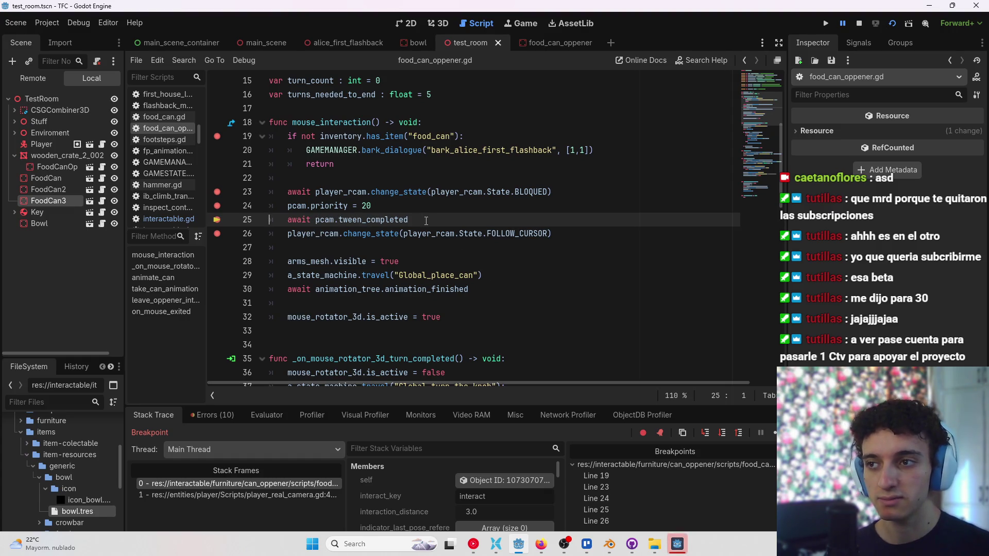
click(773, 432)
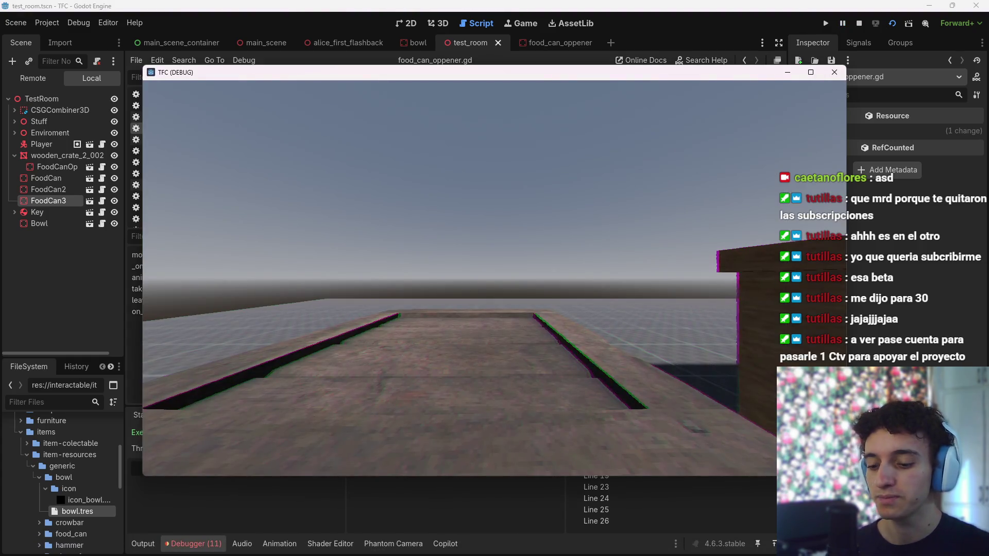
Stop the game and remove the breakpoints on lines 26, 25, 24, 23 and 19
key(F8)
click(217, 233)
click(217, 219)
click(216, 206)
click(217, 191)
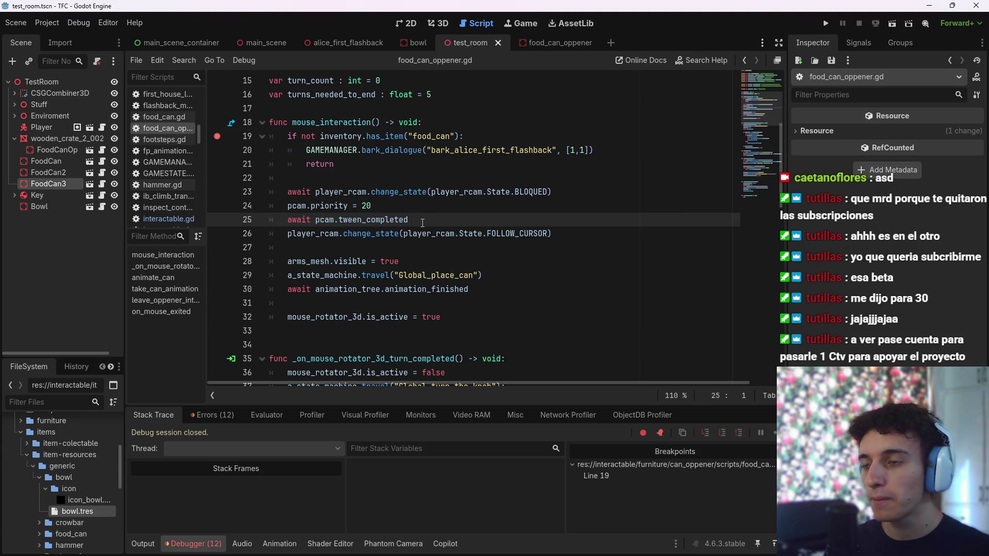
click(217, 136)
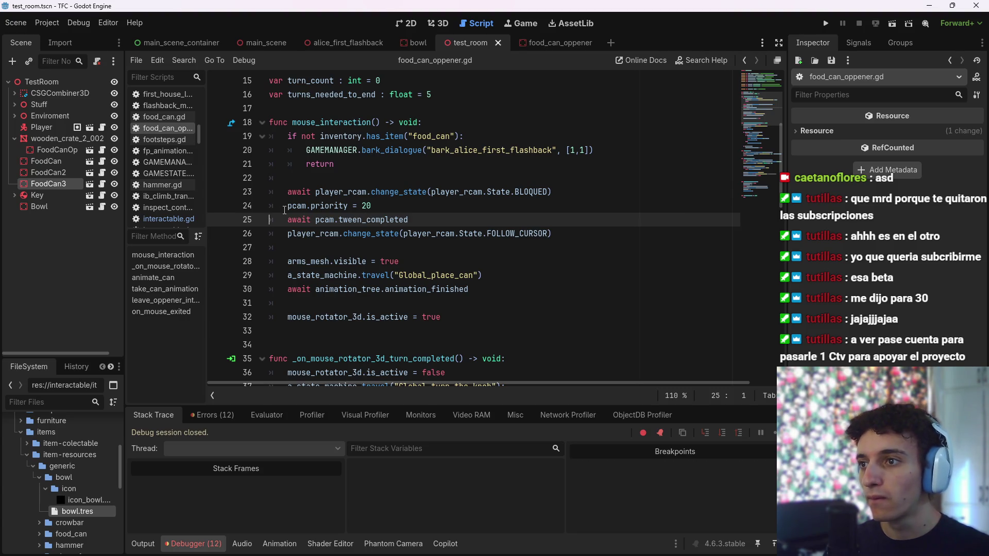
Comment out the await pcam.tween_completed line with #, run the scene, walk to the crate, then stop
text(#)
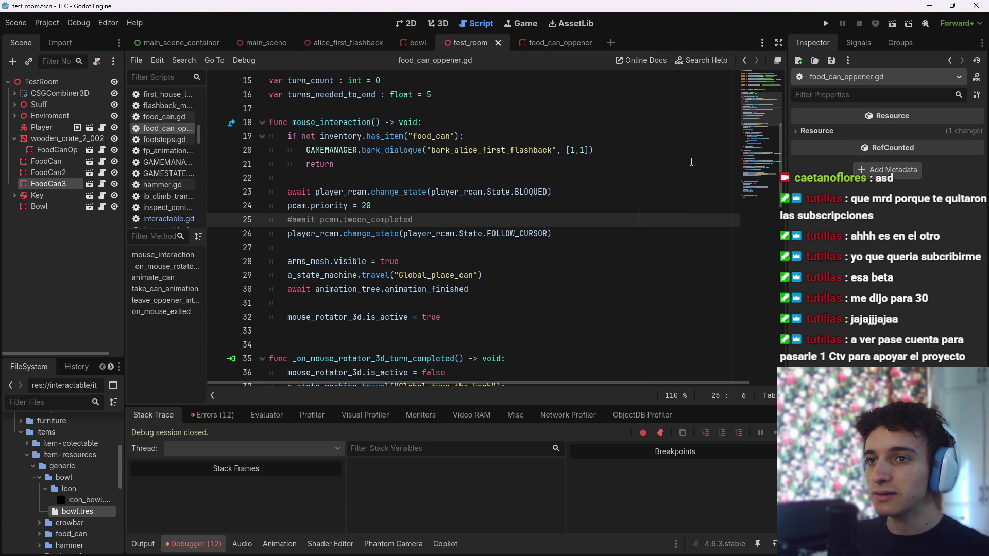
click(896, 26)
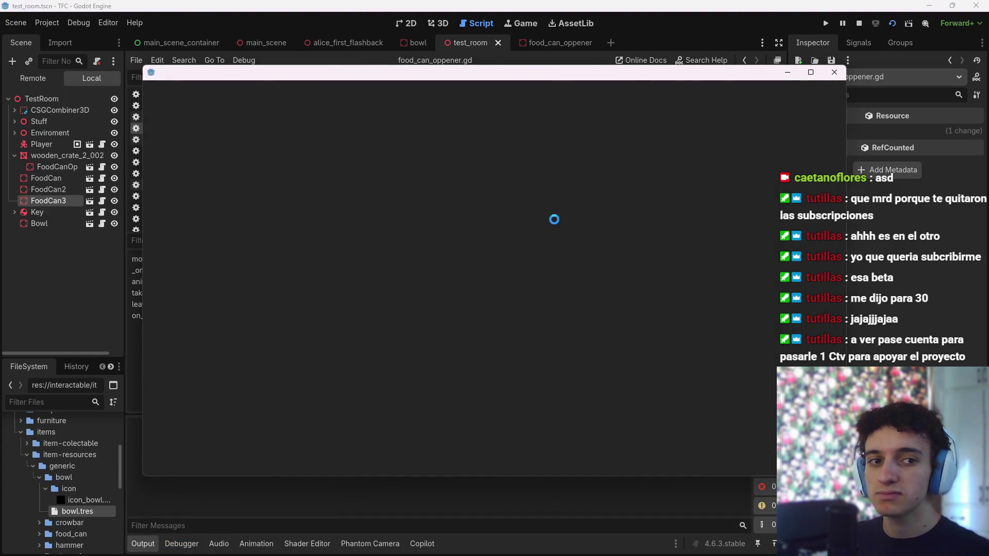
key(w)
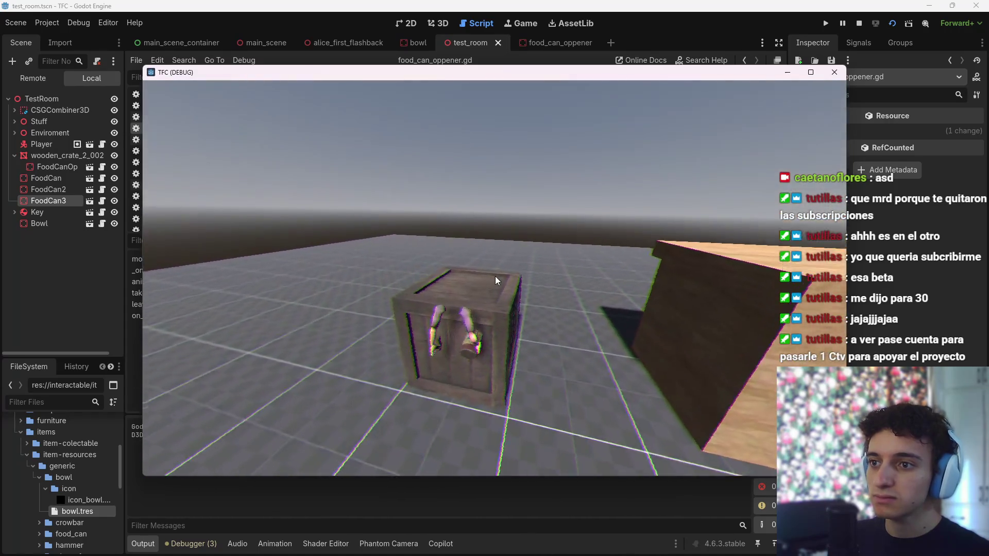
key(w)
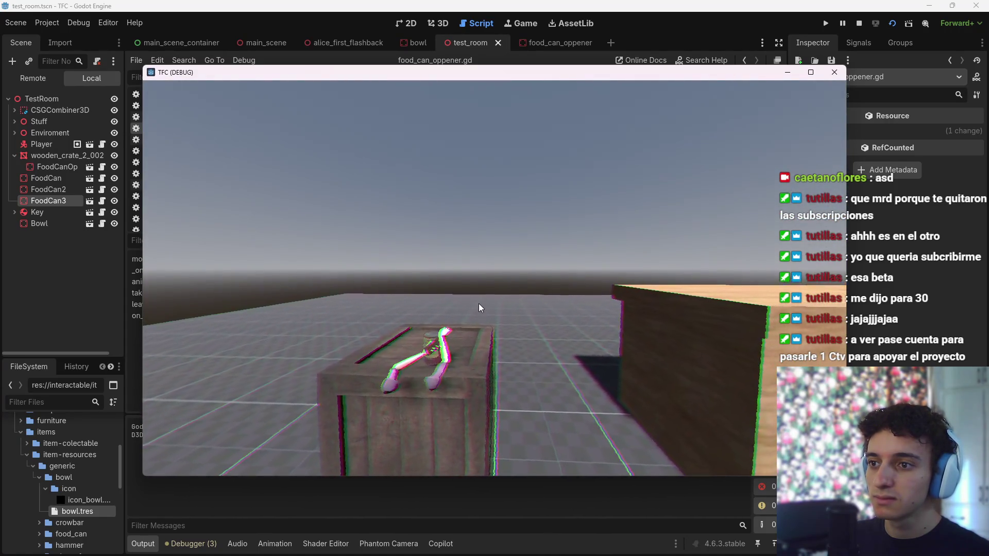
key(F8)
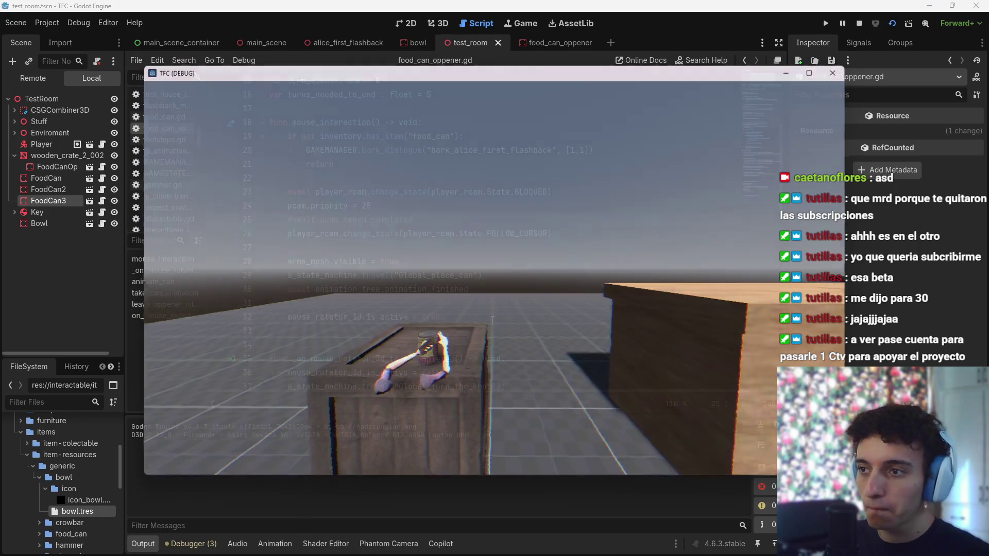
Undo the comment, run again, walk onto the platform and press E to open the can, then stop
key(ctrl+s)
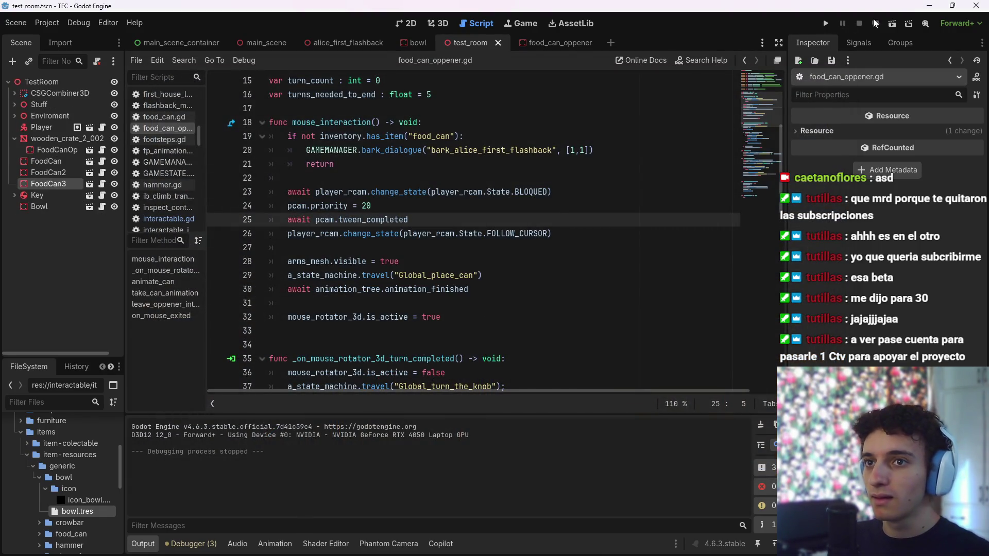
click(874, 23)
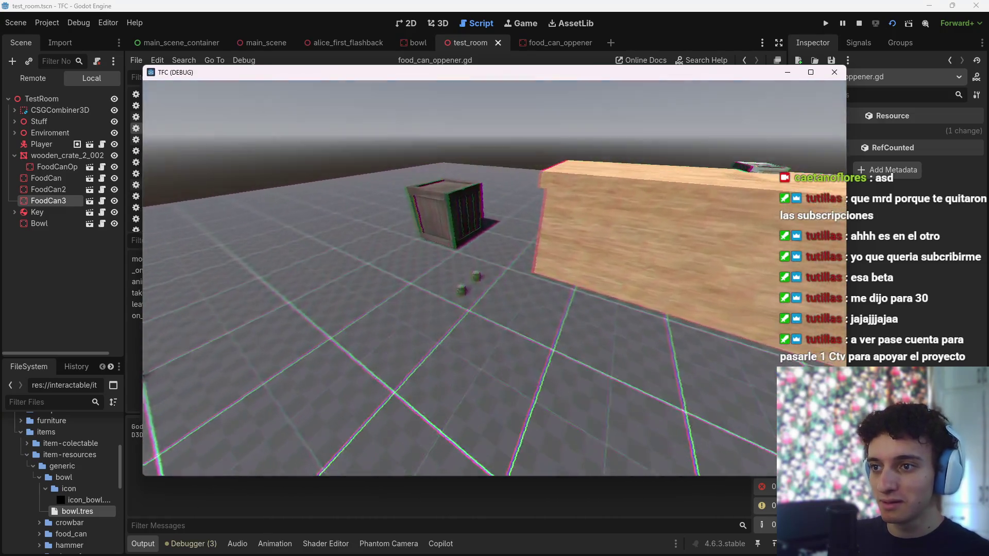
key(w)
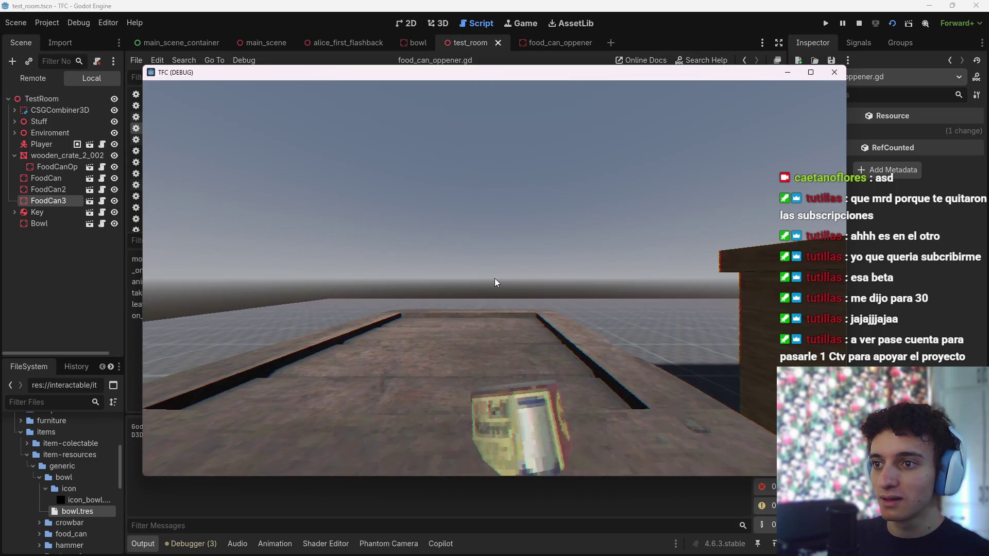
key(e)
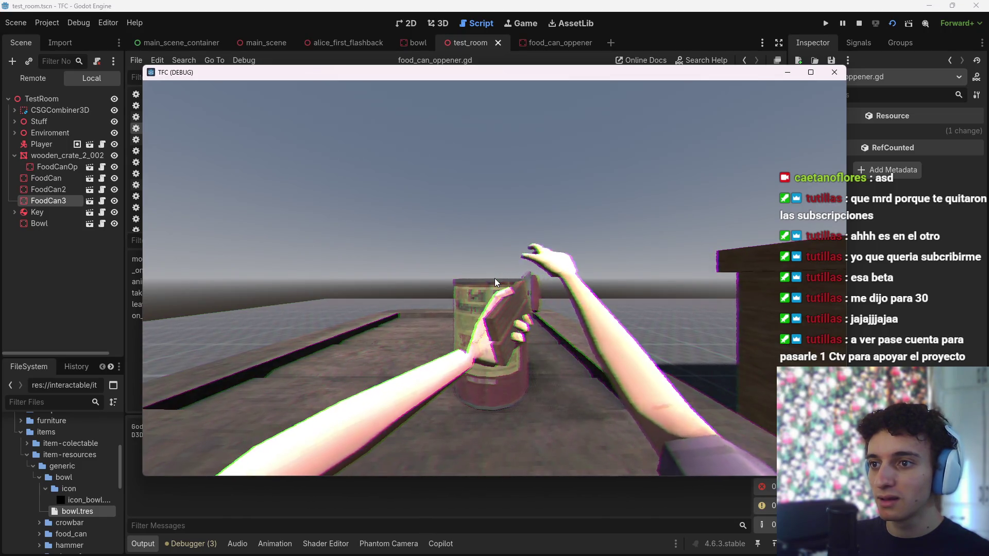
key(F8)
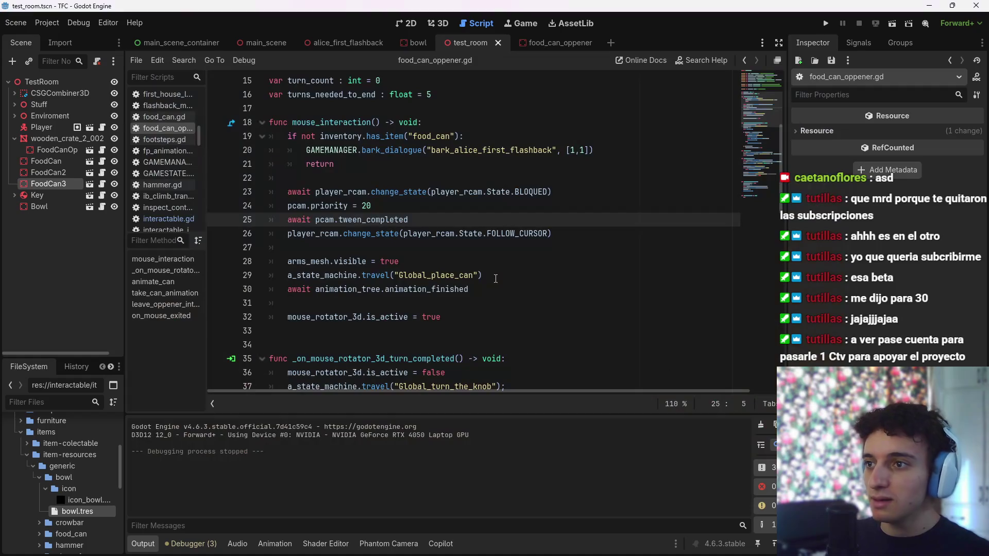
Add an empty 'func _ready() -> void:' function below the script's variables
click(417, 213)
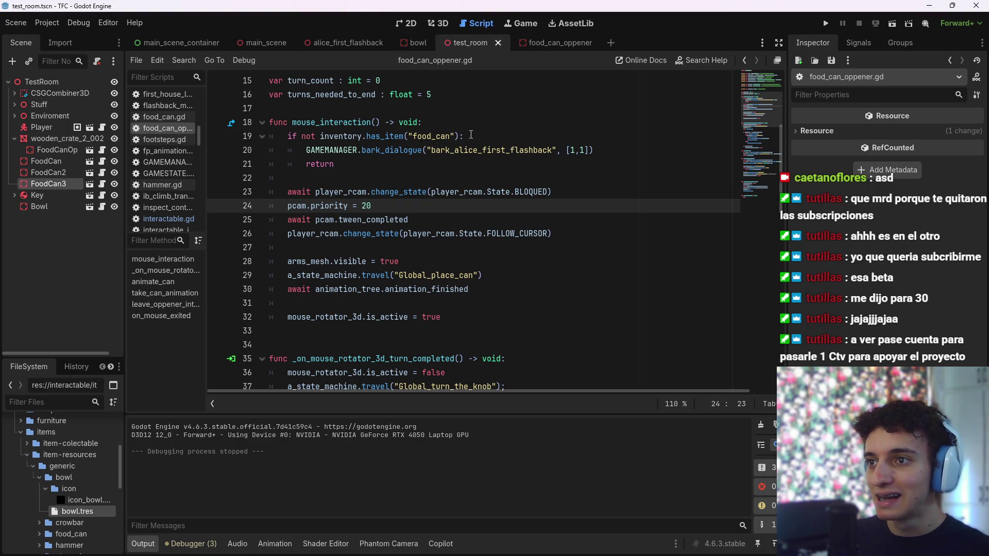
scroll(461, 212, up, 3)
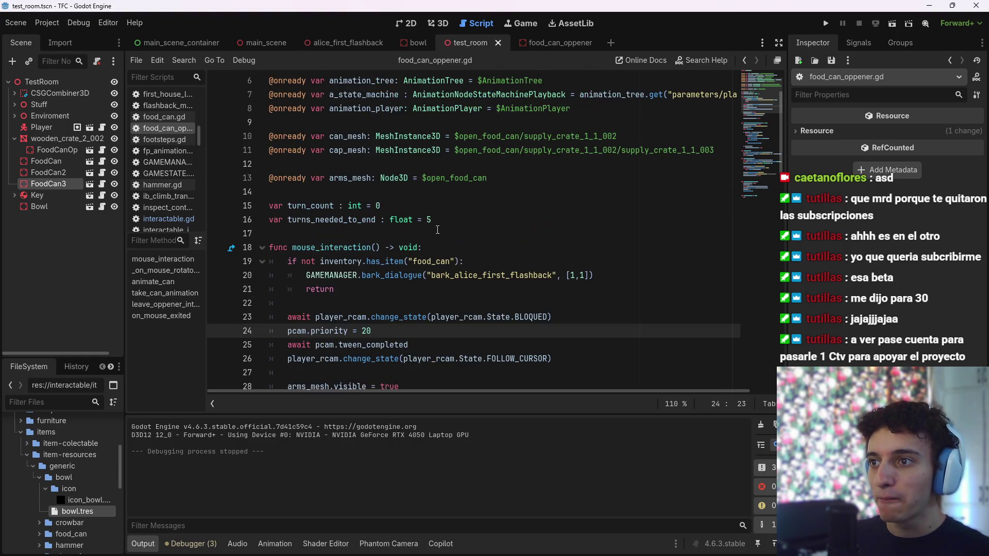
click(559, 229)
key(Return)
text(var)
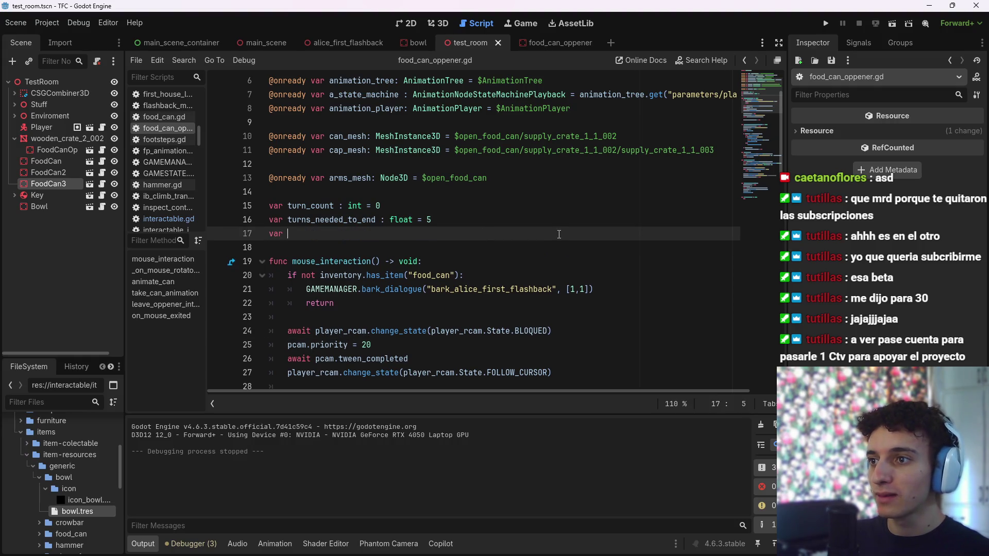
key(BackSpace)
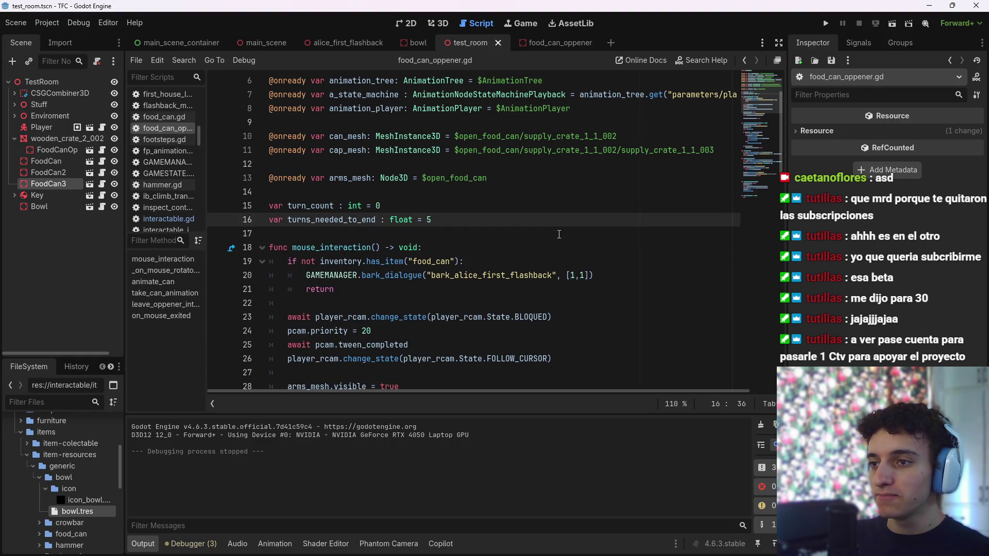
key(ctrl+s)
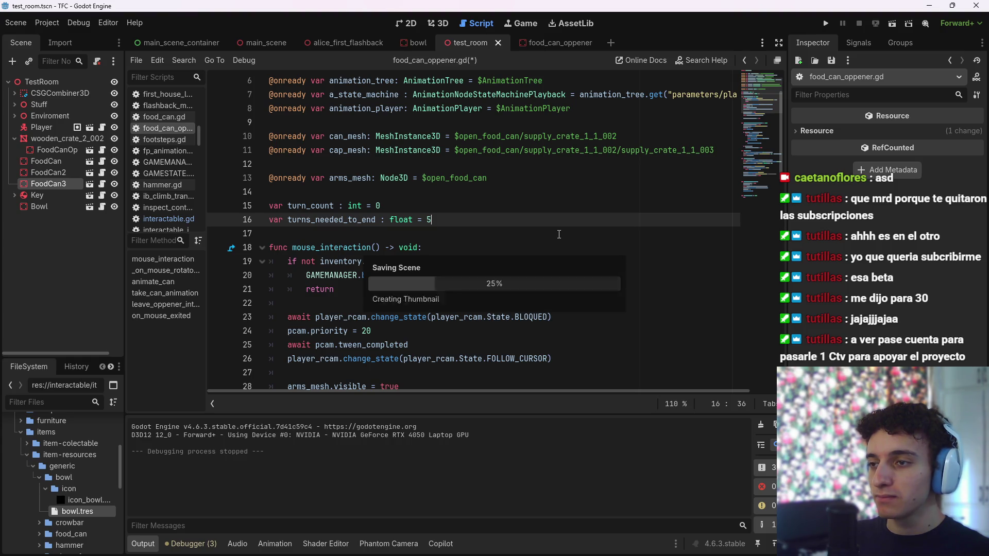
key(Return)
key(Return)
text(f)
key(Return)
key(Return)
Declare 'var cans_on_inventory : int = 0' after the turns_needed_to_end line and save
key(Return)
click(513, 221)
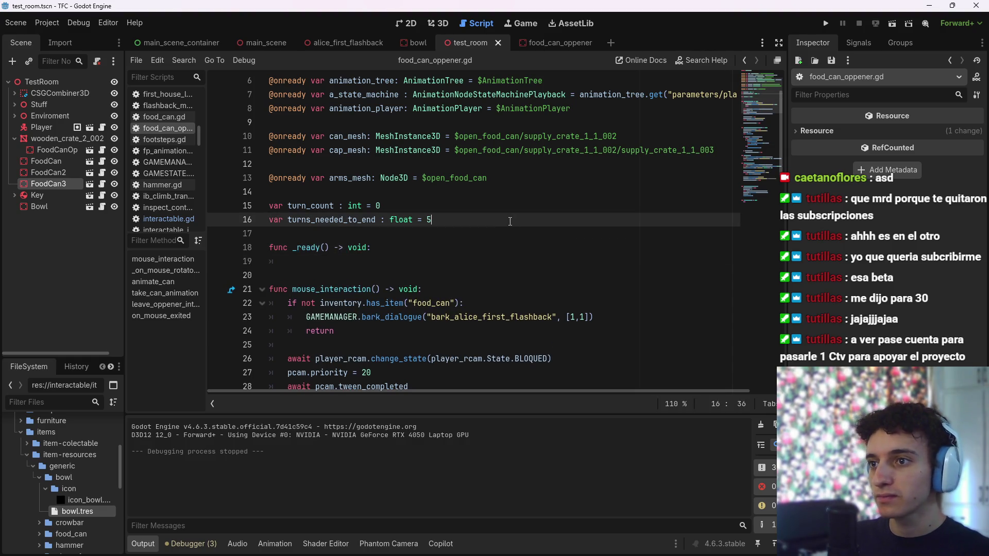
key(Return)
text(var on_inv)
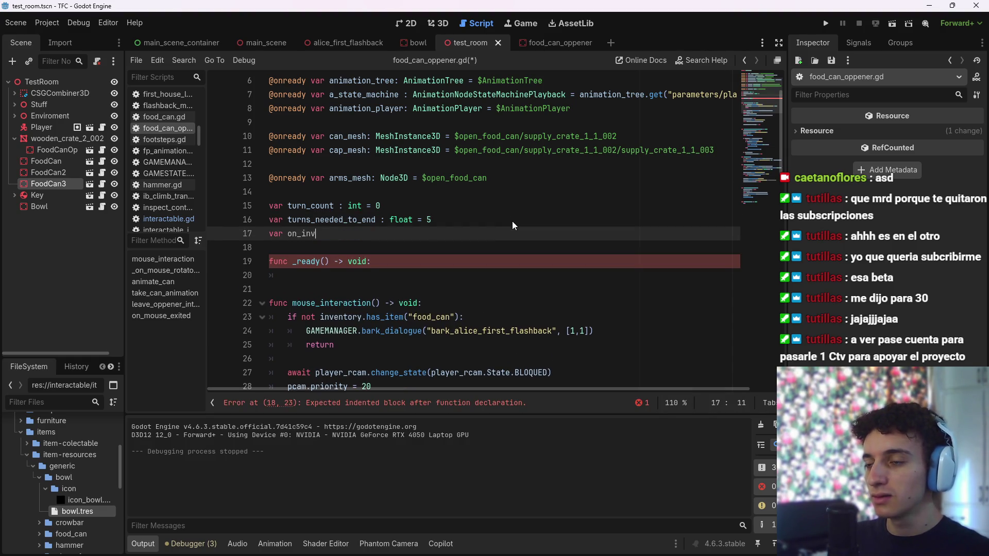
text(entory_)
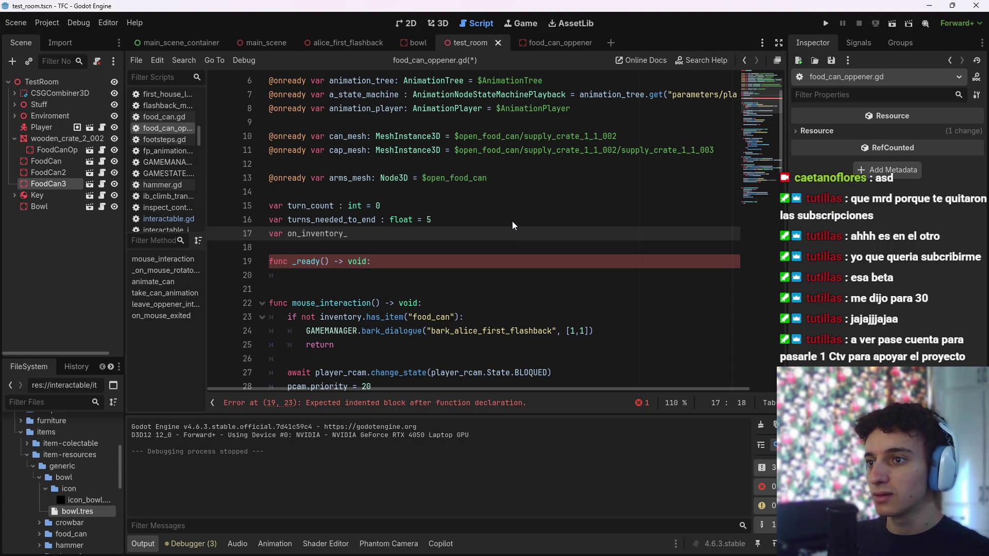
key(BackSpace)
key(BackSpace)
key(BackSpace)
text(f)
key(BackSpace)
text(can)
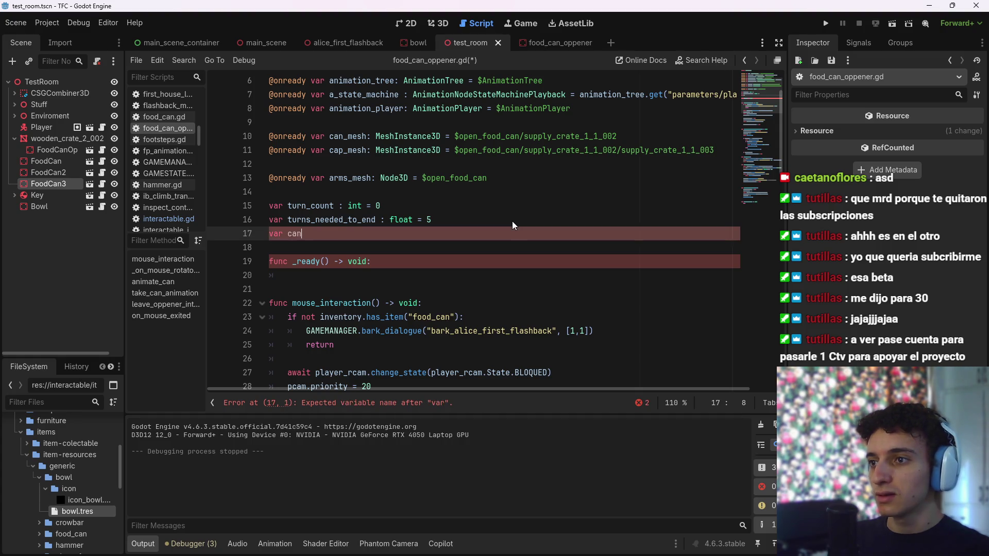
text(s_on_invento)
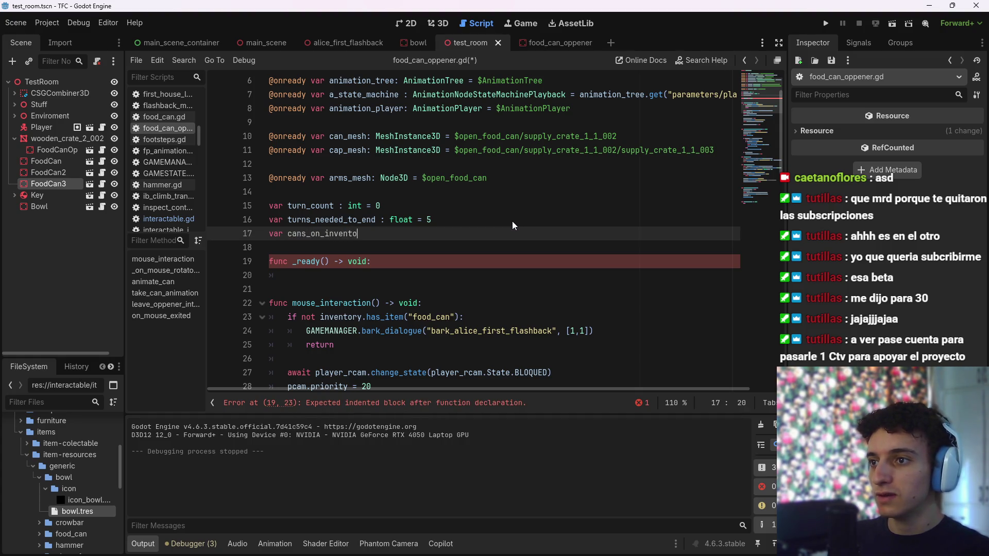
text(ry : )
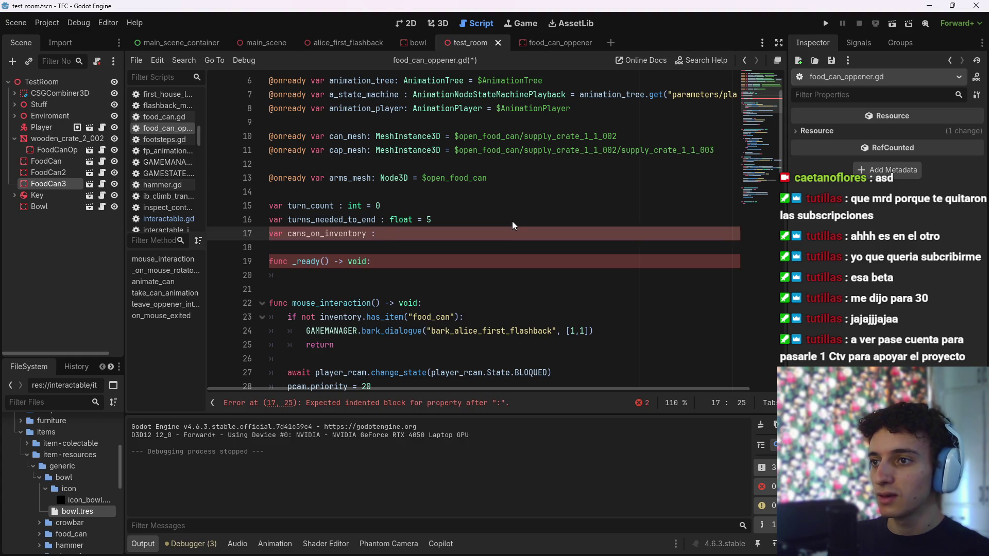
text(int = tru)
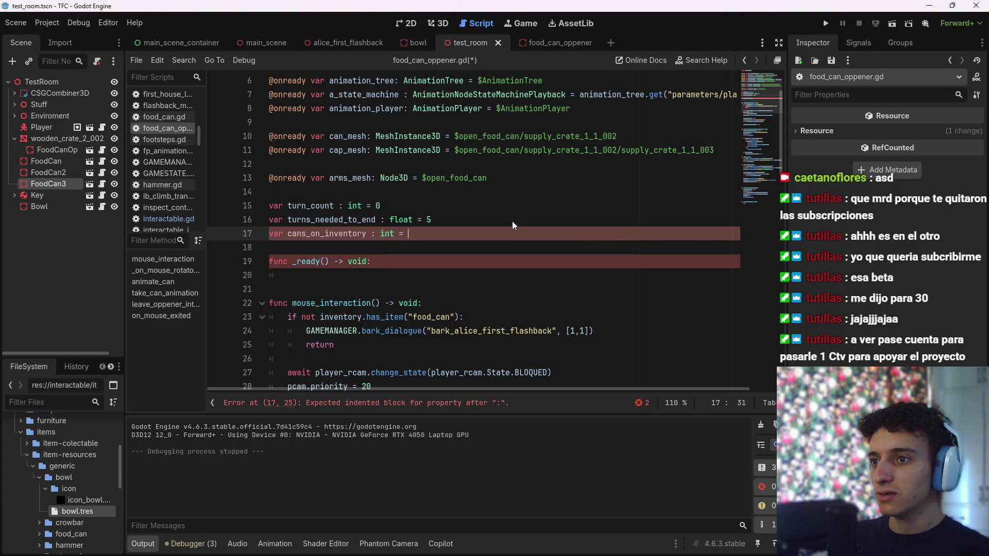
key(Return)
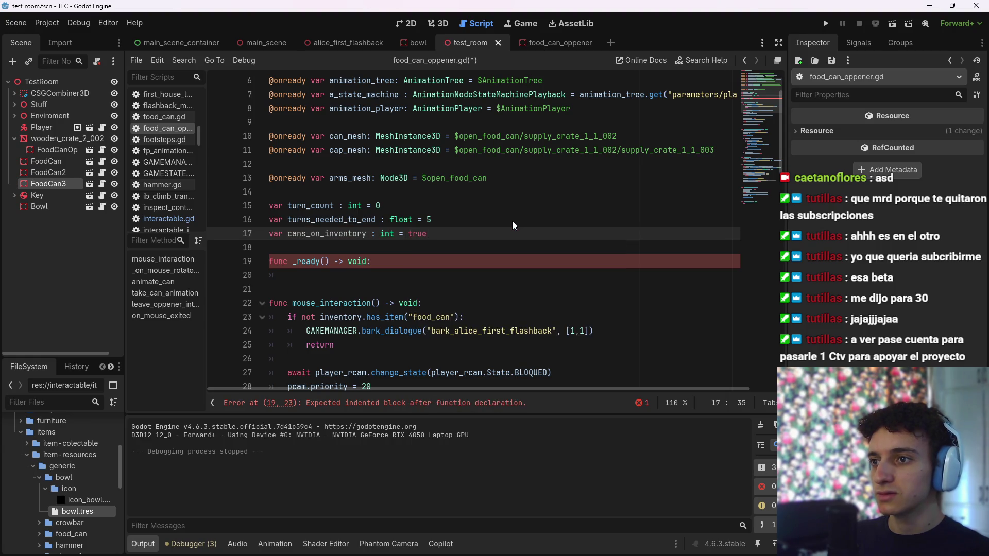
key(BackSpace)
key(BackSpace)
key(BackSpace)
text(0)
key(ctrl+s)
click(494, 275)
scroll(495, 262, down, 1)
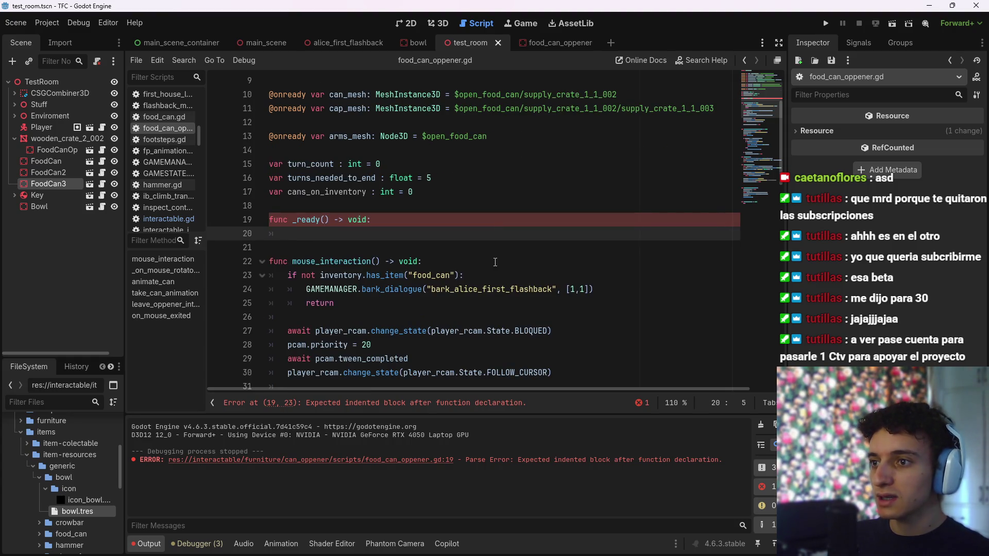
Type inventory.has_item in _ready and check its definition in inventory.gd before returning
text(inven)
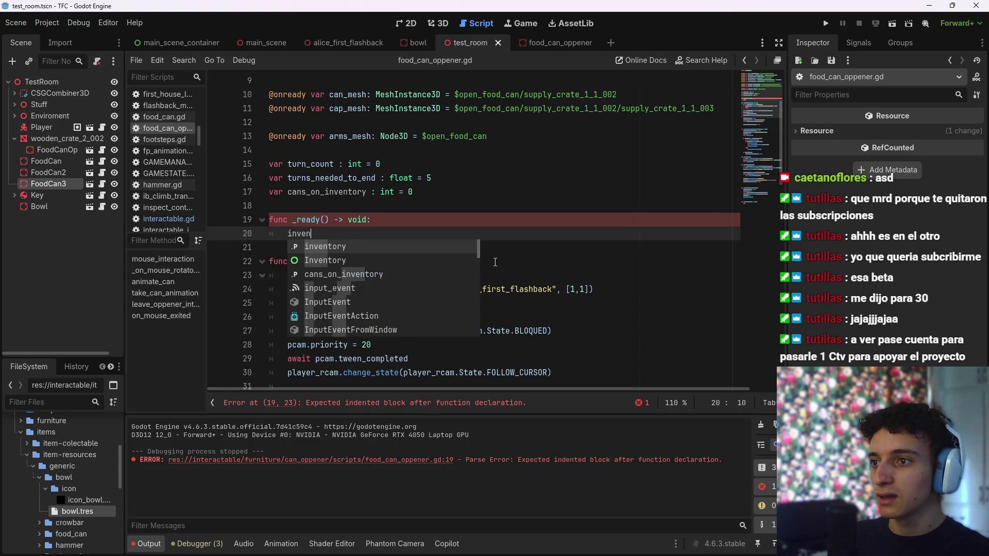
text(tory.has)
double_click(355, 242)
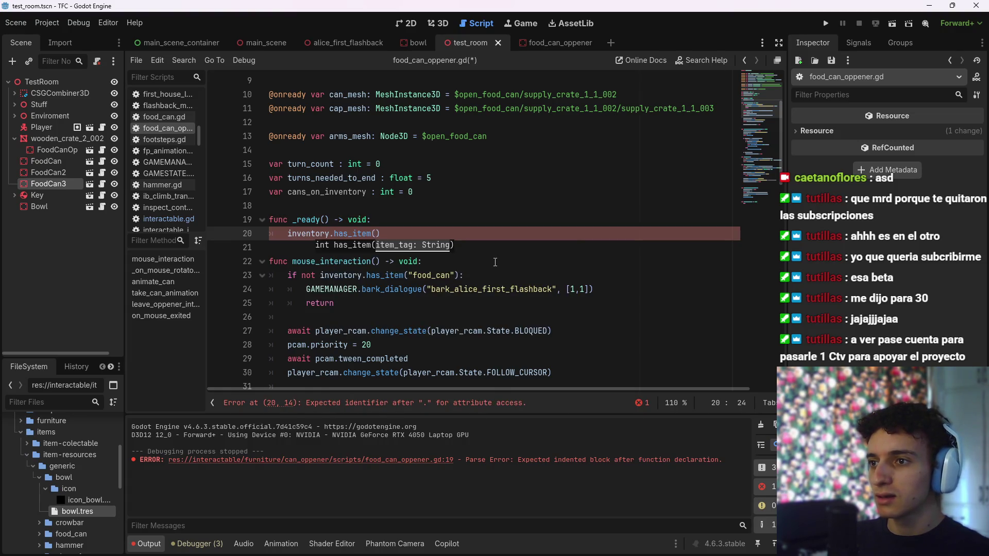
ctrl+click(354, 236)
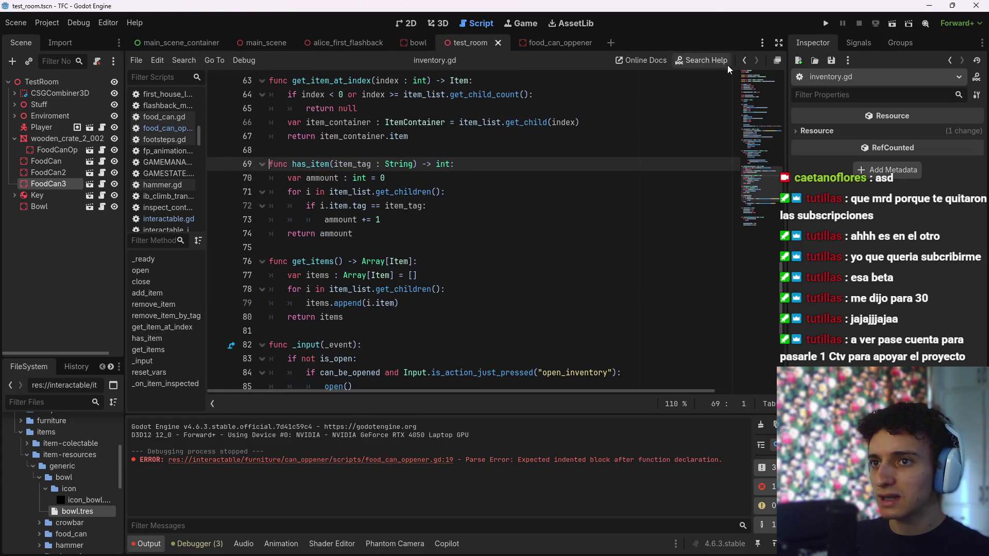
click(745, 60)
click(745, 60)
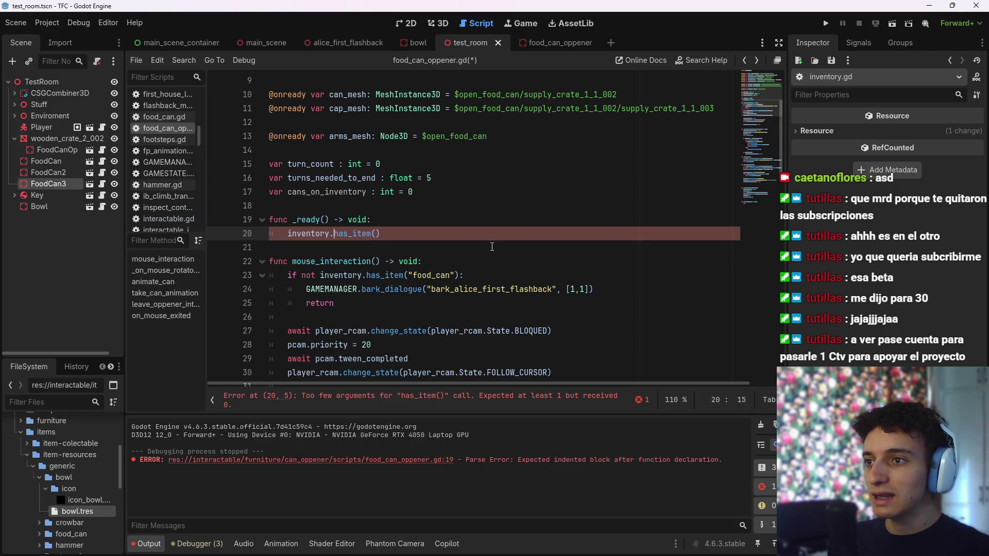
Assign the call's result to cans_on_inventory by prefixing 'cans_on_inventory ='
key(Right)
text(can)
key(Return)
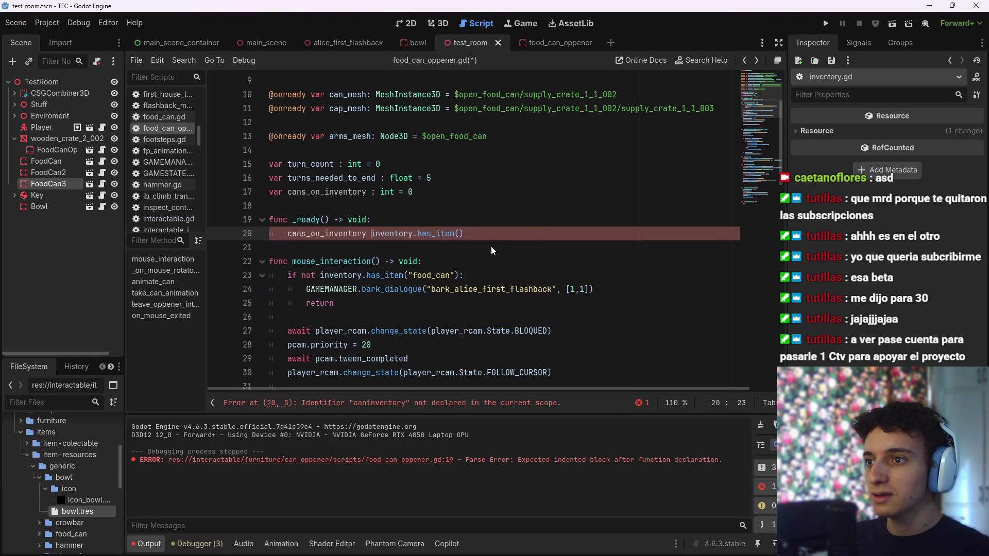
text())
key(BackSpace)
text(=)
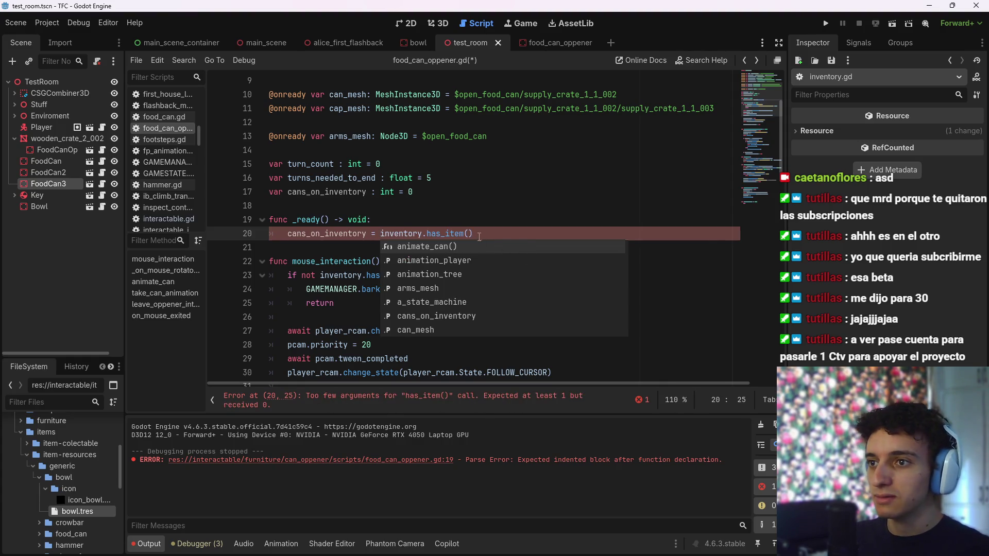
Pass "food_can" as the has_item argument and save the script
click(468, 234)
key(super)
key(super)
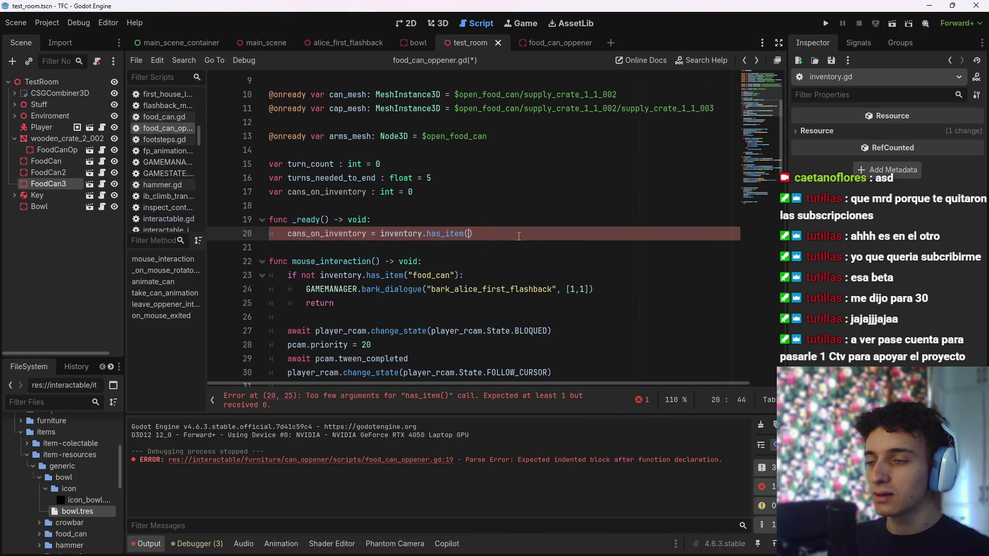
text("food-c)
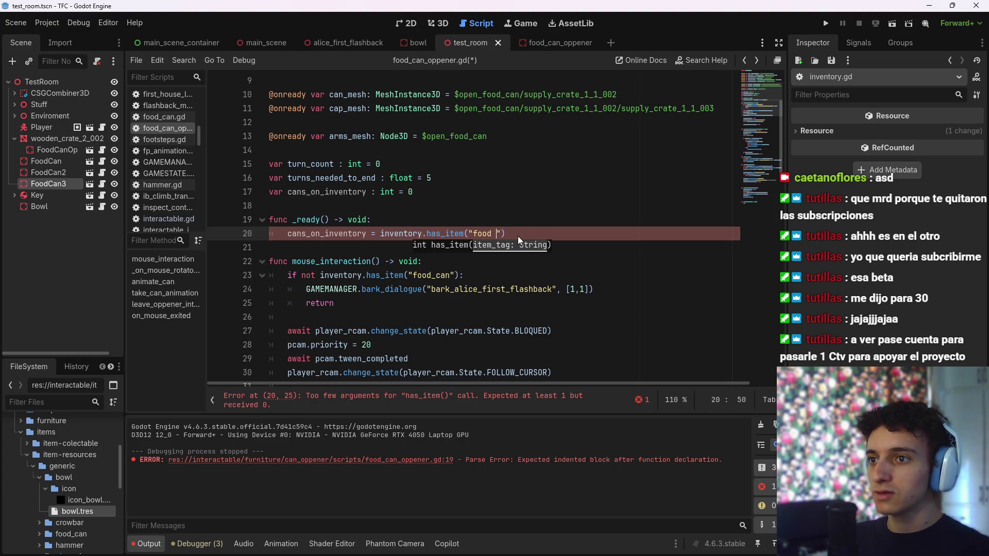
key(BackSpace)
text(_can)
key(End)
key(ctrl+s)
key(ctrl+s)
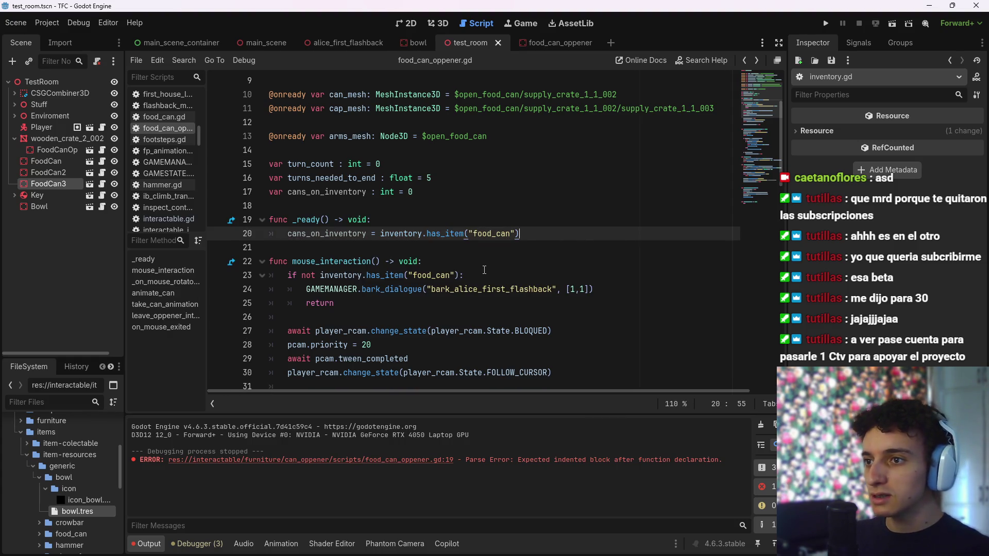
click(475, 277)
click(371, 303)
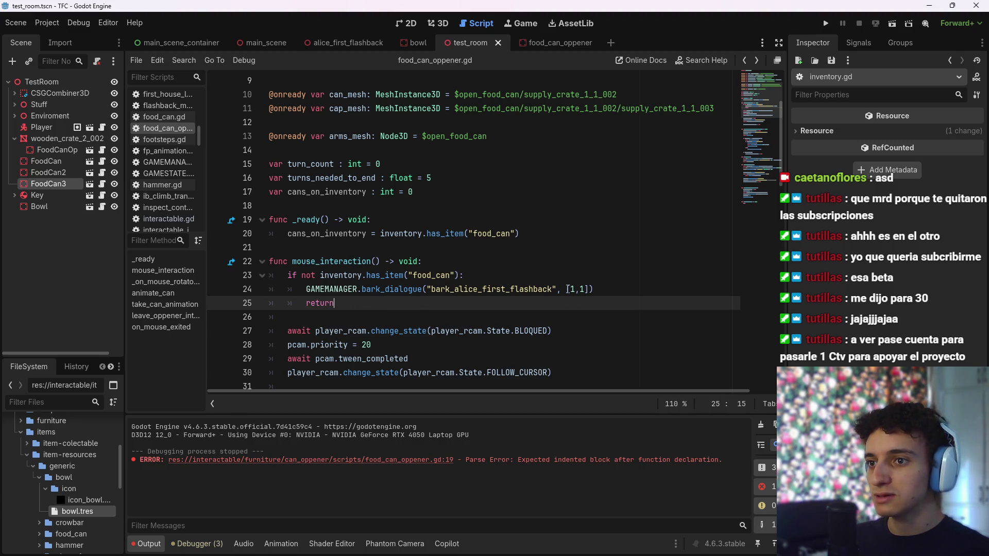
Replace the has_item condition in mouse_interaction with a cans_on_inventory comparison and save
drag(459, 275, 303, 275)
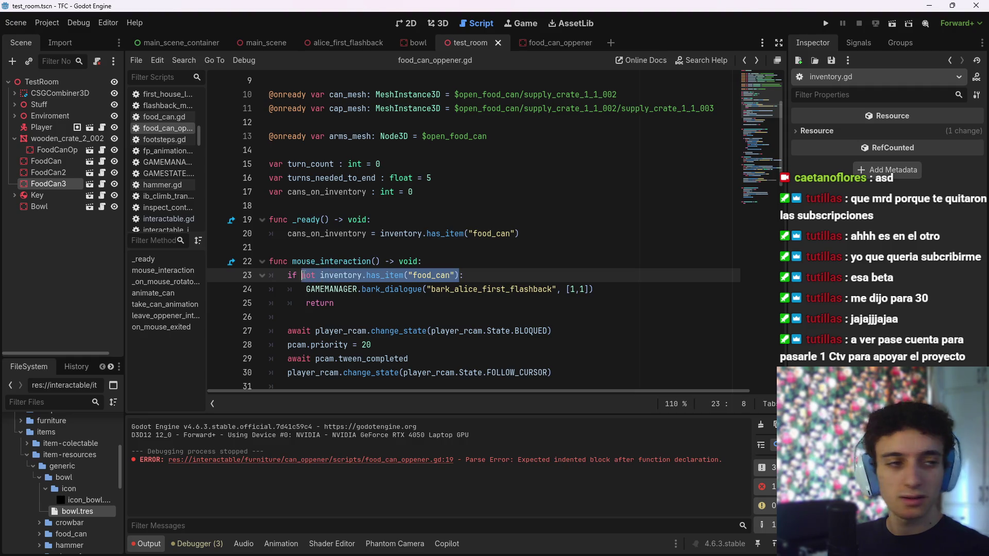
text(can:)
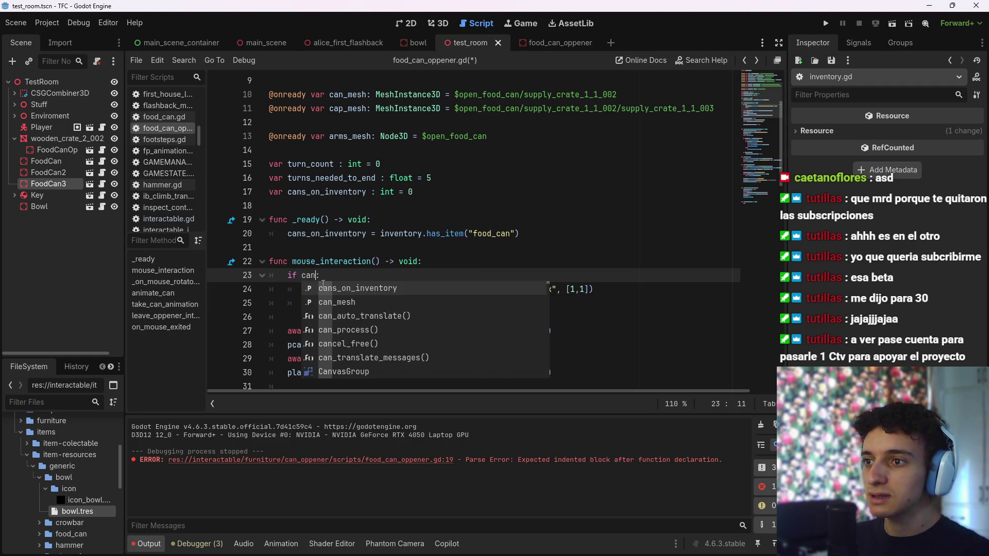
key(Return)
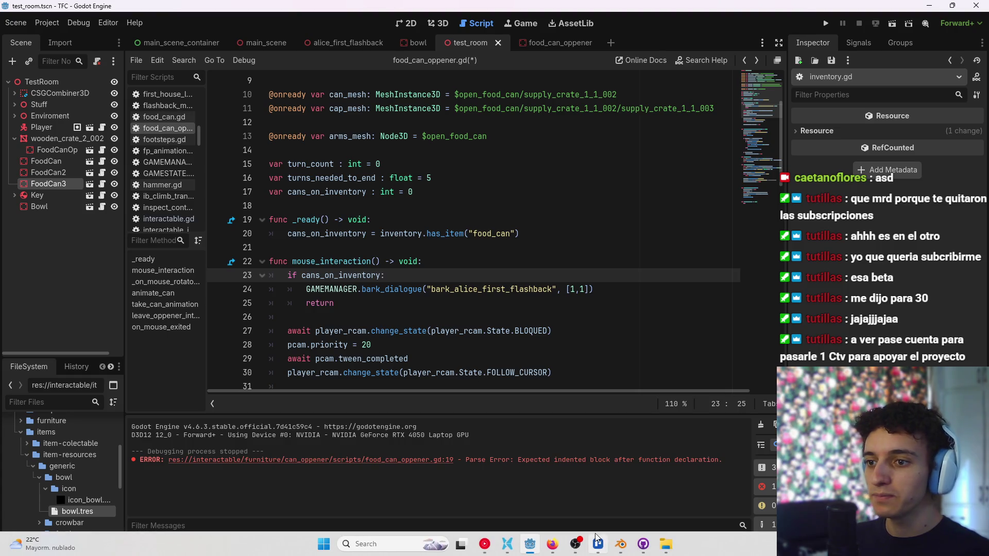
mouse_move(575, 544)
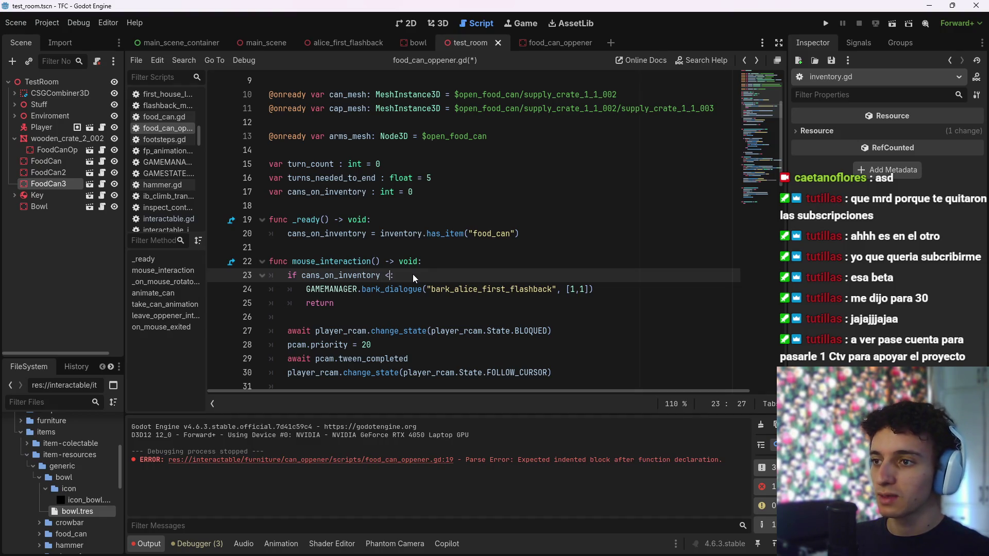
text(> 0)
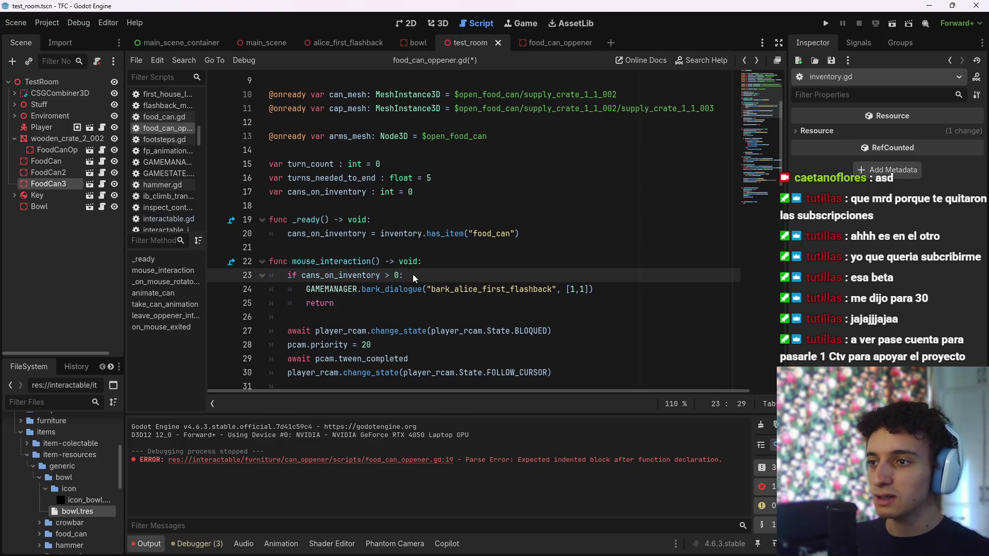
key(Left)
key(ctrl+s)
Fix the operator on line 23 so the condition reads 'if cans_on_inventory == 0:'
key(Left)
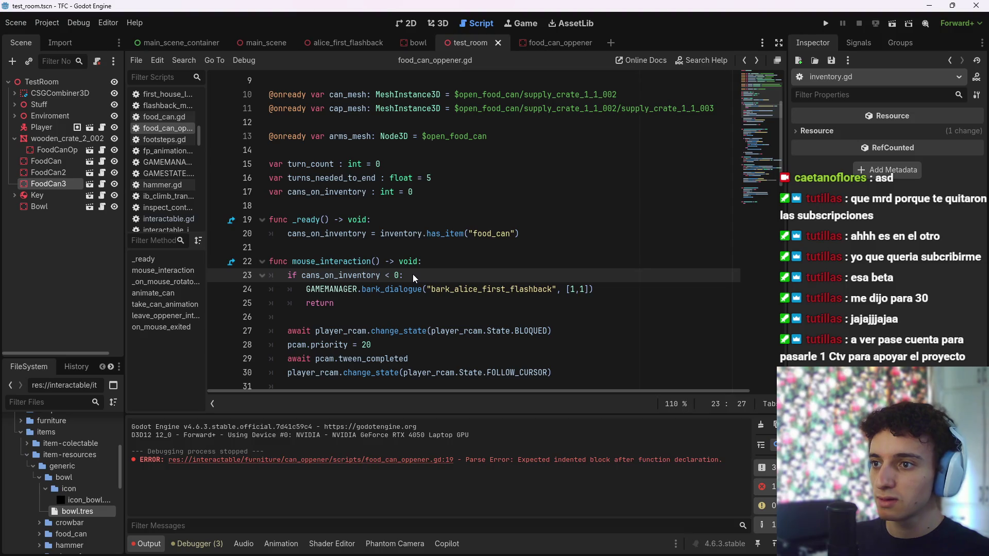
key(BackSpace)
text(<)
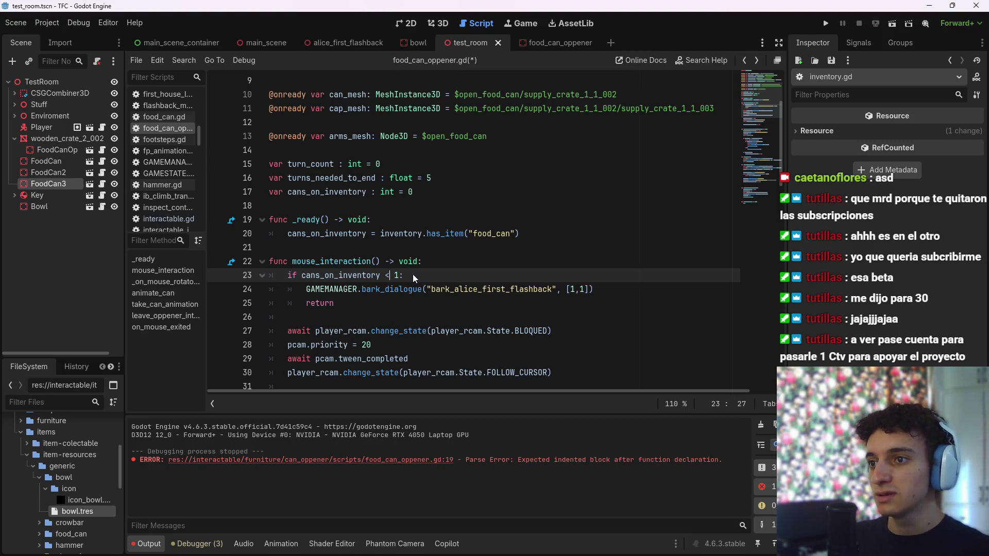
key(End)
key(ctrl+s)
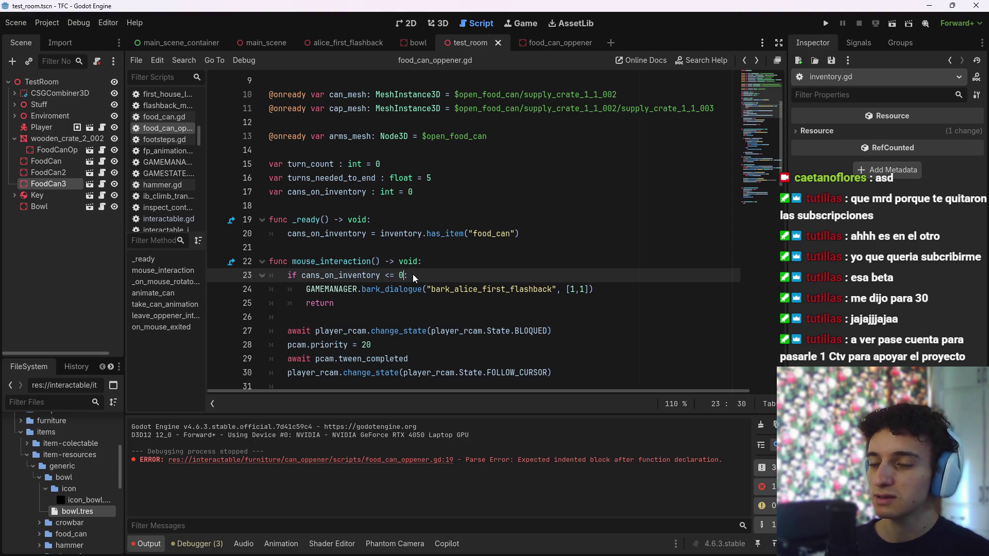
key(Down)
key(Down)
key(Down)
key(Up)
key(Up)
key(Up)
key(Up)
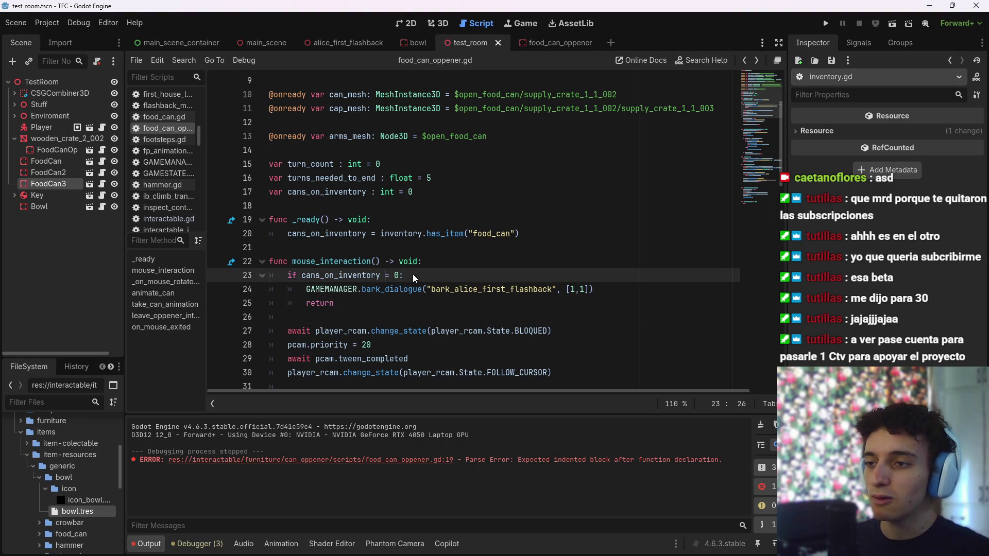
text(=)
click(429, 275)
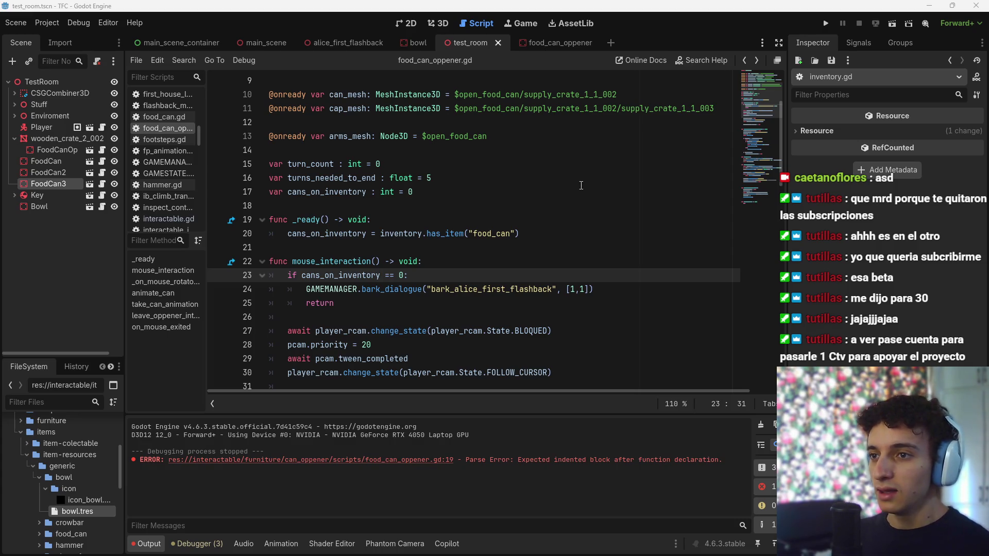
click(472, 260)
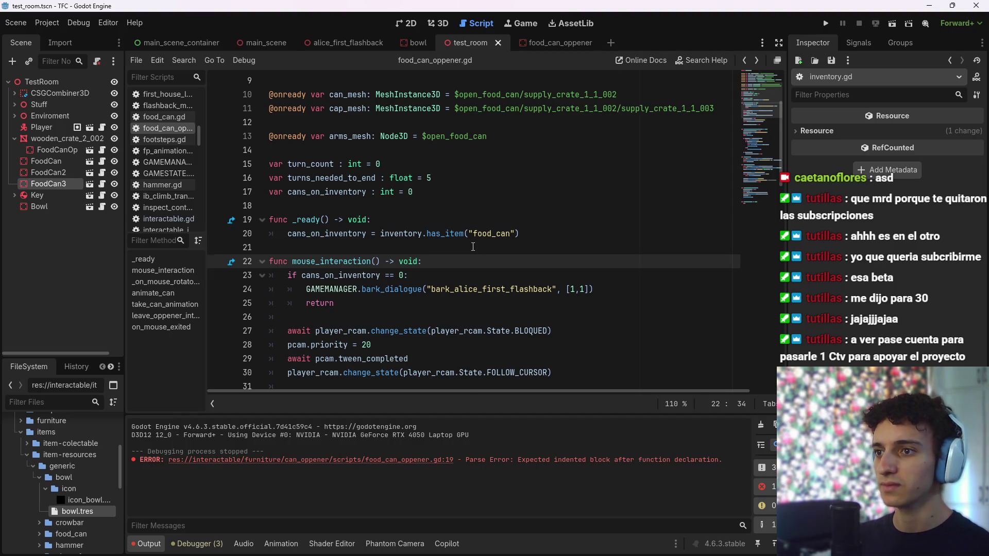
scroll(469, 252, down, 5)
click(511, 207)
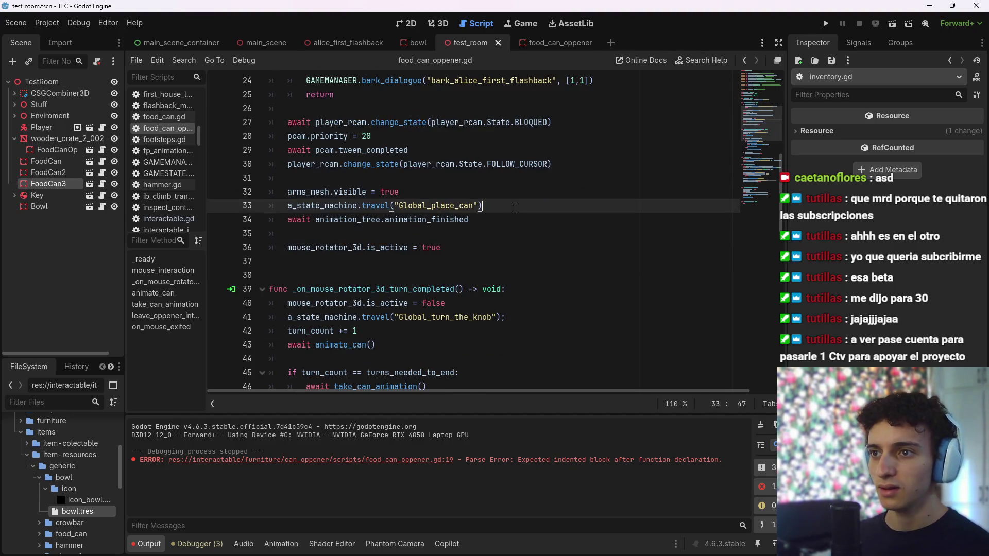
scroll(521, 216, down, 1)
scroll(521, 232, up, 3)
scroll(521, 253, down, 2)
scroll(521, 265, up, 4)
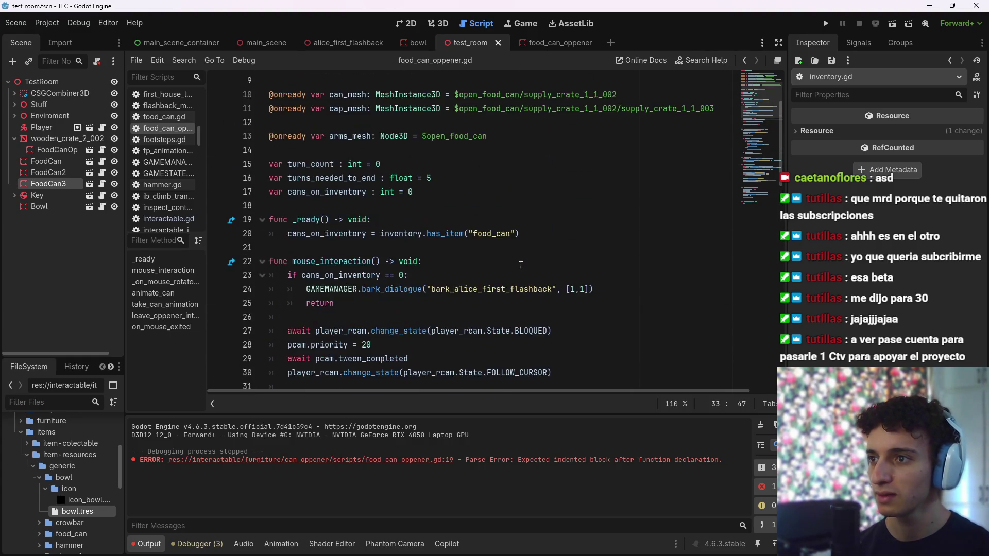
scroll(460, 263, down, 1)
click(419, 192)
drag(417, 191, 290, 192)
key(Right)
key(Down)
key(Down)
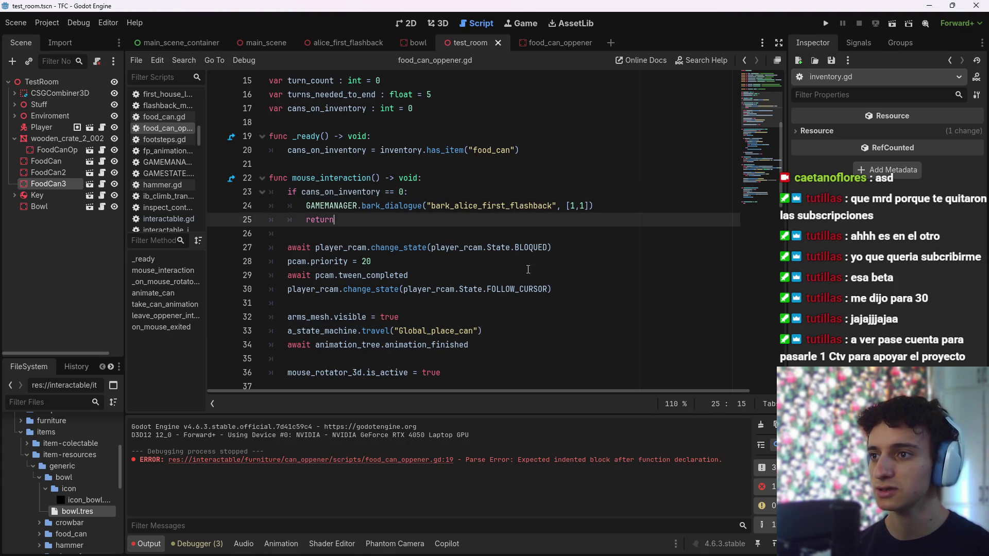
scroll(528, 270, down, 2)
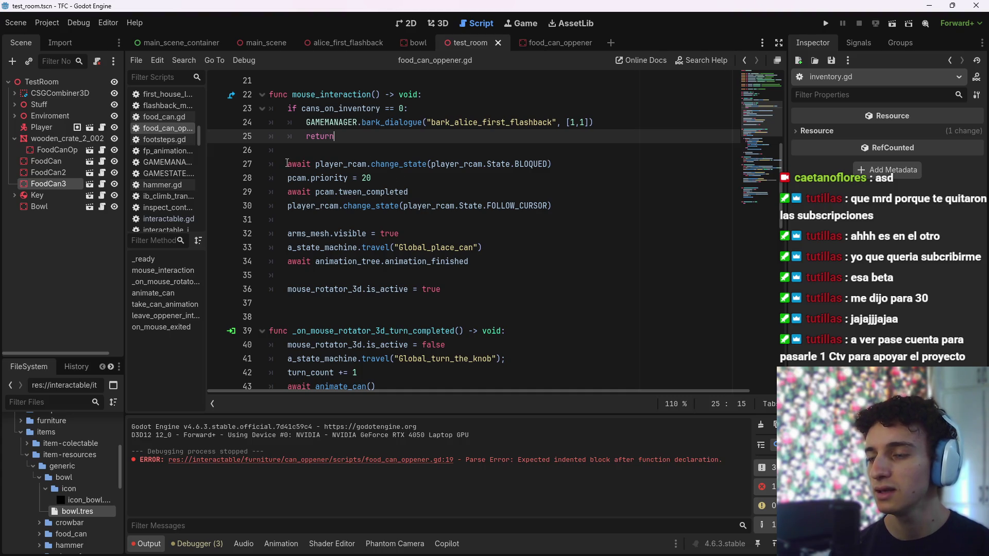
drag(287, 164, 370, 177)
click(411, 184)
click(336, 155)
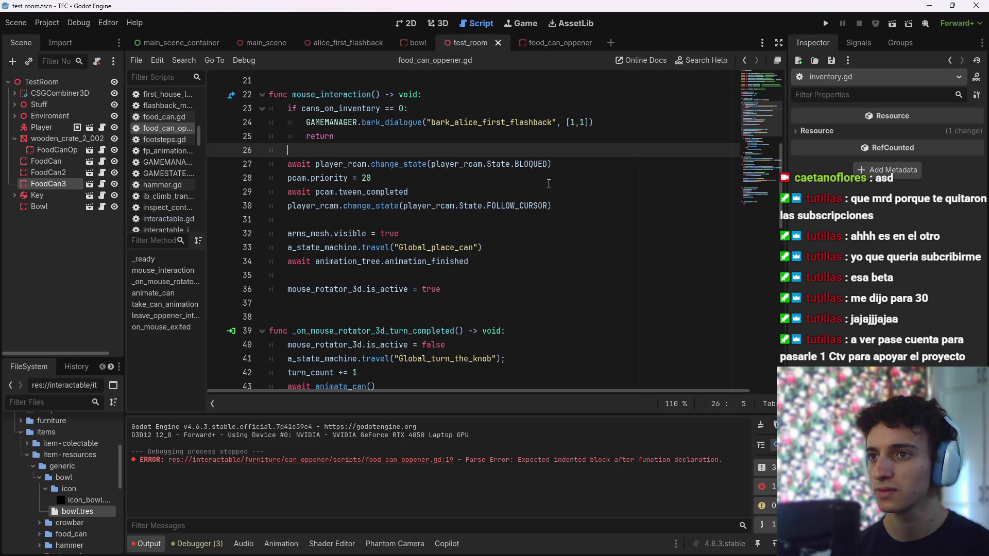
scroll(548, 184, up, 1)
scroll(531, 199, down, 1)
scroll(536, 201, up, 1)
scroll(538, 201, down, 1)
scroll(544, 202, up, 1)
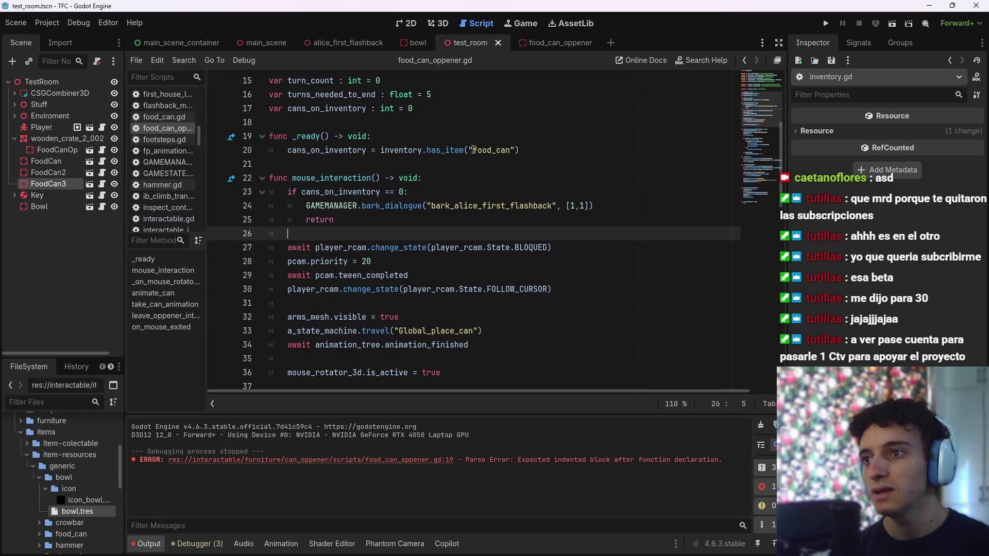
scroll(473, 155, up, 2)
click(474, 196)
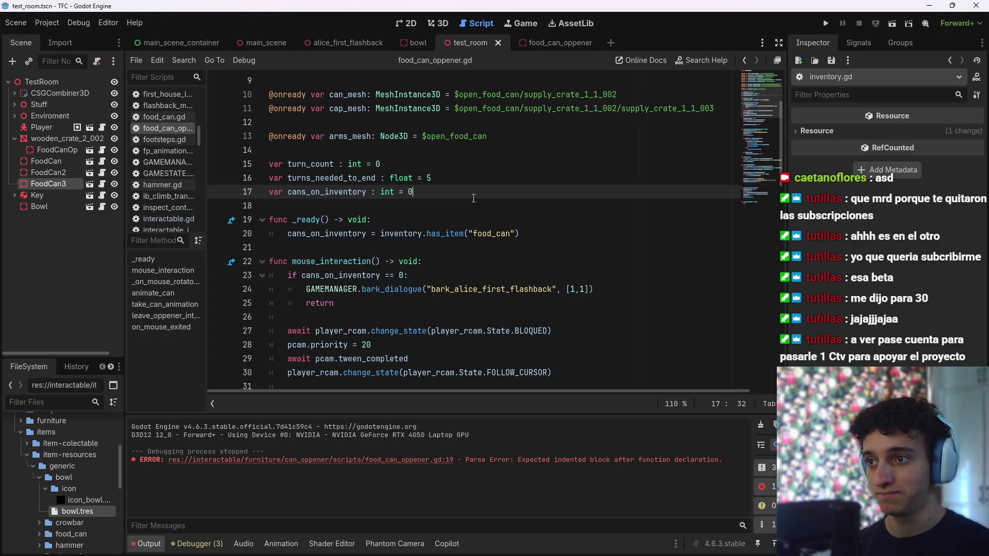
Declare 'var already_opened_a_can := false' after line 17 and save
key(Return)
text(var al)
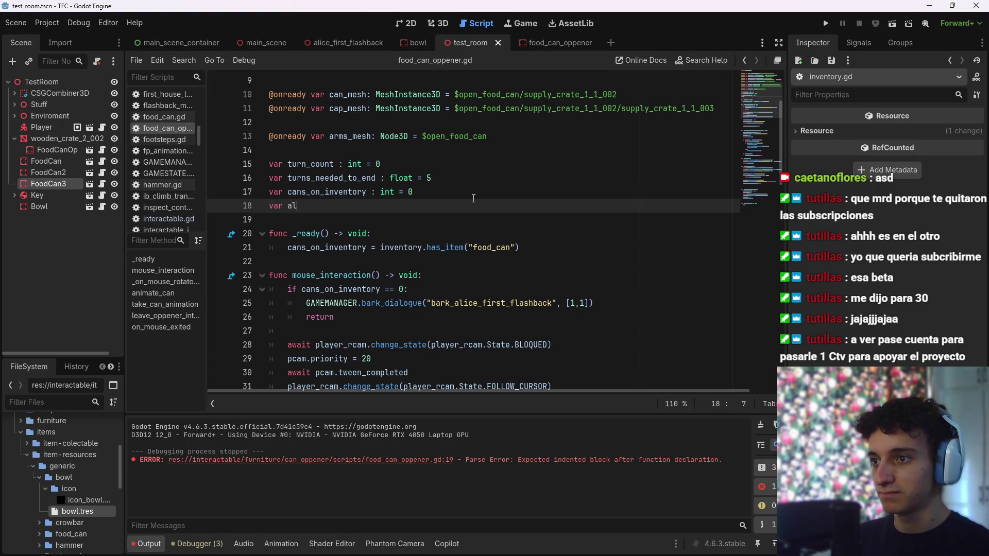
text(ready_opened_a_can :)
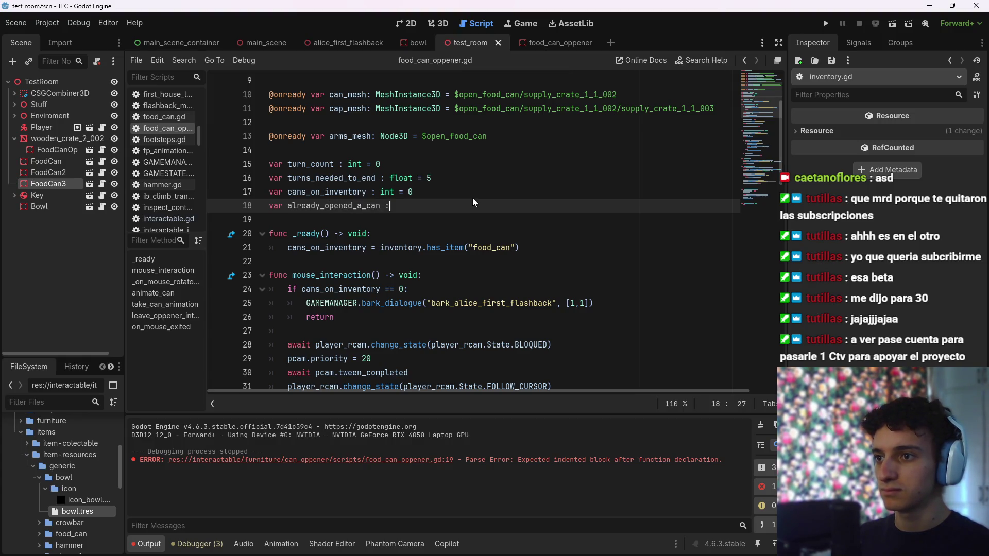
text(=)
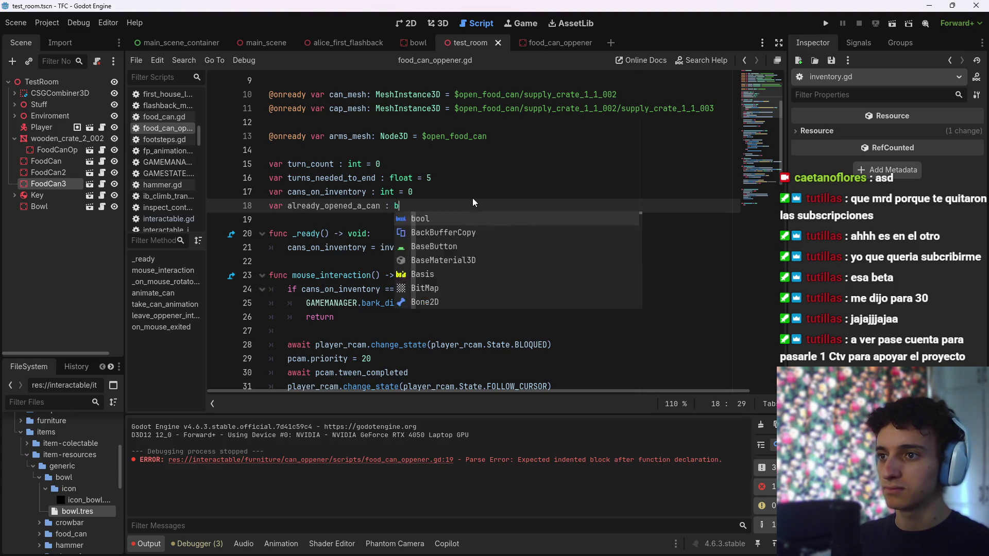
text( false)
key(ctrl+s)
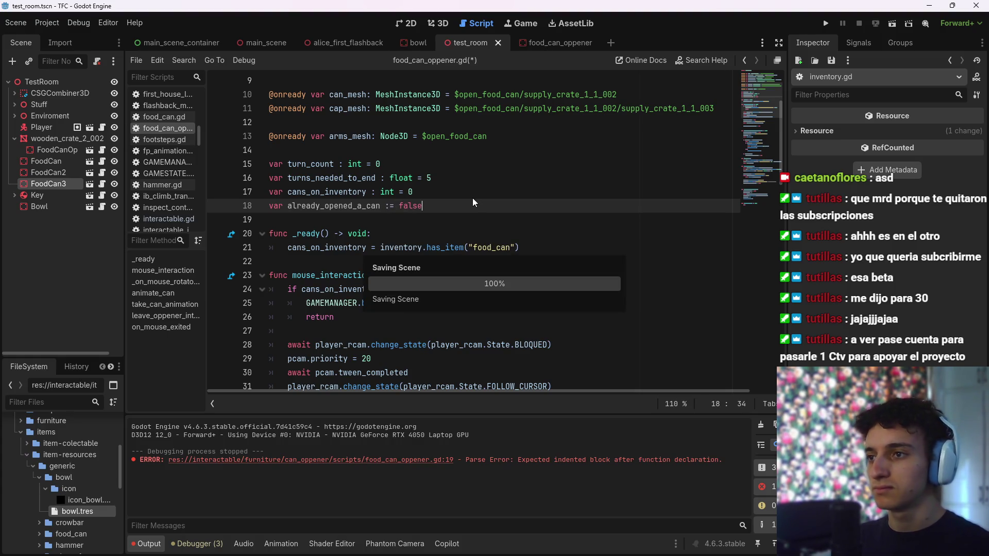
Insert 'if already_opened_a_can:' on line 28, indent the camera lines beneath it, and save
scroll(343, 279, down, 1)
click(461, 290)
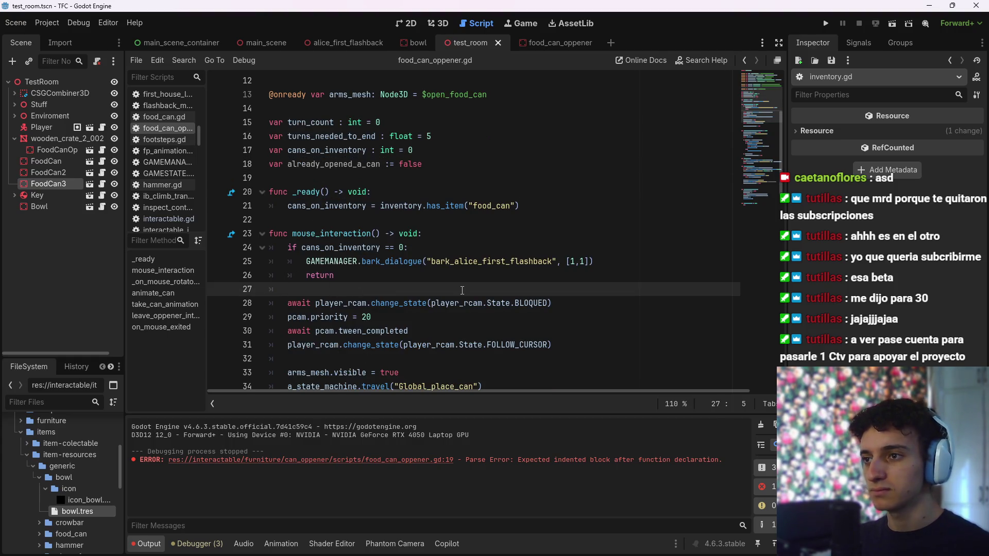
key(Return)
text(if already_opened_a_can:)
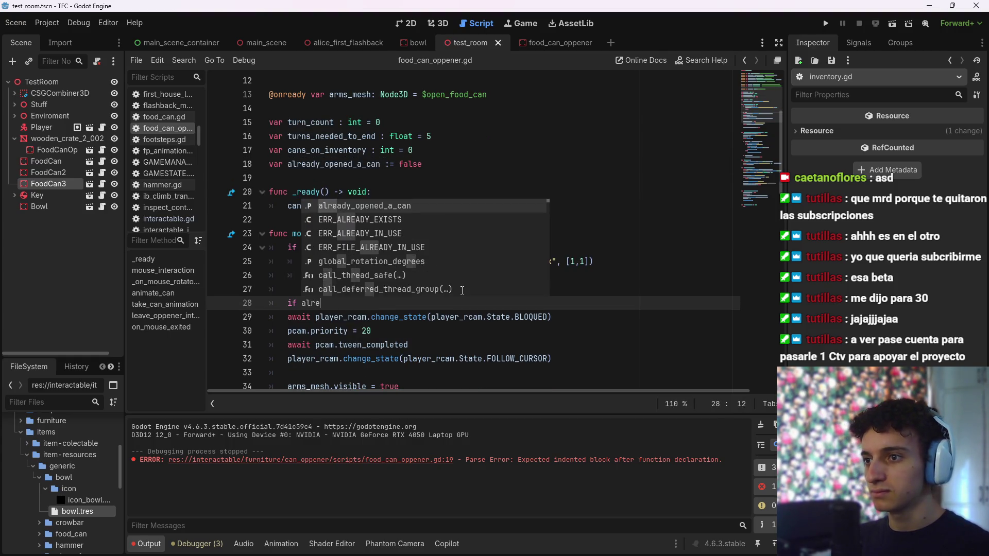
scroll(461, 291, down, 3)
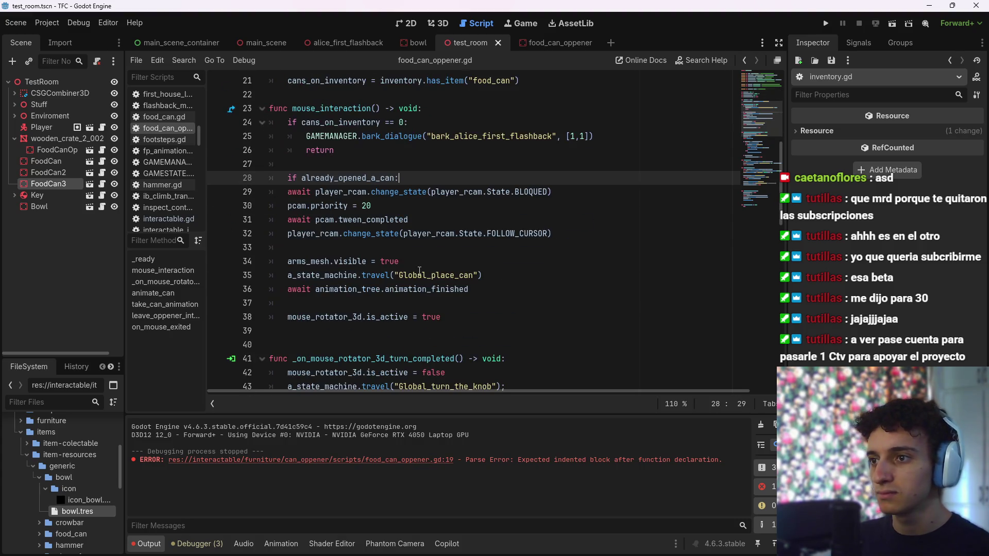
mouse_move(552, 233)
mouse_down()
mouse_move(309, 206)
mouse_move(287, 191)
mouse_up()
key(Tab)
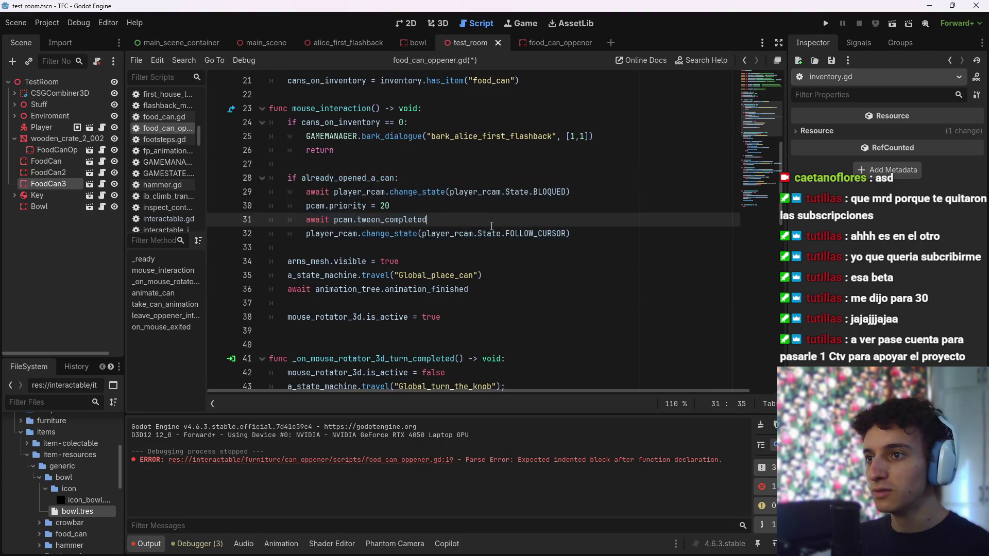
scroll(422, 225, up, 1)
click(422, 225)
key(ctrl+s)
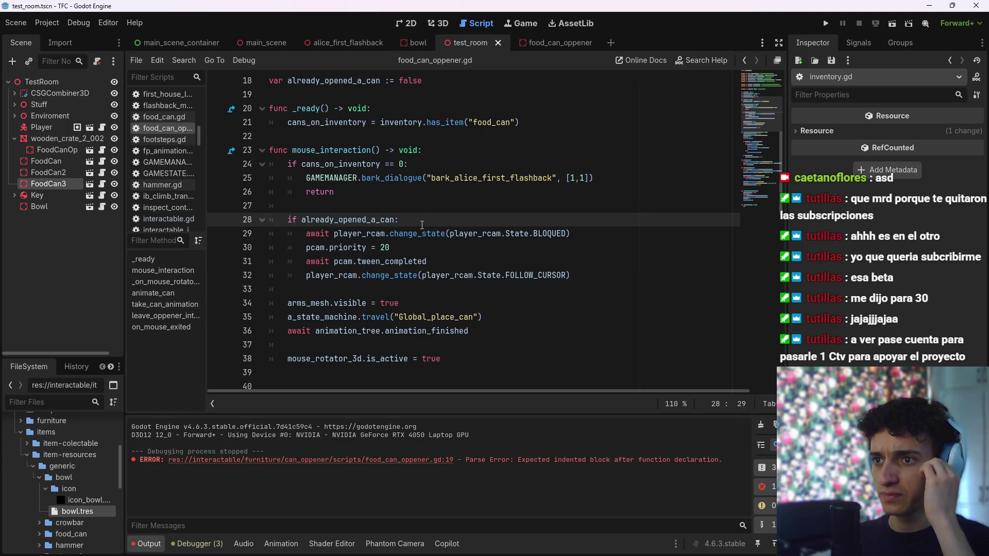
Look over the lines further down the script and save again
scroll(422, 225, down, 2)
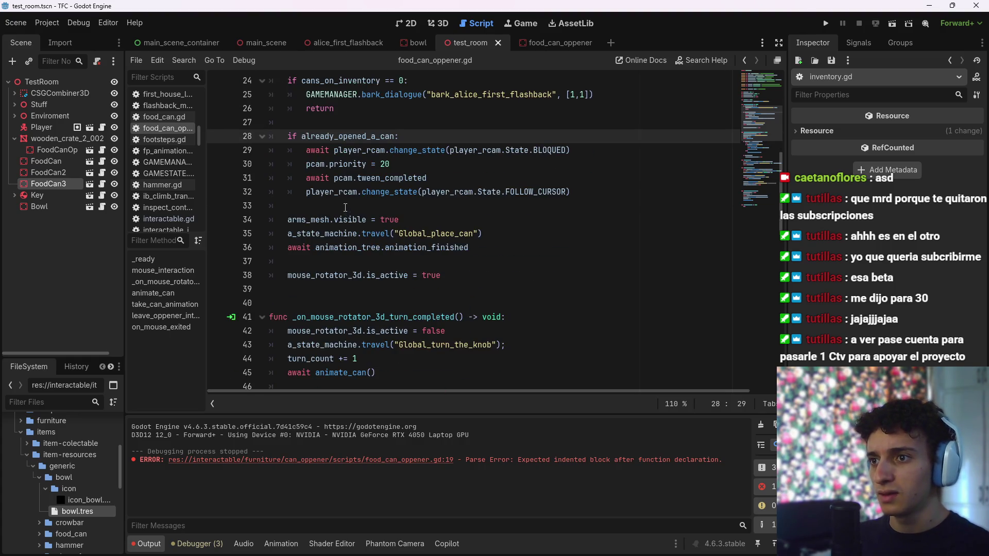
click(463, 220)
click(512, 231)
key(Down)
key(Down)
key(Down)
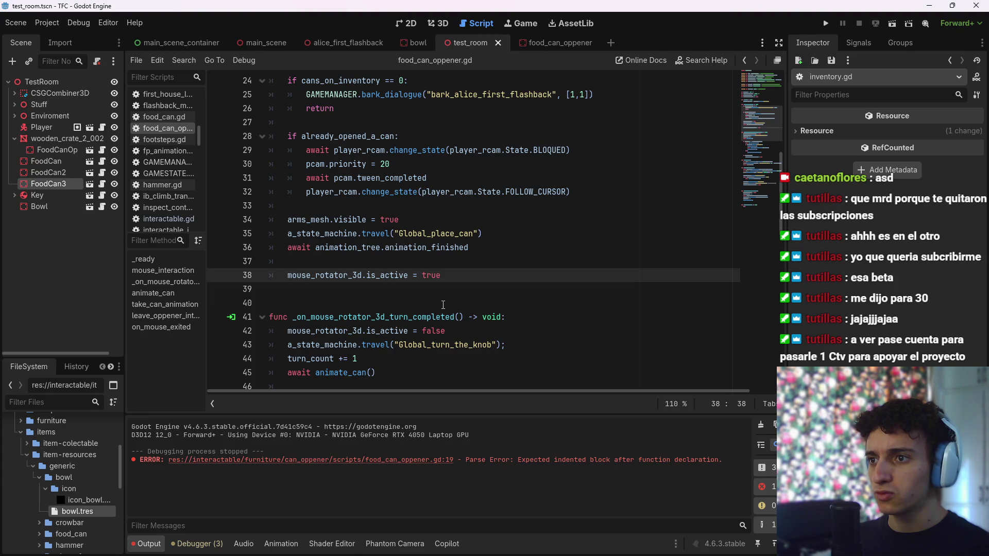
scroll(450, 312, up, 3)
scroll(459, 317, down, 3)
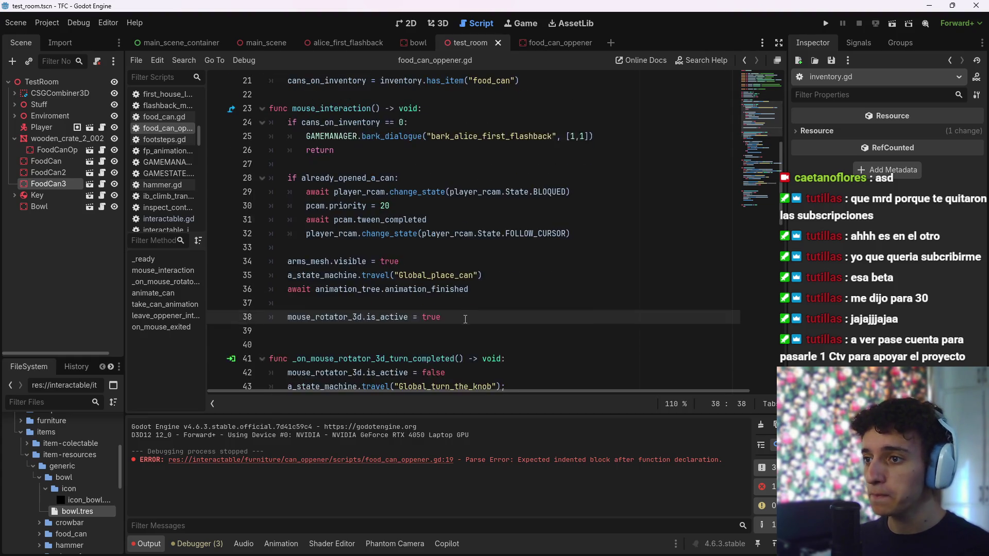
scroll(464, 322, up, 2)
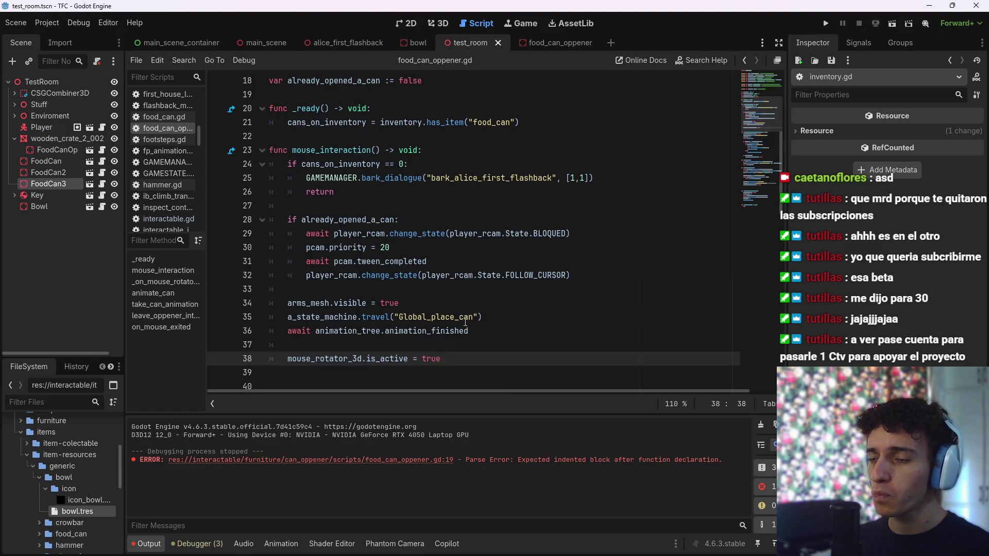
mouse_move(462, 325)
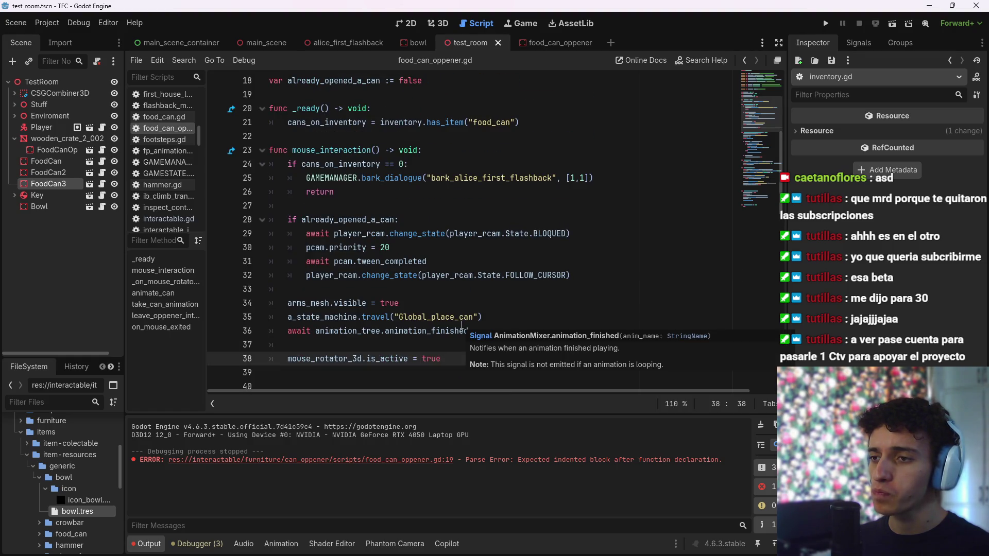
key(ctrl+s)
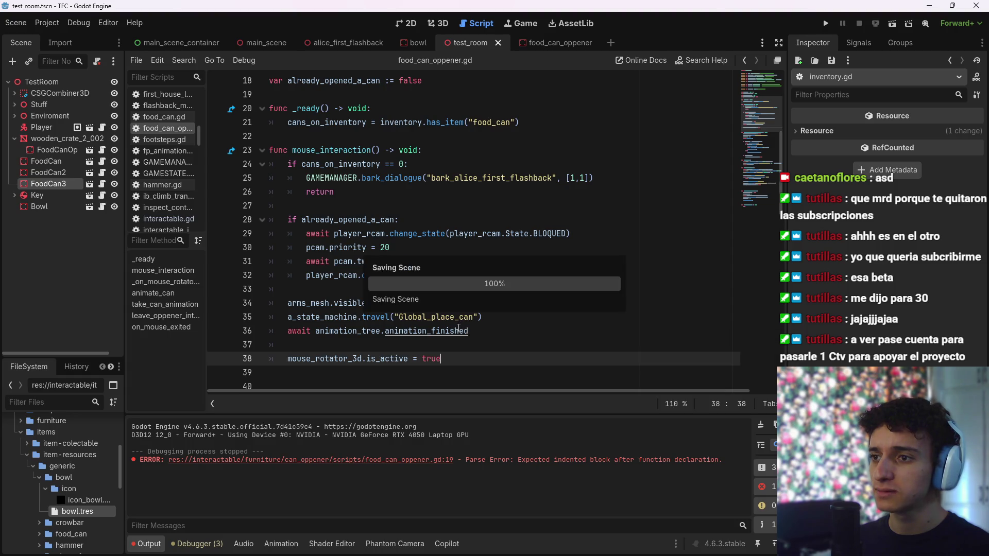
scroll(441, 343, down, 3)
scroll(442, 343, down, 3)
scroll(400, 283, up, 4)
scroll(399, 282, down, 3)
scroll(396, 284, up, 6)
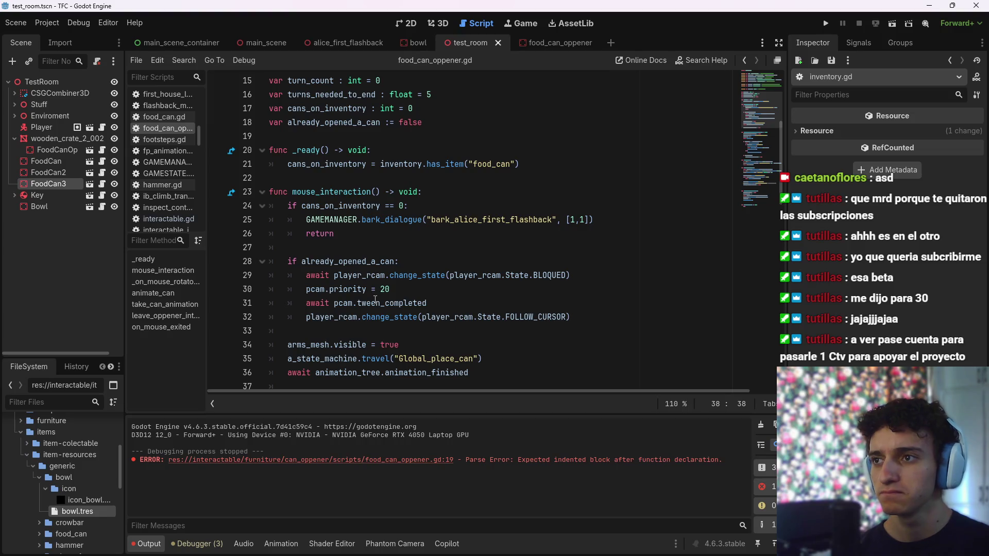
scroll(373, 300, down, 12)
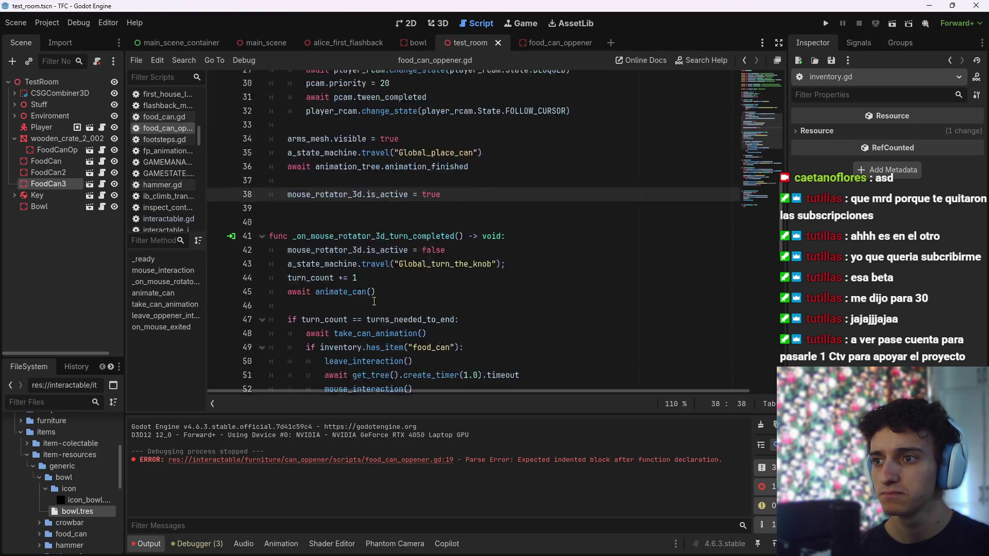
scroll(374, 301, down, 6)
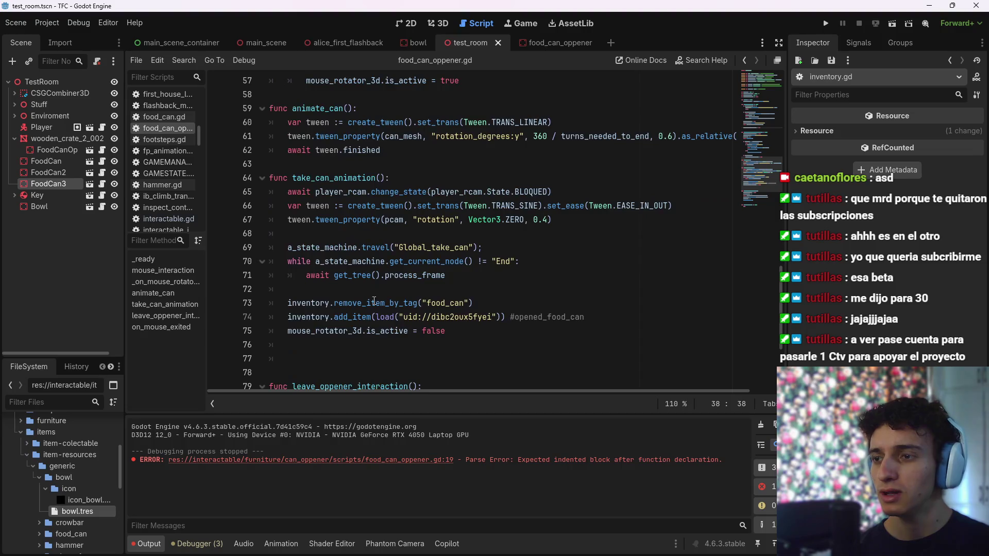
scroll(374, 301, up, 9)
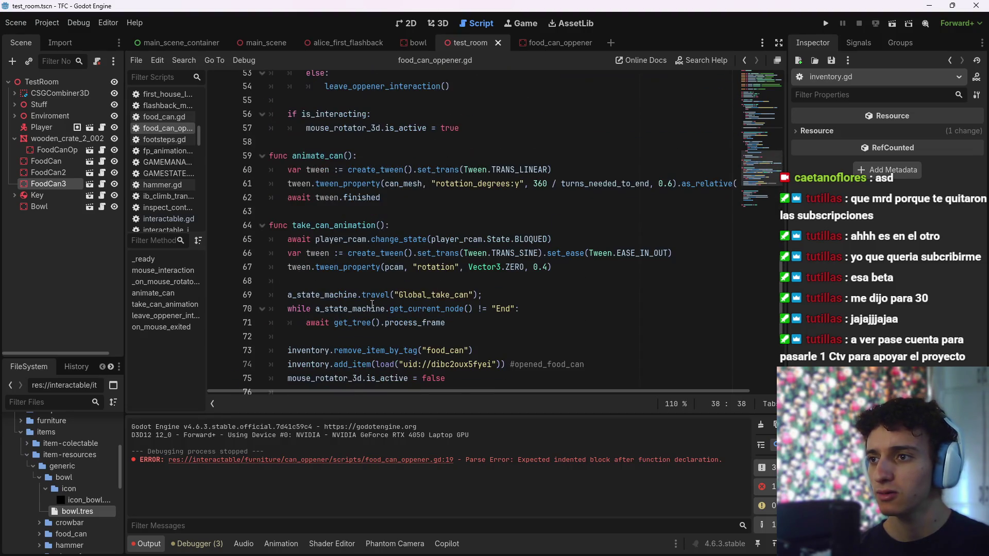
scroll(370, 309, up, 1)
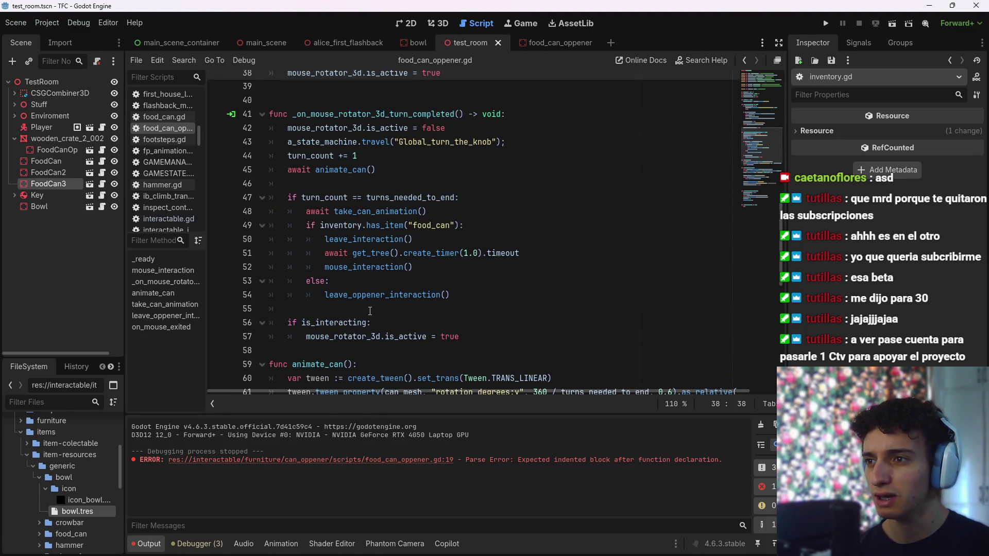
click(474, 227)
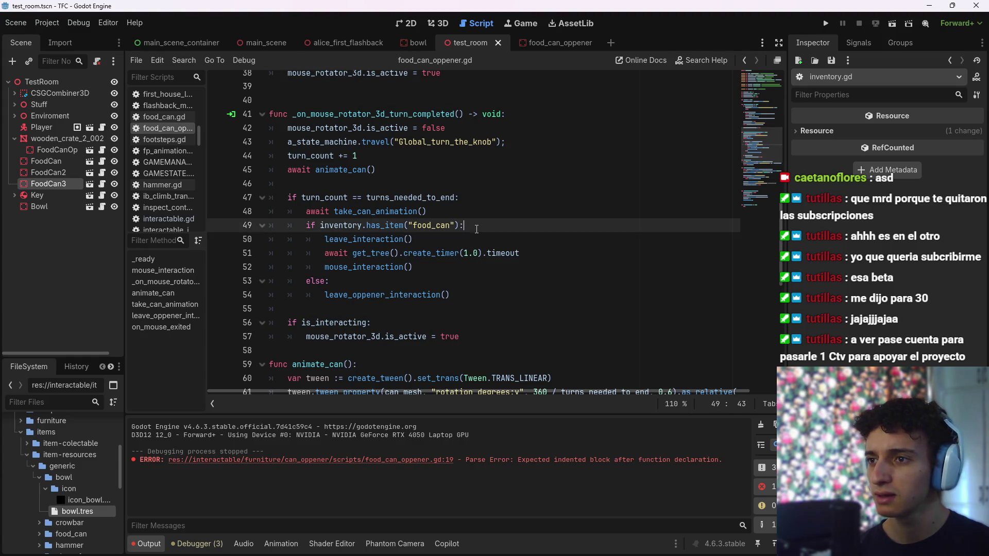
click(441, 239)
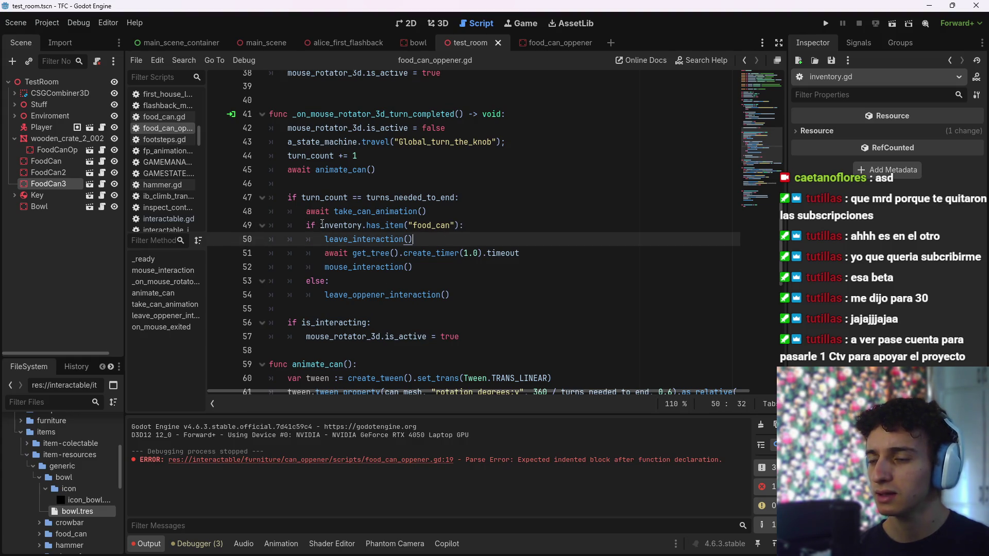
drag(321, 225, 459, 225)
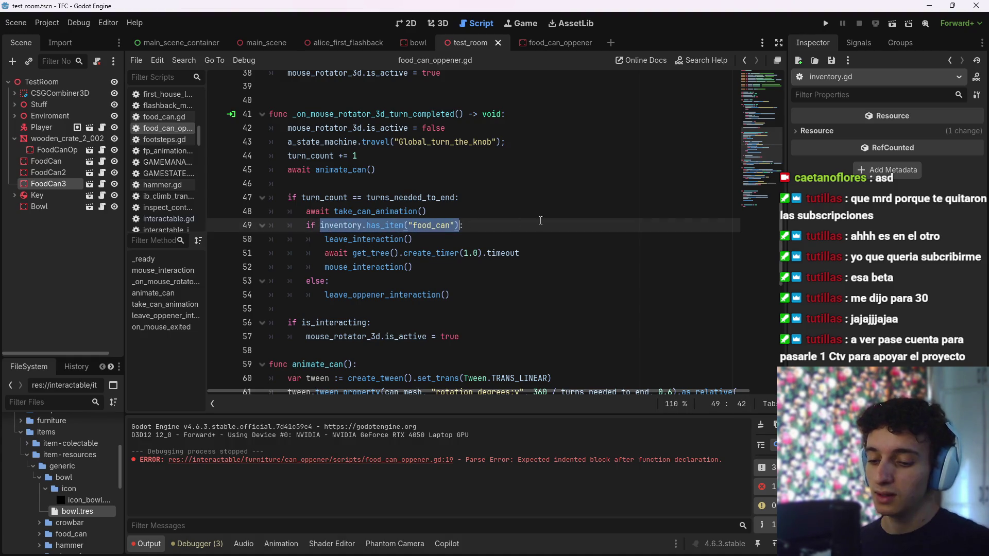
Try an inventory-based condition, then undo back to the original condition and save
key(BackSpace)
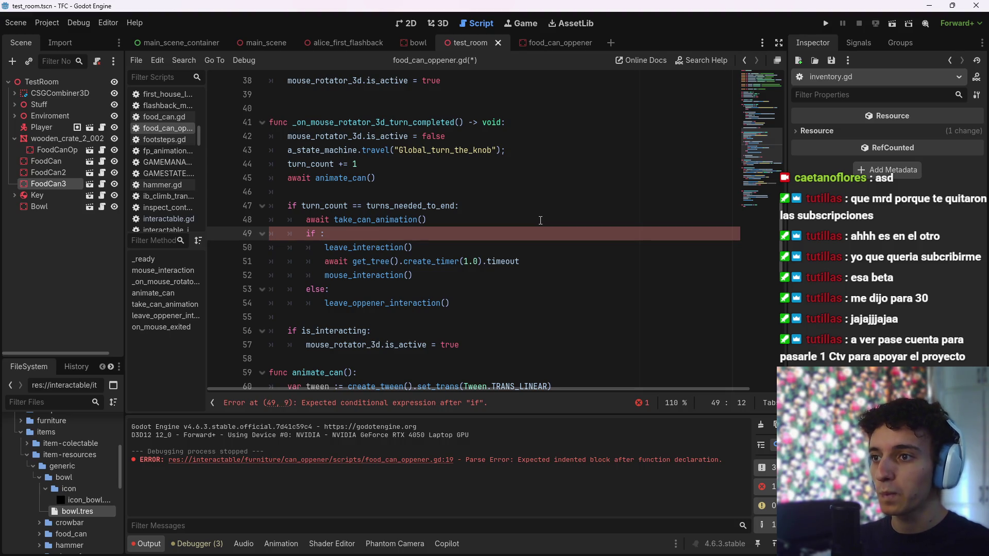
text(inven)
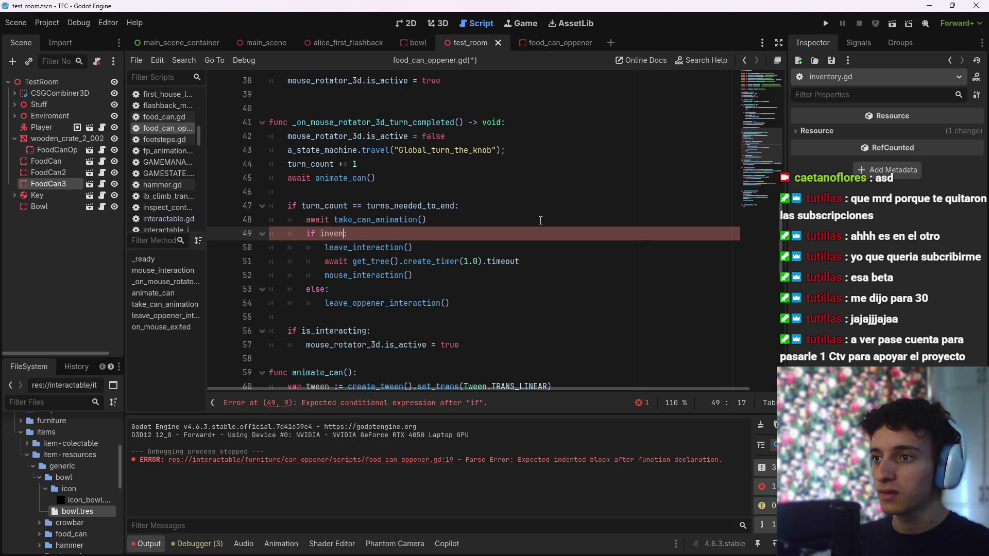
key(Down)
key(Down)
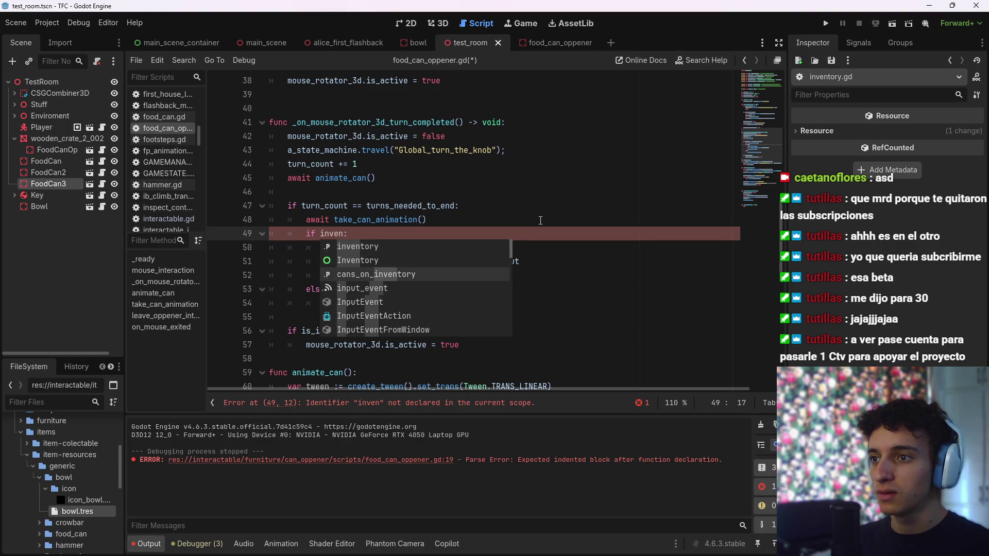
key(ctrl+z)
key(ctrl+s)
Delete the _ready function and the cans_on_inventory variable declaration
scroll(426, 233, up, 8)
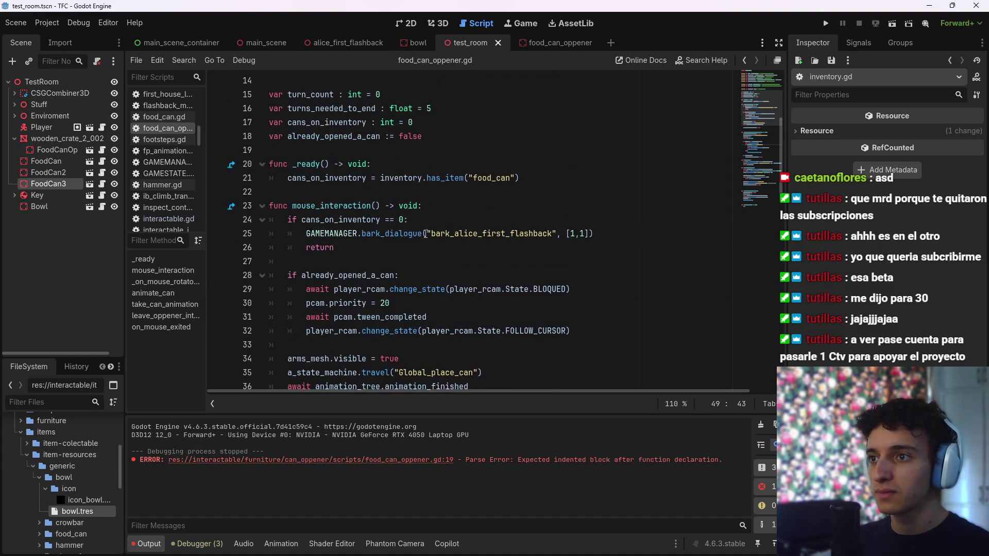
drag(560, 179, 269, 152)
key(BackSpace)
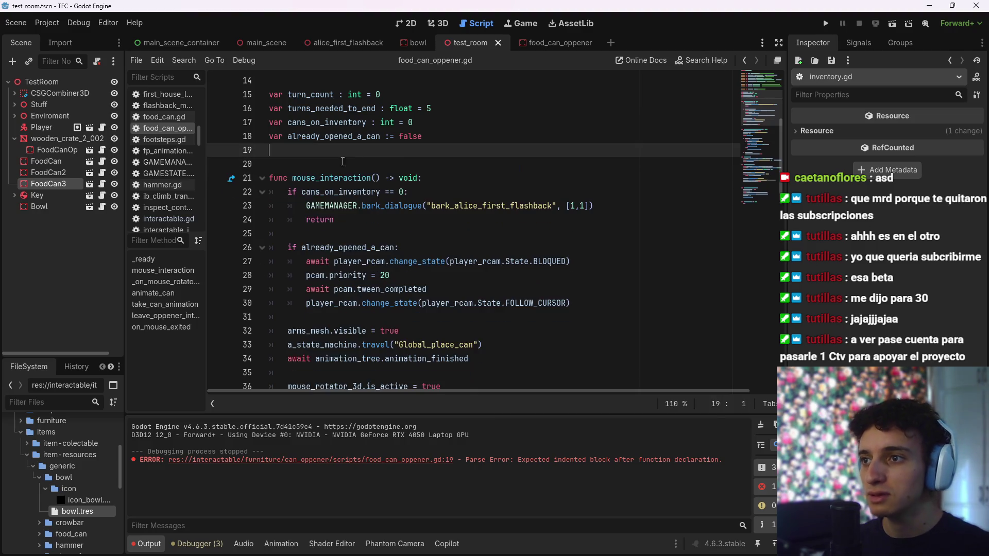
drag(441, 123, 247, 127)
key(BackSpace)
key(BackSpace)
click(368, 150)
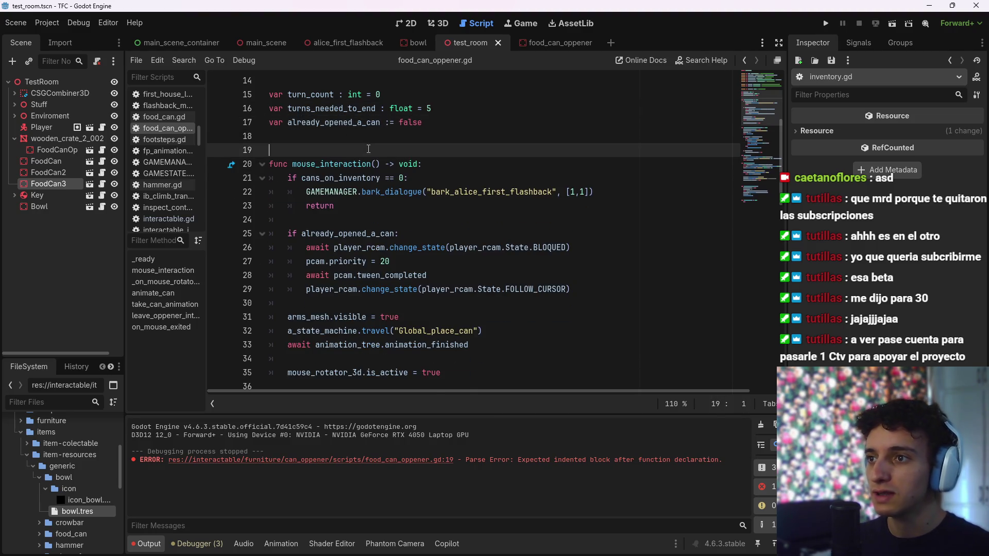
key(Delete)
Change line 20's condition to 'if not inventory.has_item("food_can")' and save
mouse_move(407, 163)
mouse_down()
mouse_move(288, 164)
mouse_move(302, 163)
mouse_up()
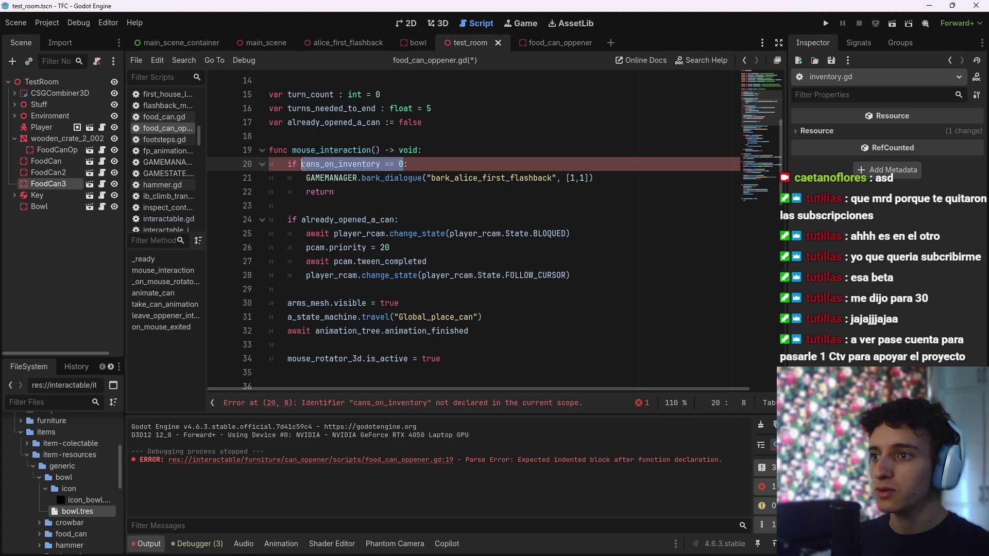
text(in)
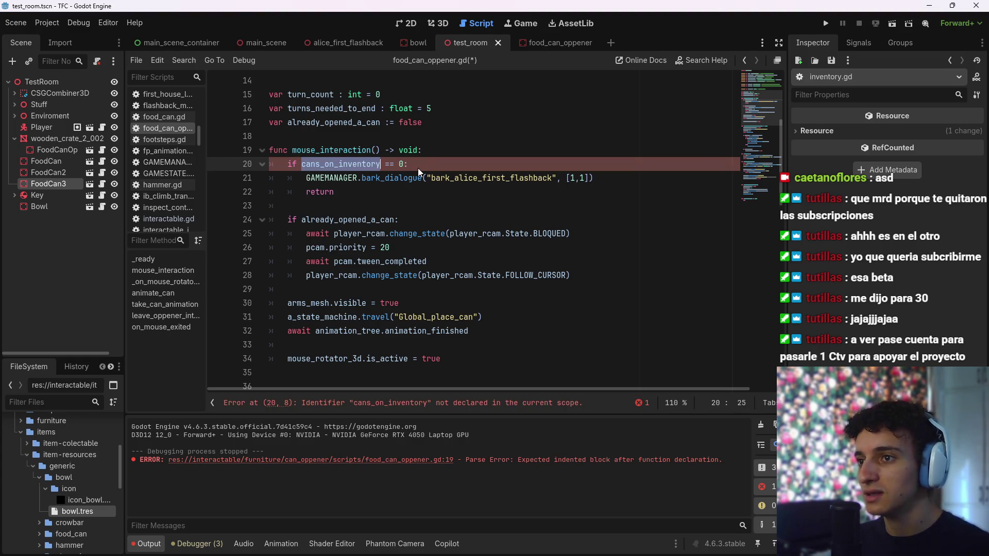
text(ventory.h)
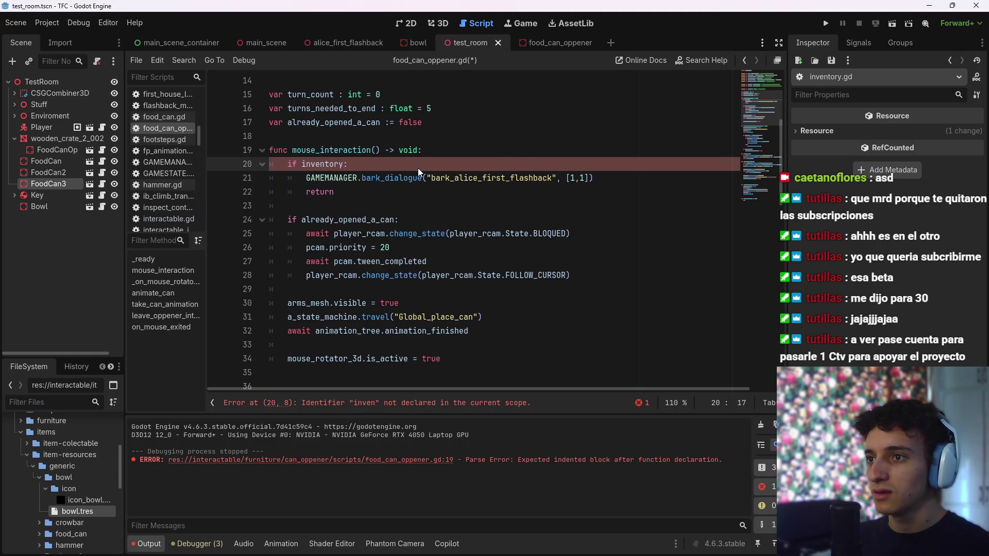
key(Return)
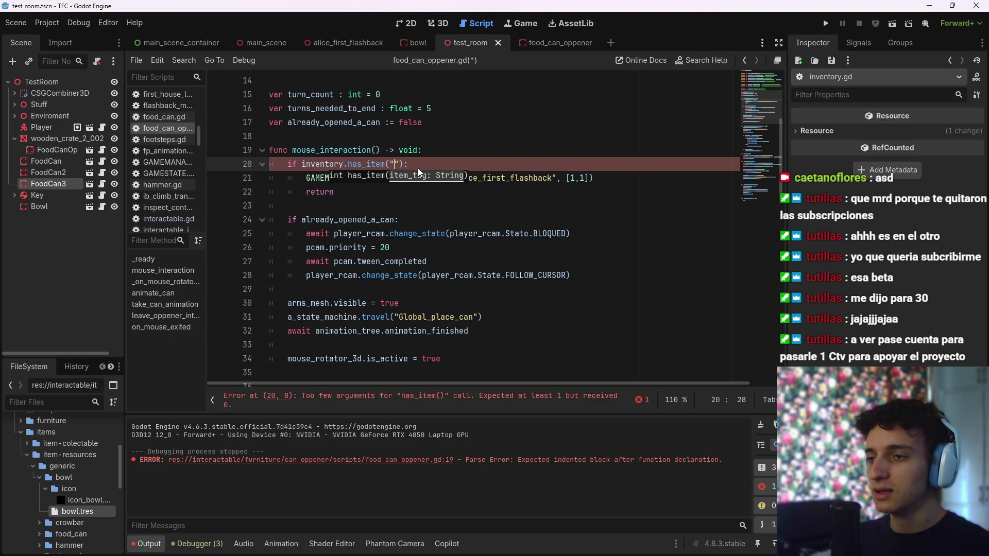
text(")
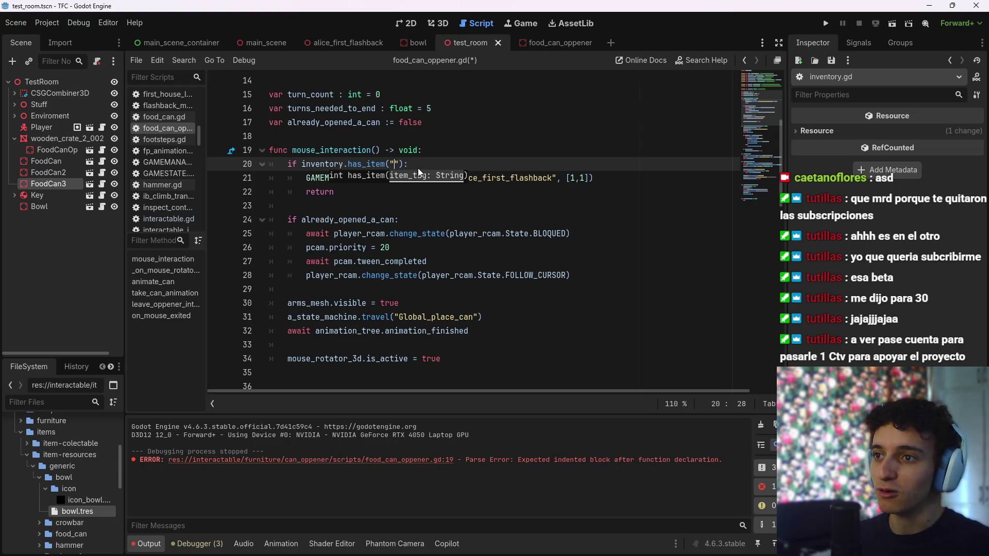
text(an)
key(Home)
key(Right)
key(Right)
key(Right)
text(not)
key(ctrl+s)
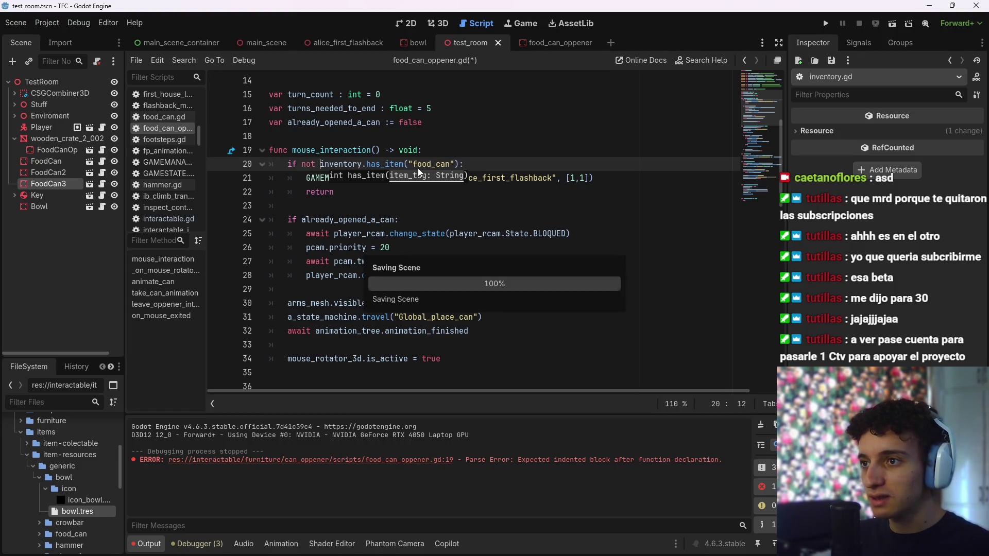
Look over lines 21–45 of the script and save
click(492, 177)
scroll(497, 220, down, 5)
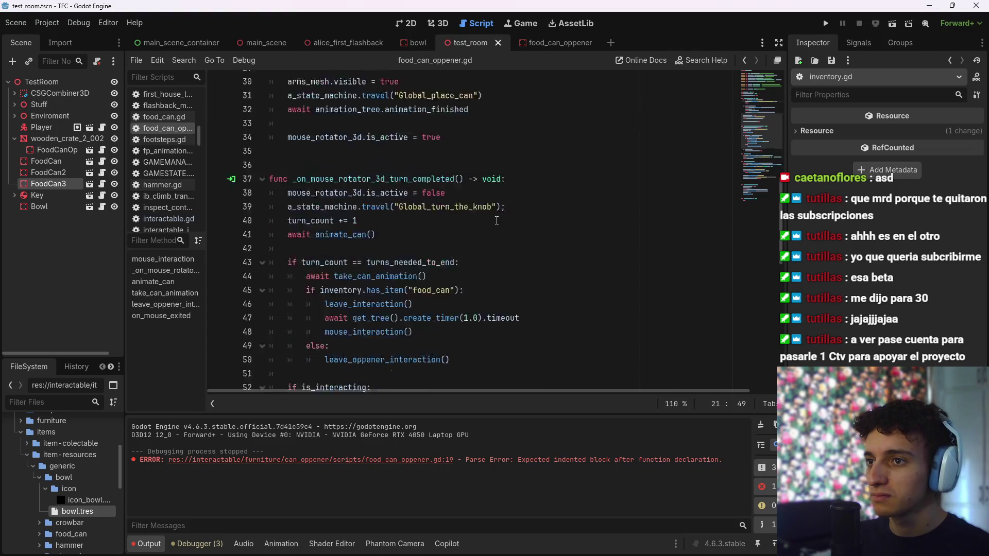
scroll(497, 221, down, 7)
scroll(478, 269, up, 7)
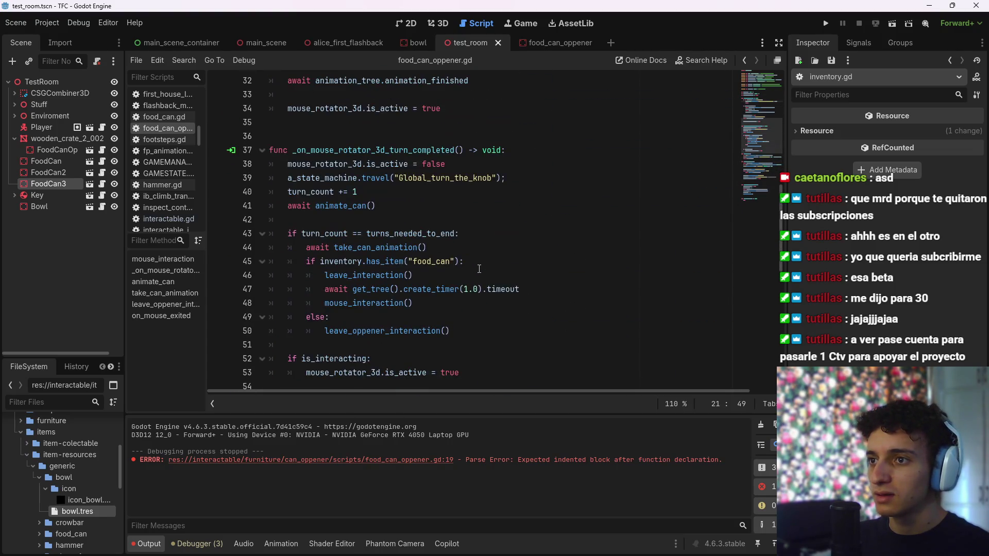
click(515, 178)
click(495, 247)
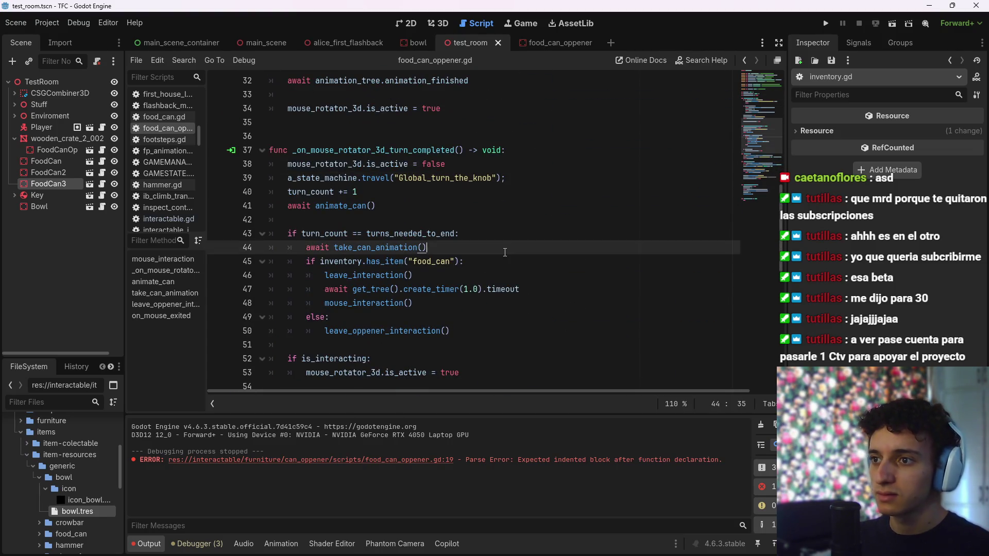
click(495, 261)
key(ctrl+s)
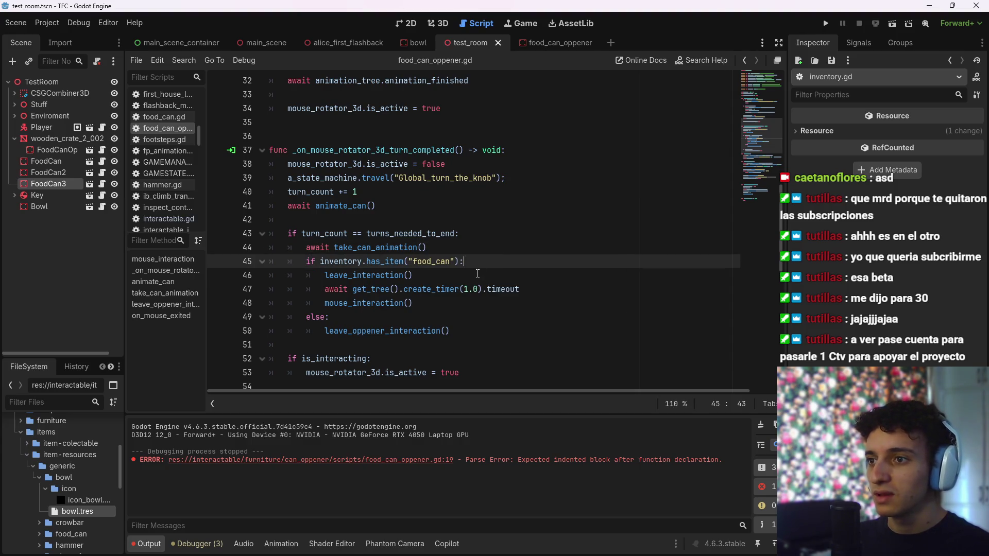
Check lines 46–50, then run the current scene with F6
click(571, 290)
scroll(504, 316, up, 8)
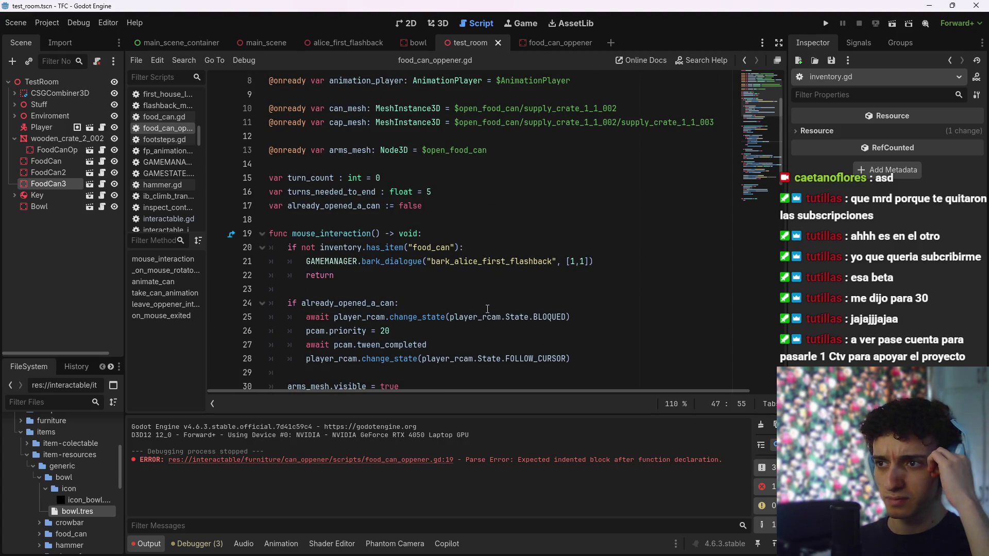
scroll(487, 309, down, 9)
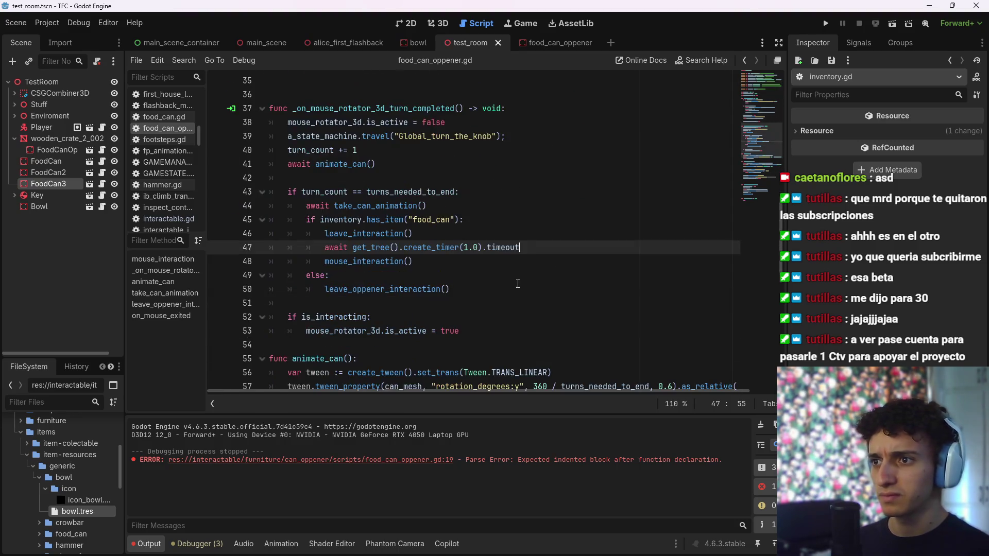
click(492, 233)
key(Down)
key(Down)
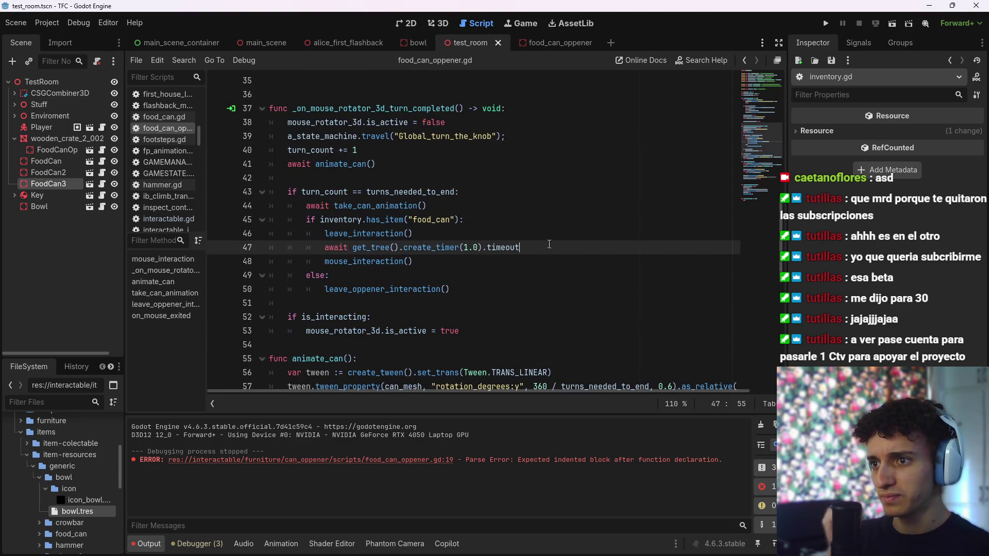
click(490, 285)
key(F6)
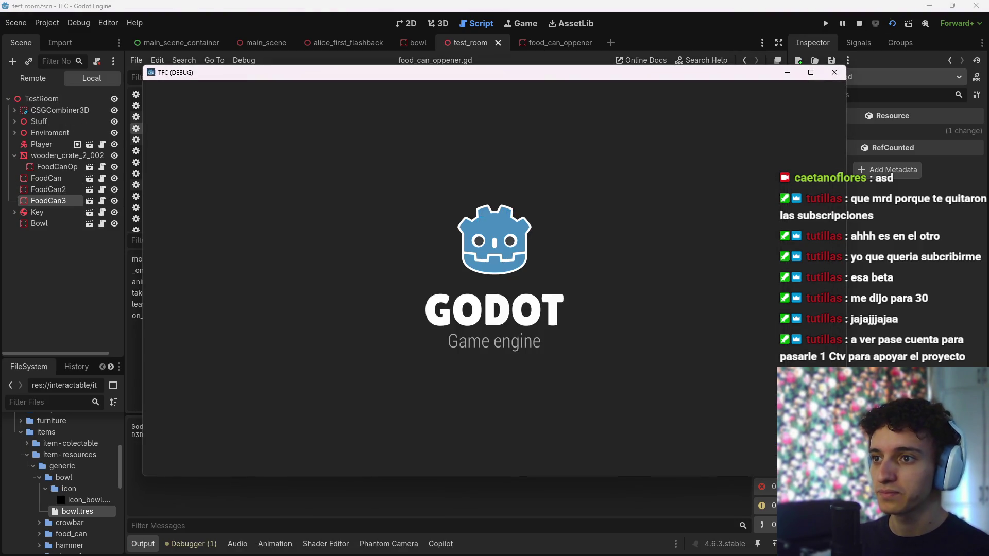
Walk the player to the can on the crate, interact with it, then stop the game
key(w)
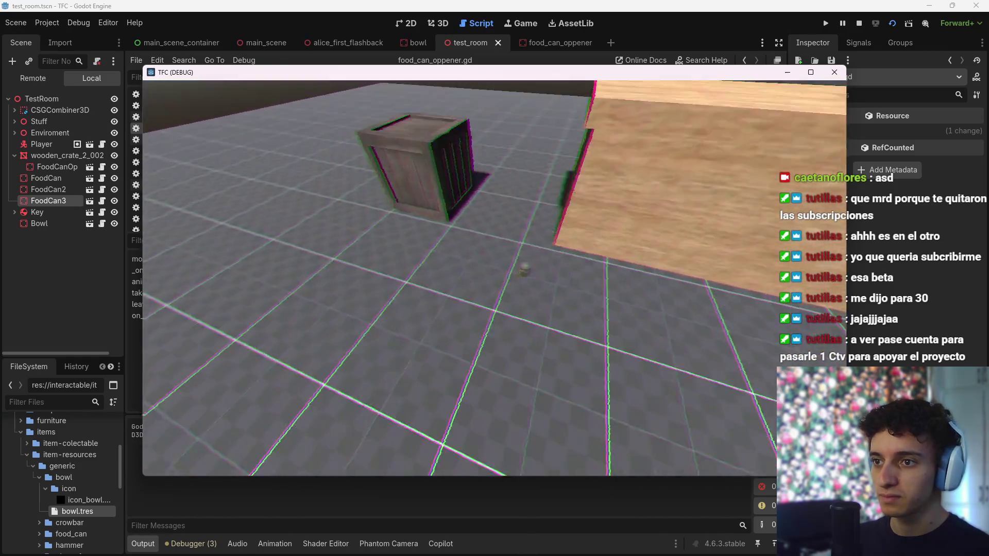
key(w)
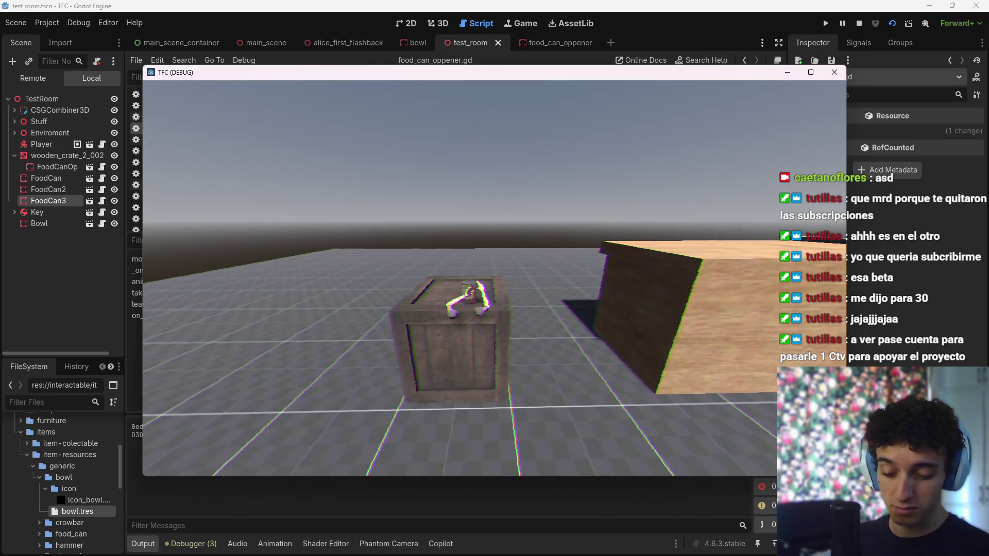
key(F8)
Change line 24 to 'if not already_opened_a_can:', save, and run the scene again
scroll(471, 277, up, 7)
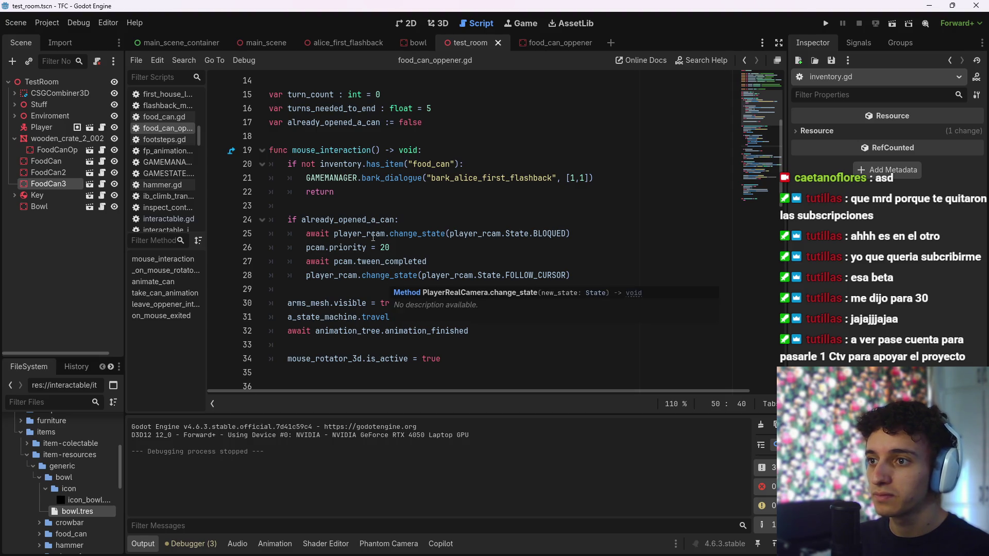
click(302, 220)
text(not)
key(ctrl+s)
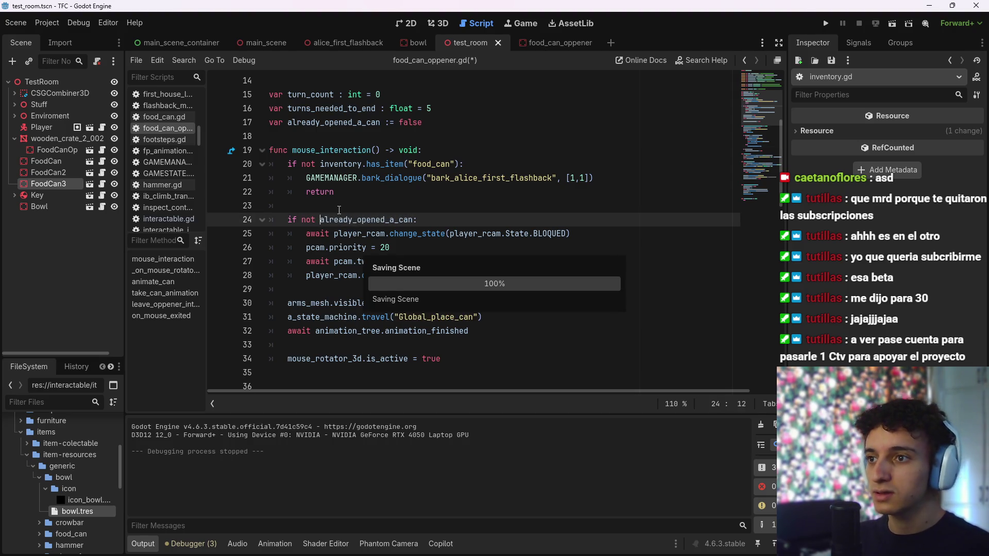
click(890, 23)
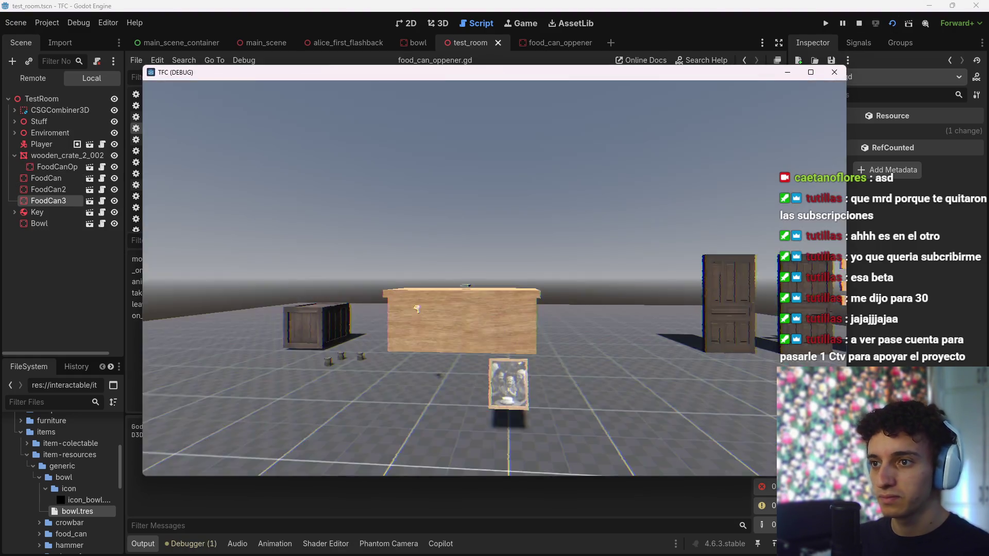
Walk up to the crate table, use the can opener on the food can, then stop with F8
key(w)
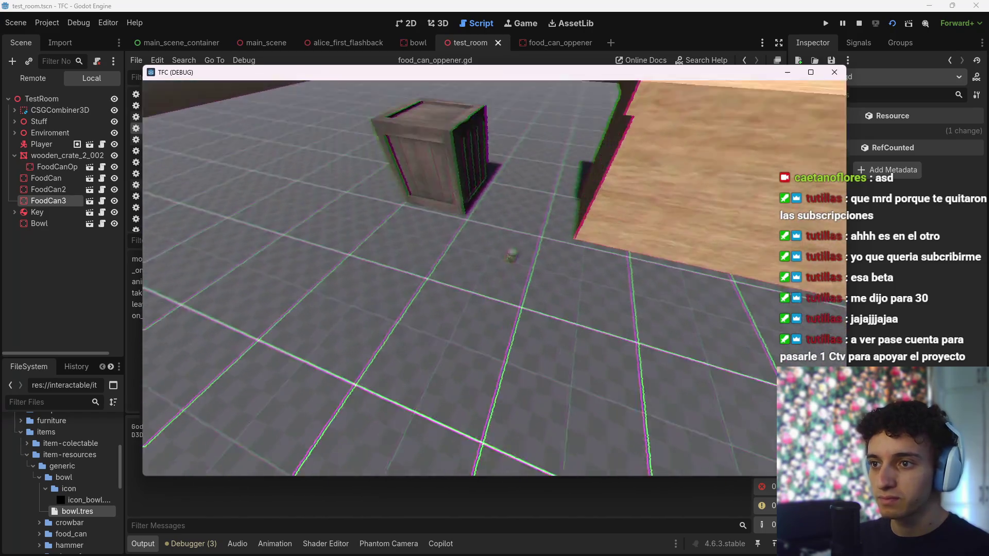
key(w)
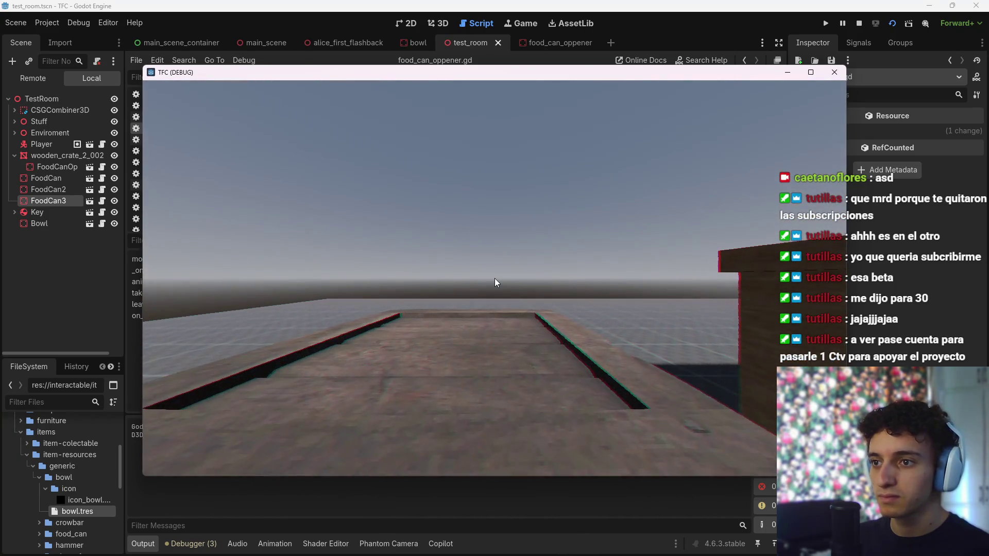
click(495, 278)
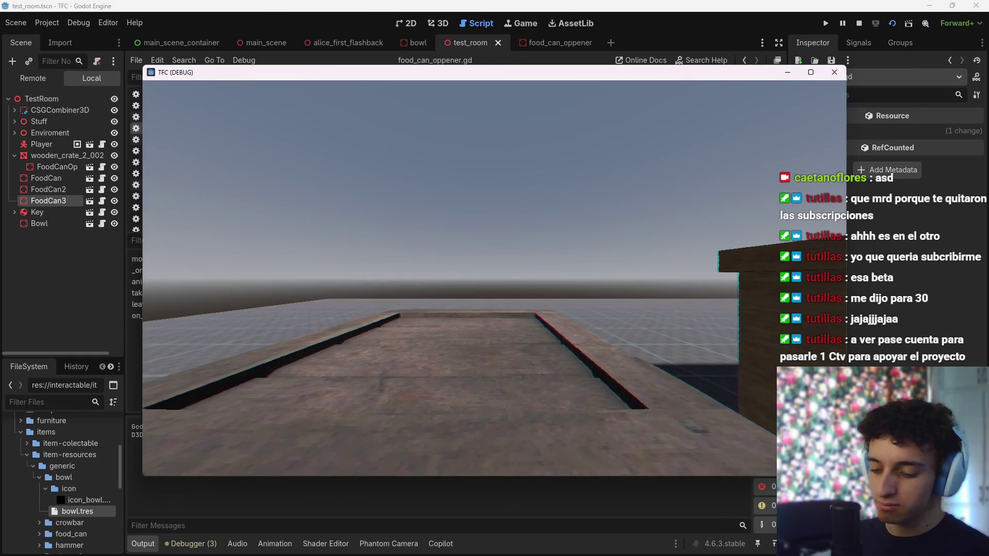
key(F8)
scroll(502, 231, down, 8)
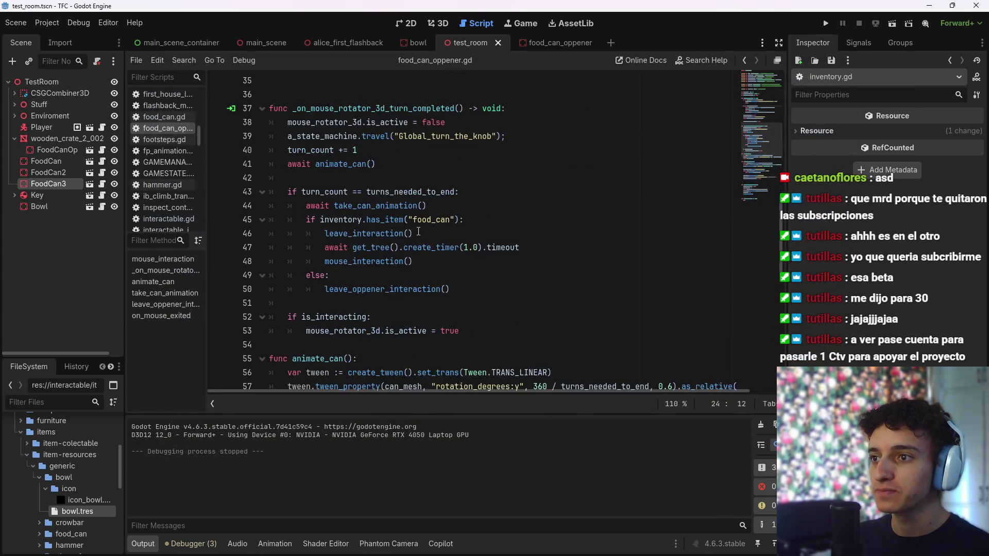
Add 'already_opened_a_can = true' after leave_interaction() and save
click(505, 211)
drag(556, 205, 341, 206)
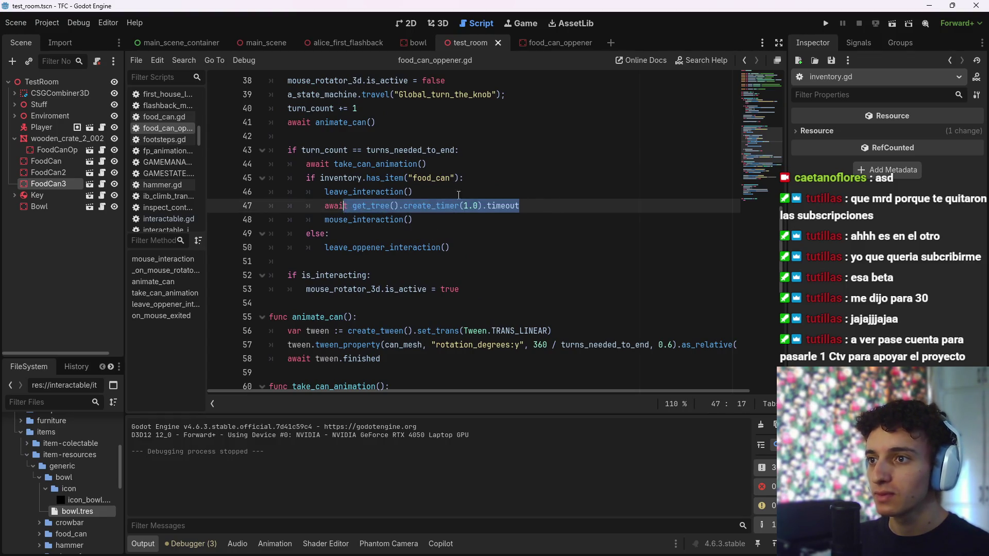
click(556, 198)
key(Return)
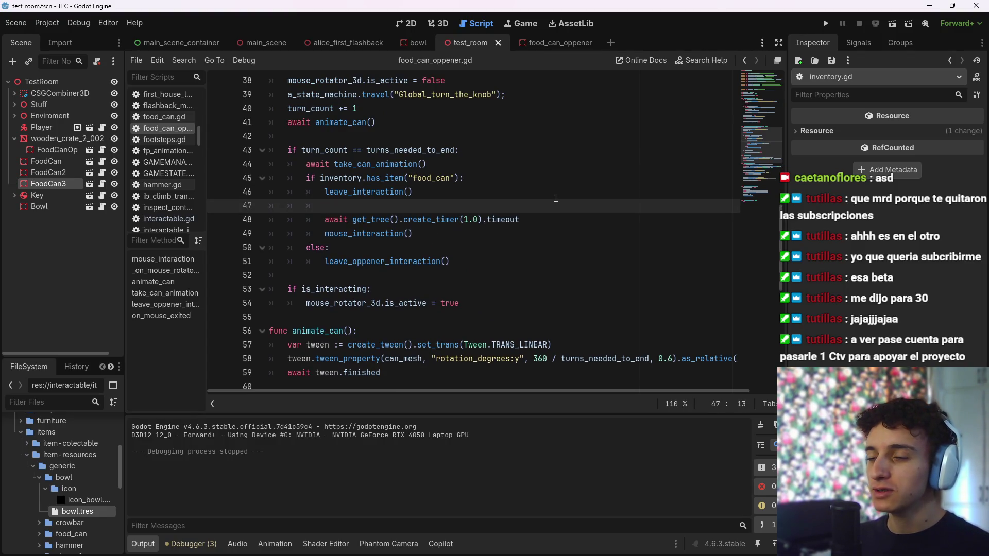
text(alre)
key(Return)
text(= true)
key(ctrl+s)
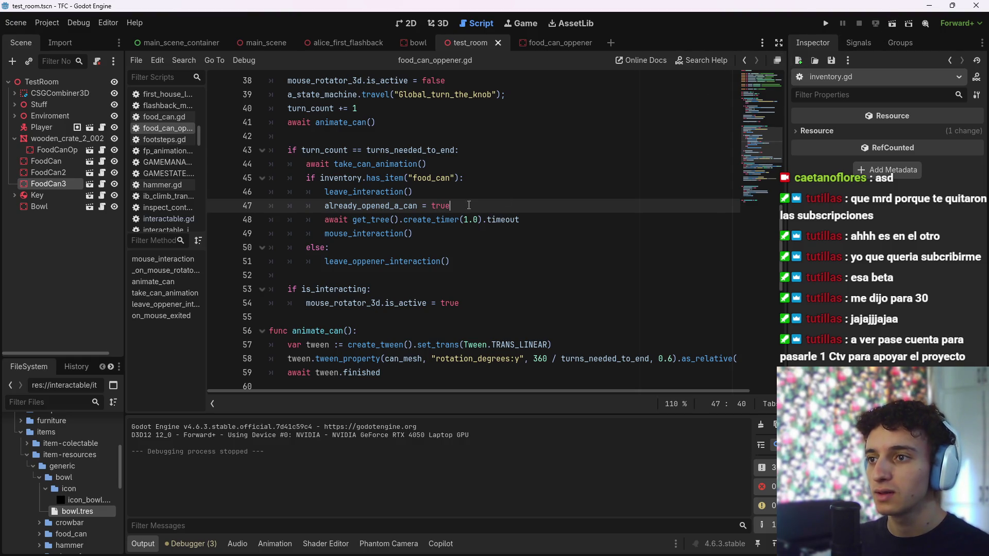
Add 'already_opened_a_can = false' after turn_count = 0, save, and run the test scene
scroll(389, 232, down, 9)
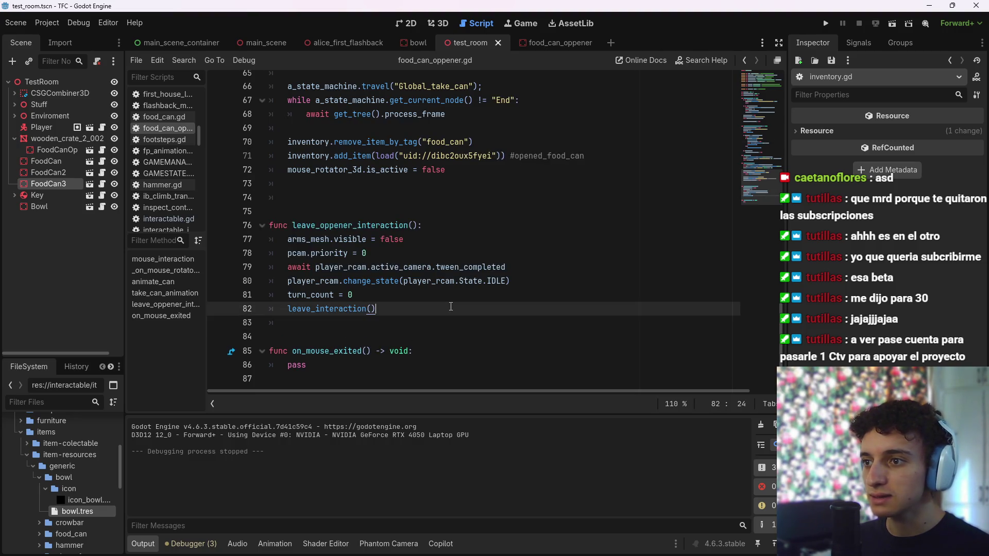
click(386, 298)
key(Return)
text(alre)
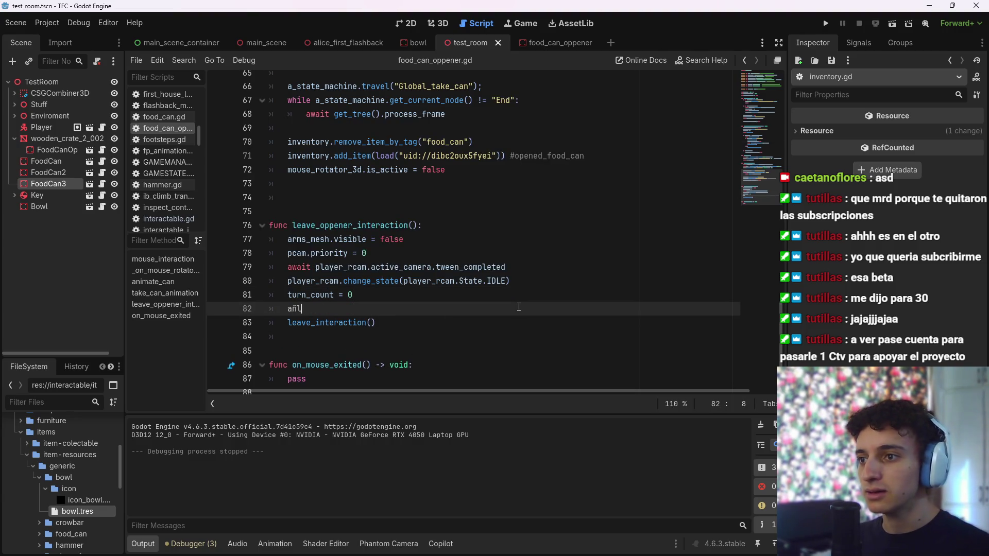
key(Return)
text(= false)
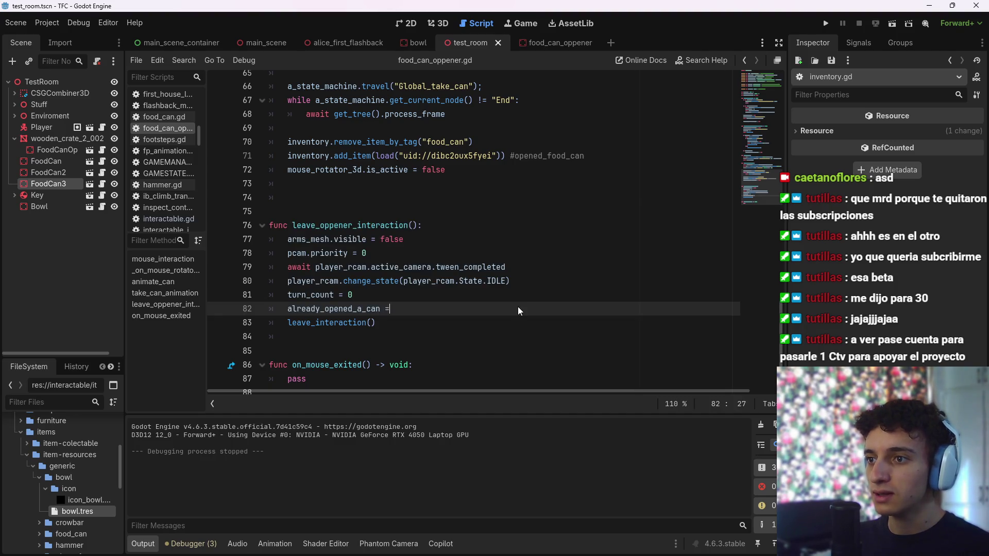
key(ctrl+s)
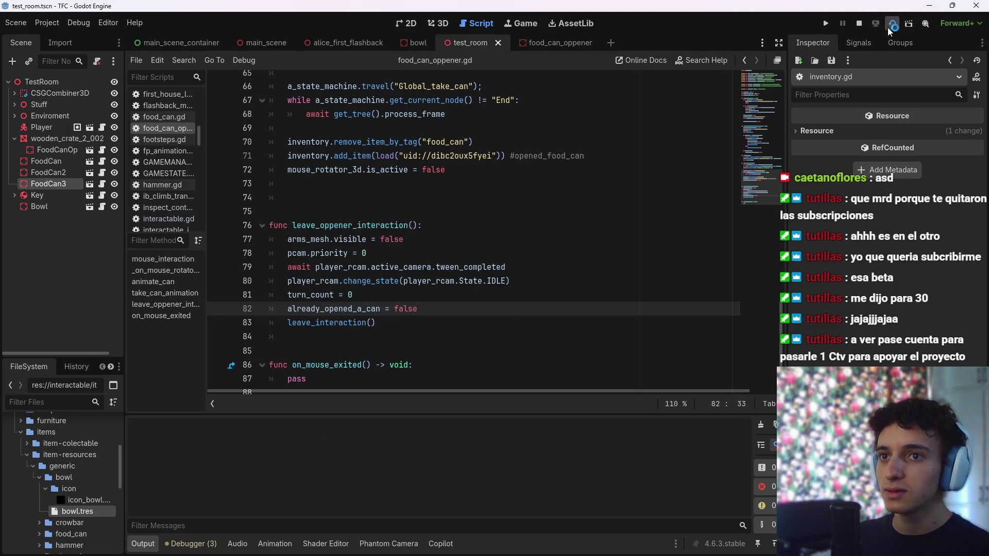
click(890, 24)
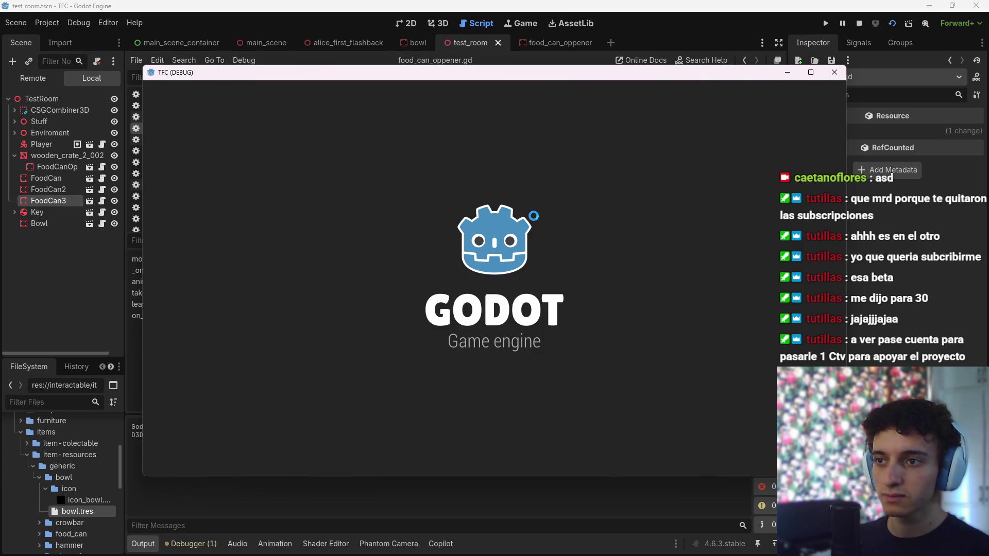
Walk to the crate, open the food can, try opening another, then stop the game
key(w)
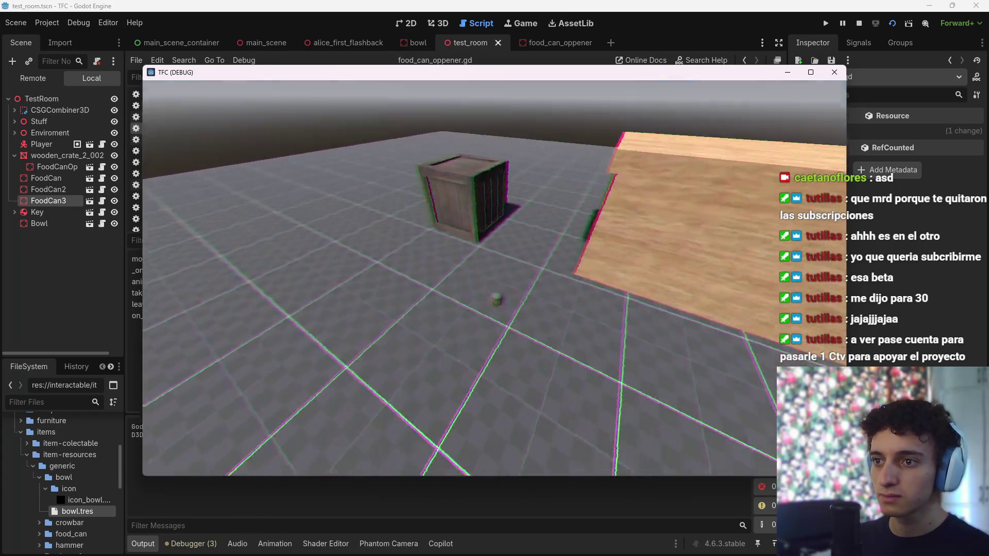
click(494, 282)
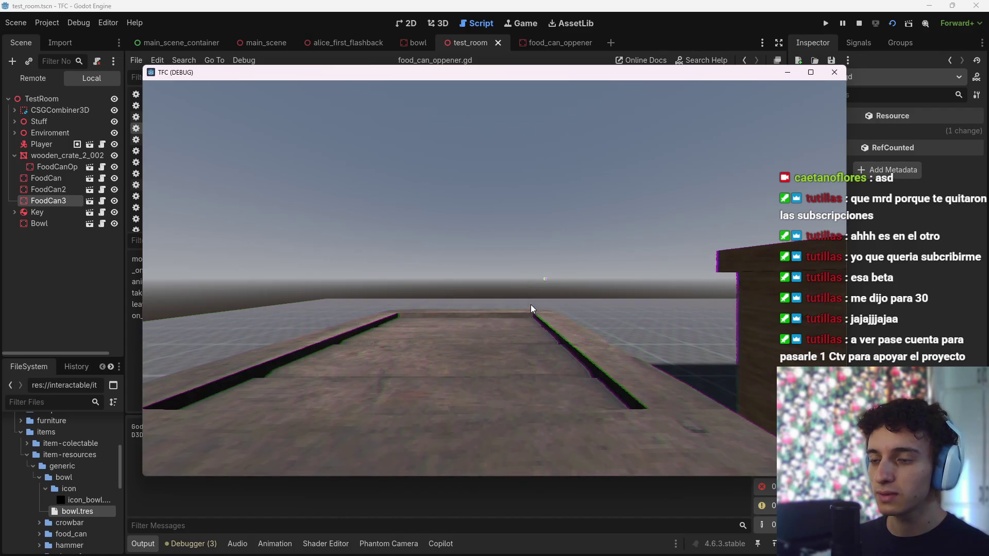
key(e)
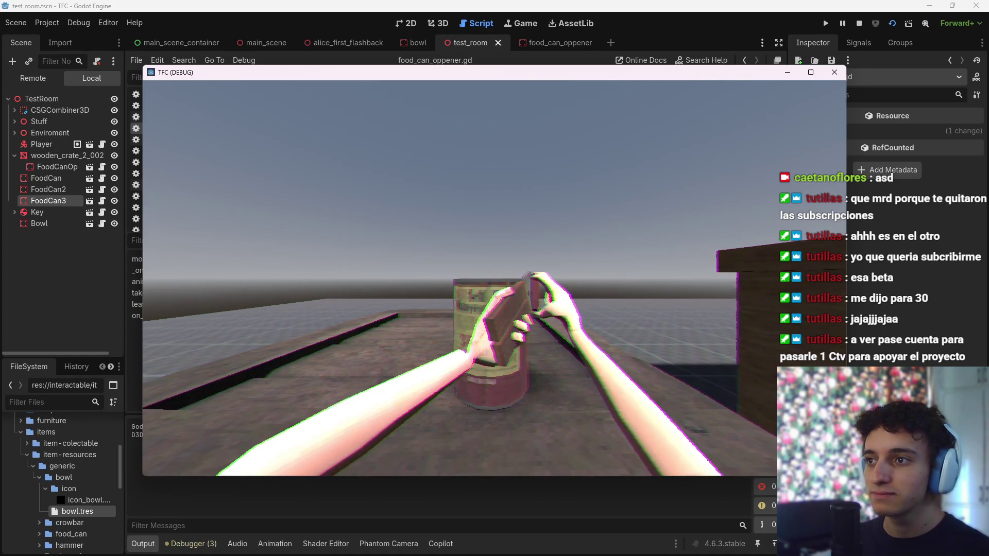
key(F8)
scroll(470, 250, up, 15)
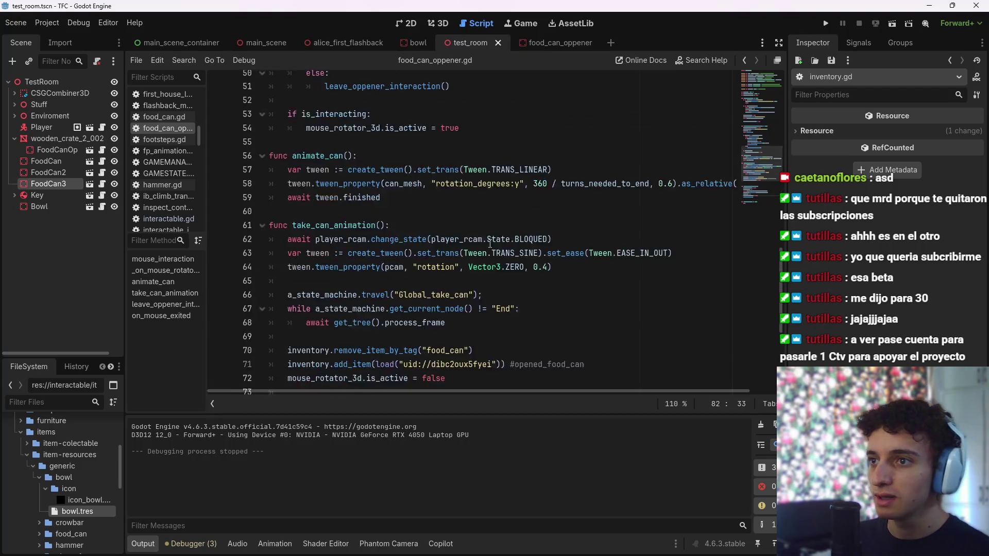
Unindent player_rcam.change_state(FOLLOW_CURSOR) out of the already_opened_a_can block, save, and rerun the scene
scroll(471, 250, down, 9)
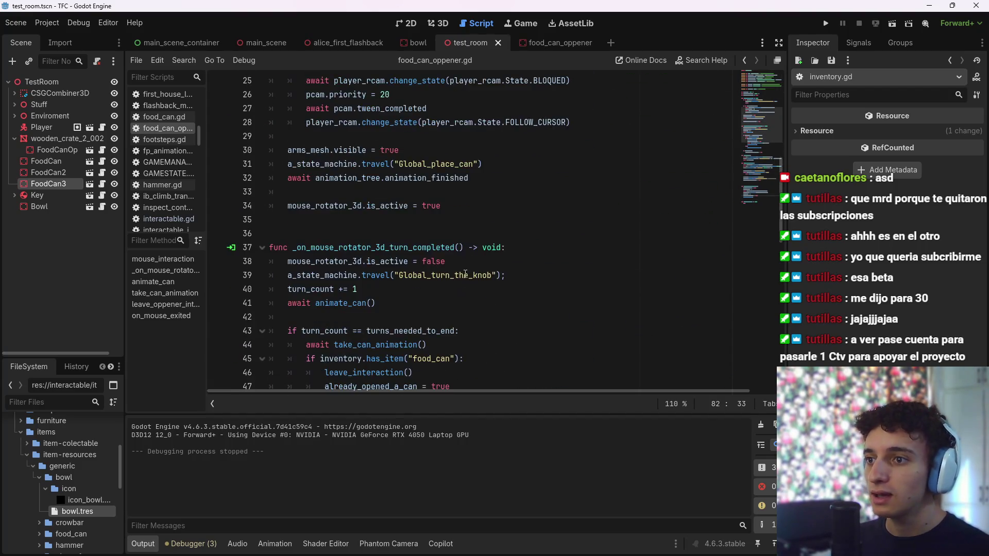
scroll(441, 292, up, 8)
scroll(525, 258, down, 4)
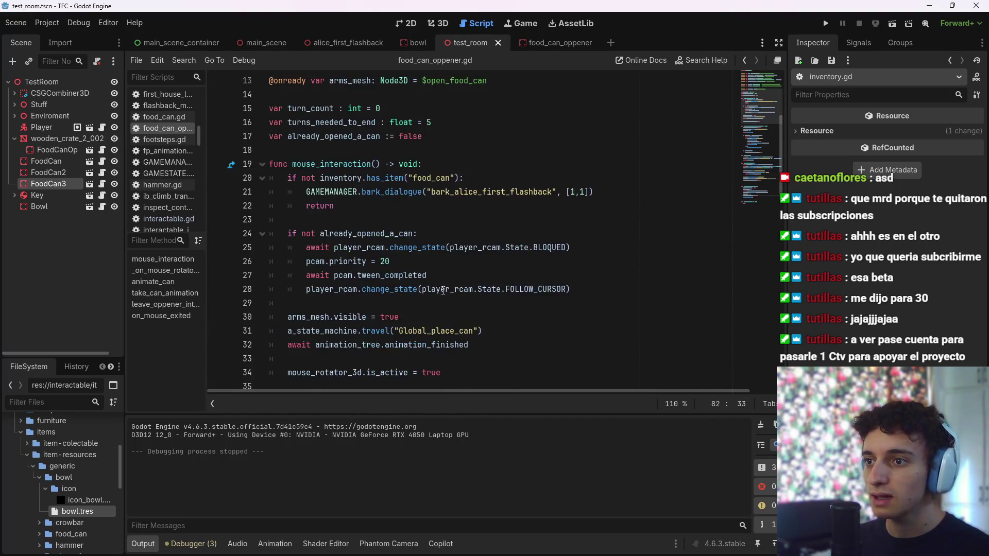
click(584, 248)
mouse_move(437, 247)
mouse_down()
mouse_move(325, 233)
mouse_move(306, 247)
mouse_up()
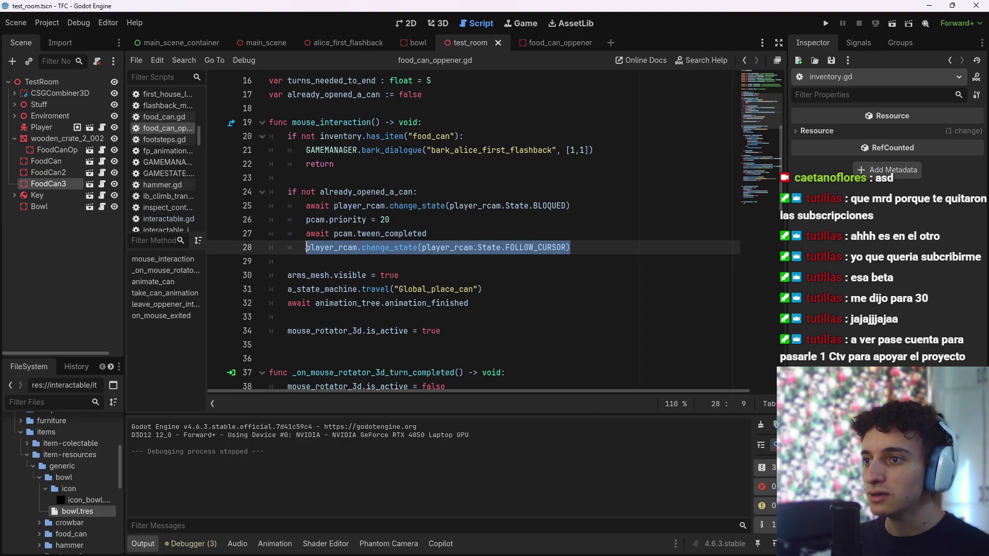
key(shift+Tab)
right_click(462, 245)
key(Escape)
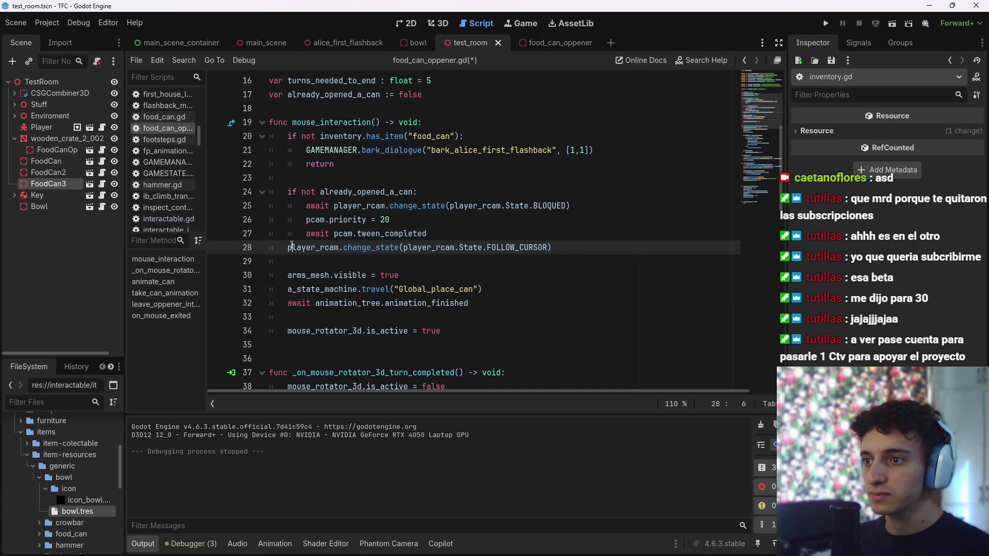
key(Return)
key(ctrl+s)
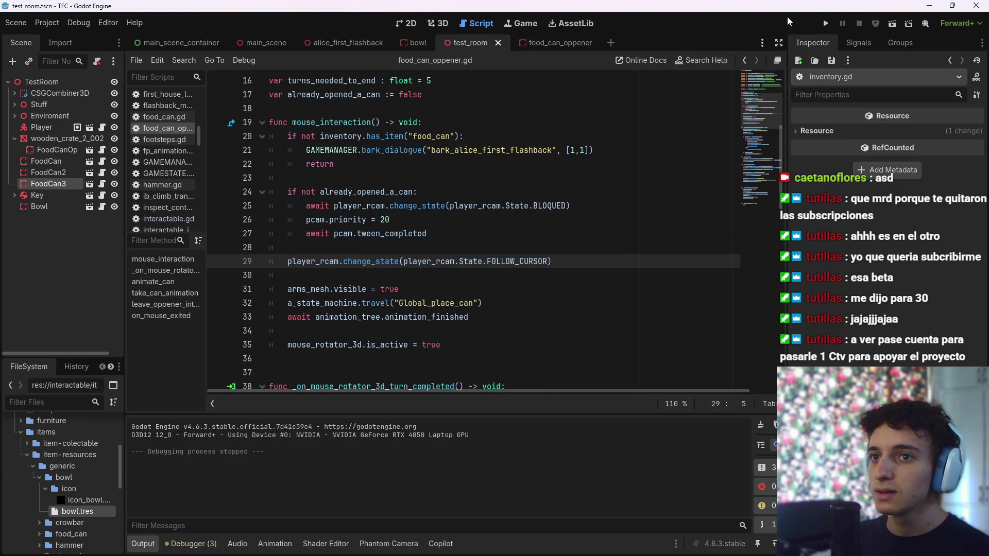
click(890, 25)
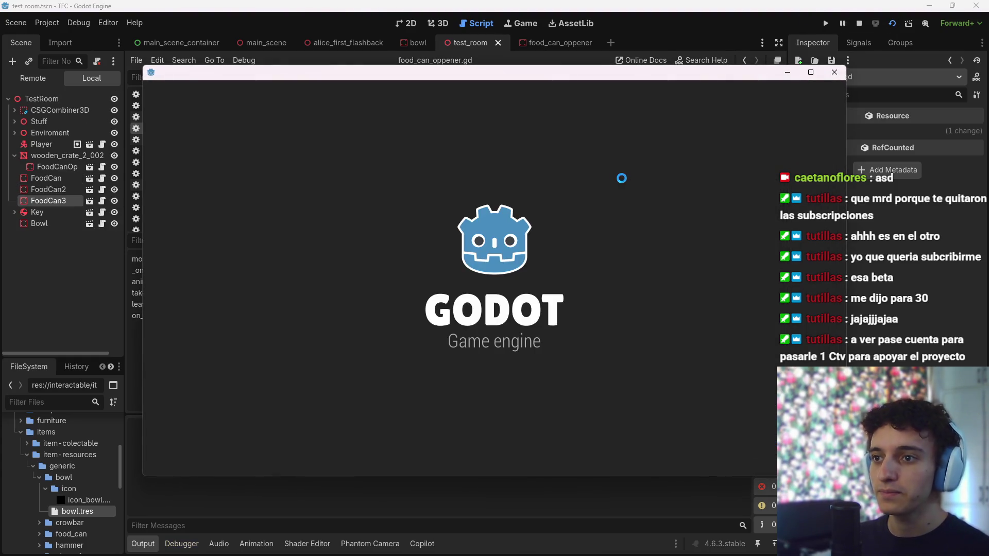
Stop the game, change create_timer(1.0) to create_timer(0.5) on line 49, save, and rerun
key(F8)
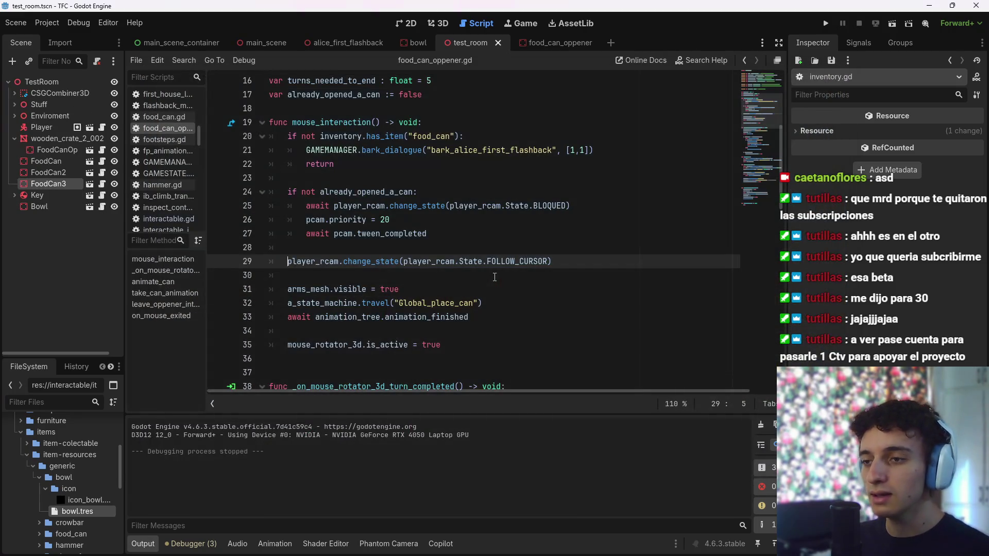
scroll(484, 293, down, 10)
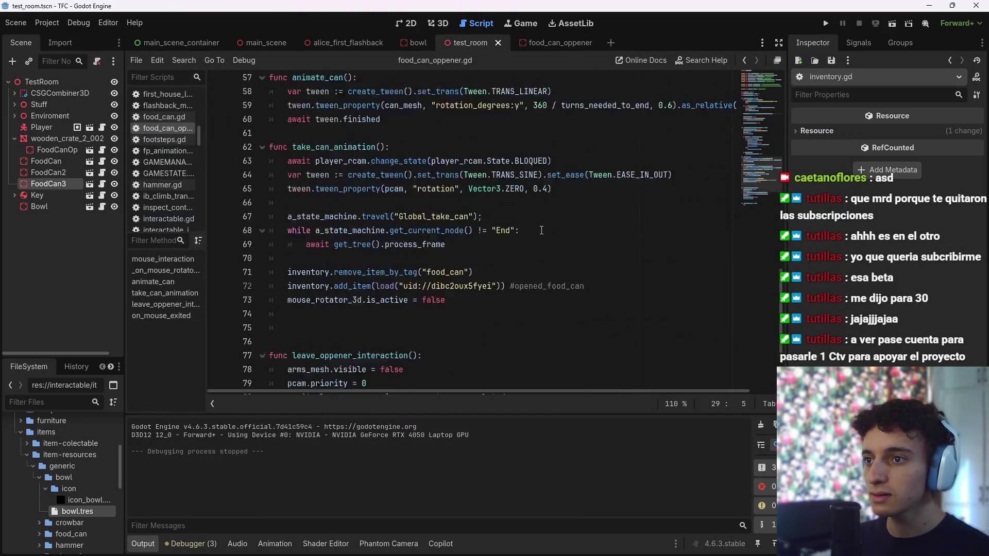
scroll(509, 260, up, 5)
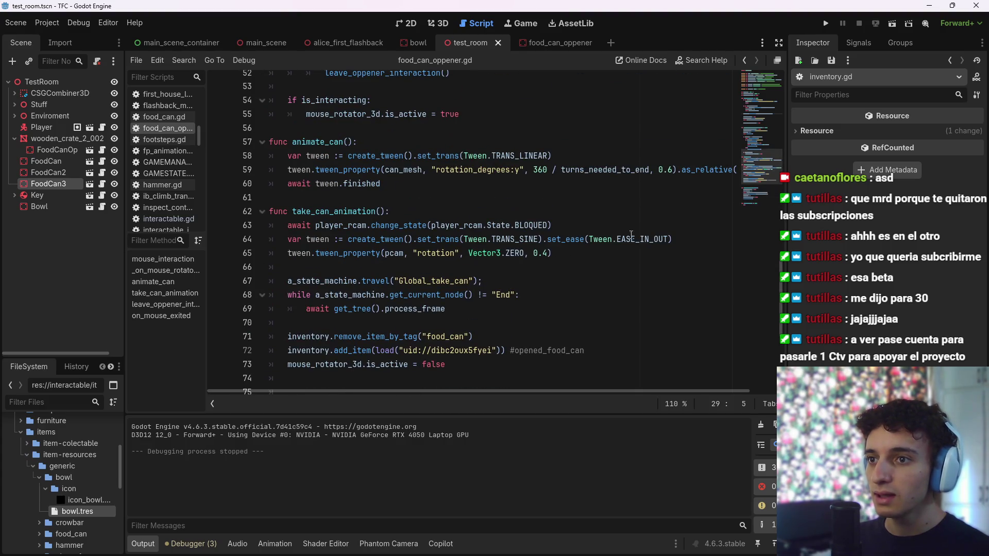
scroll(631, 234, up, 5)
click(483, 235)
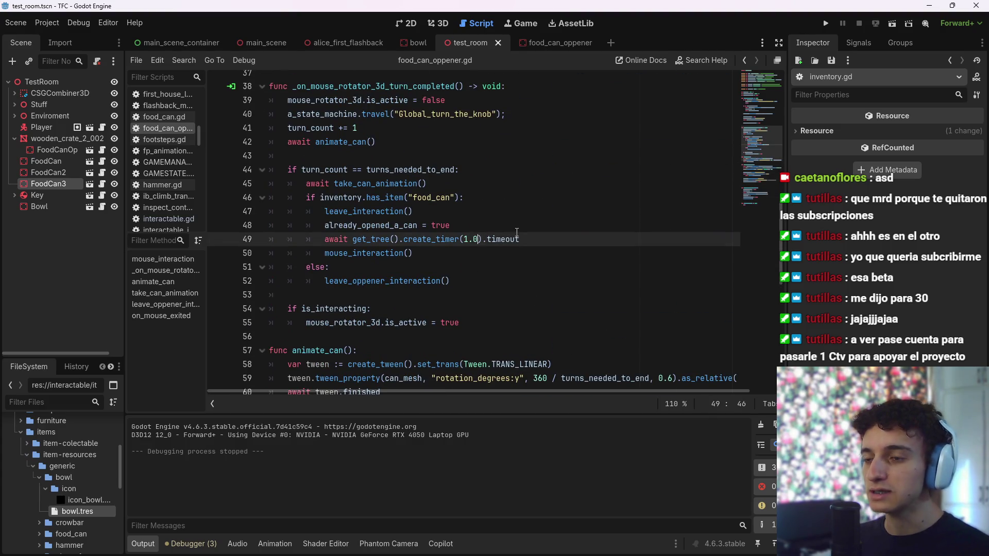
text(.5)
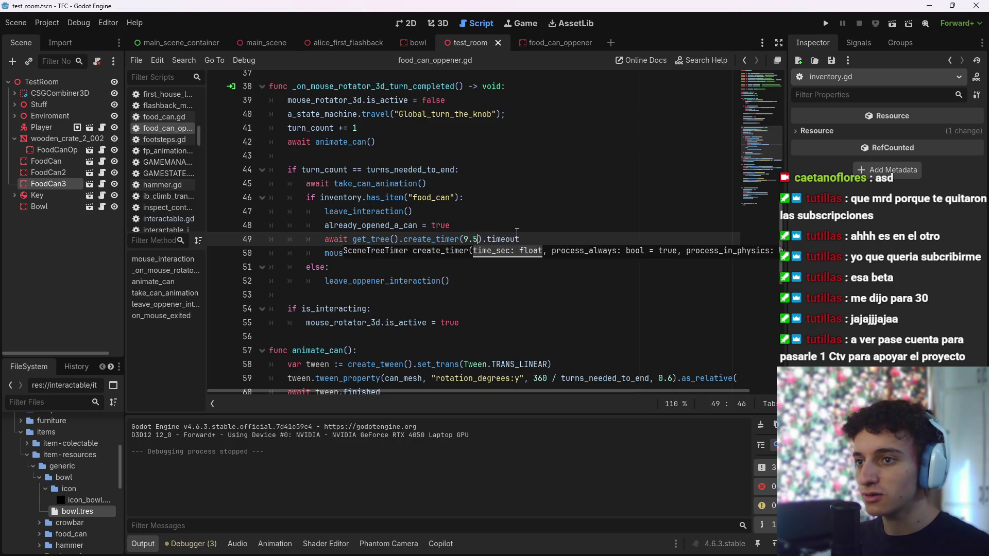
key(ctrl+s)
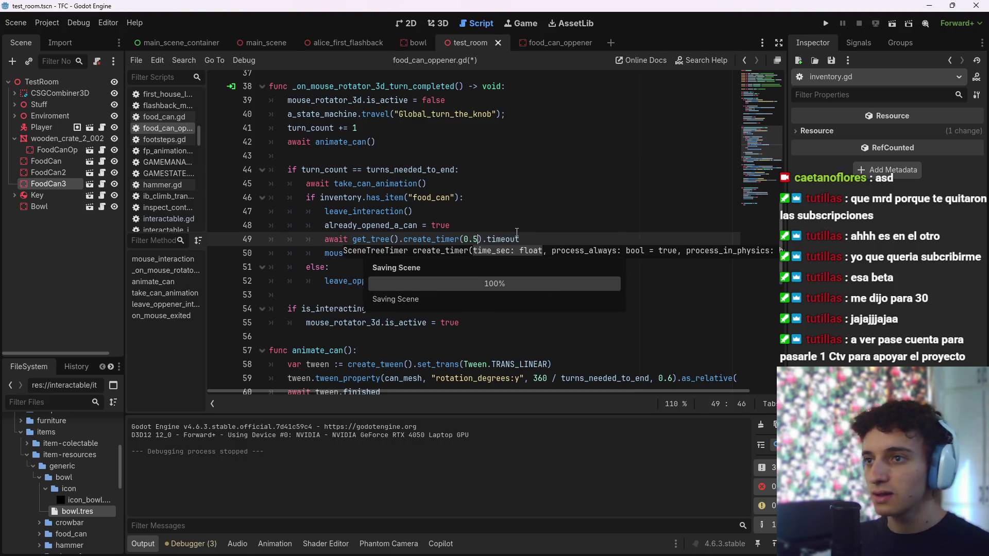
click(890, 25)
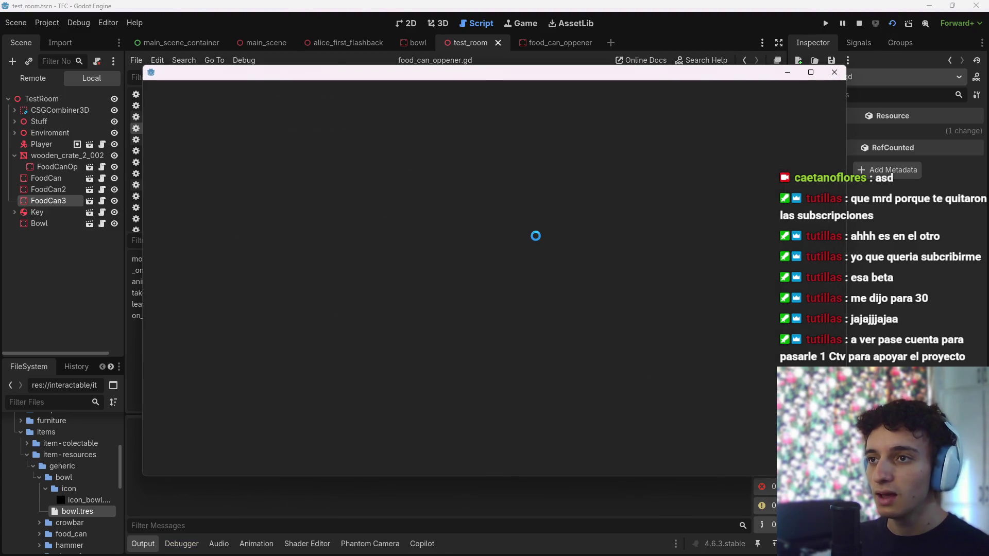
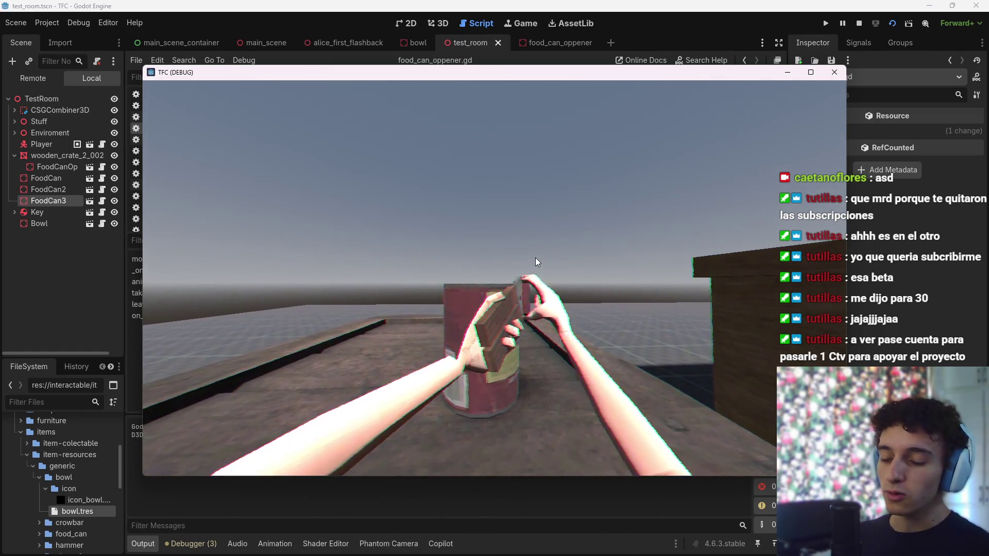
Stop the running game and review the turn_count and already_opened_a_can lines in food_can_opener.gd
key(F8)
key(ctrl+s)
scroll(538, 252, up, 10)
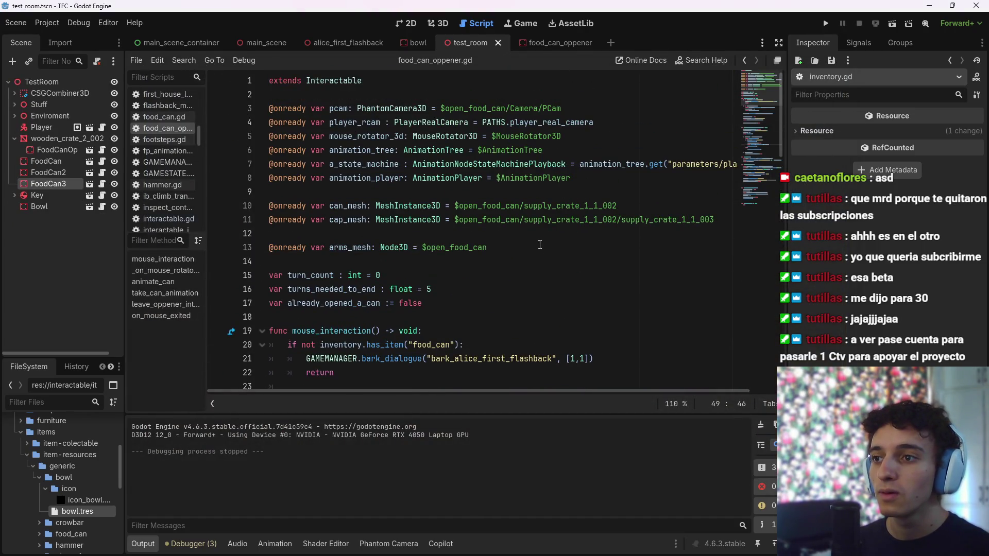
scroll(540, 245, down, 8)
scroll(517, 275, down, 7)
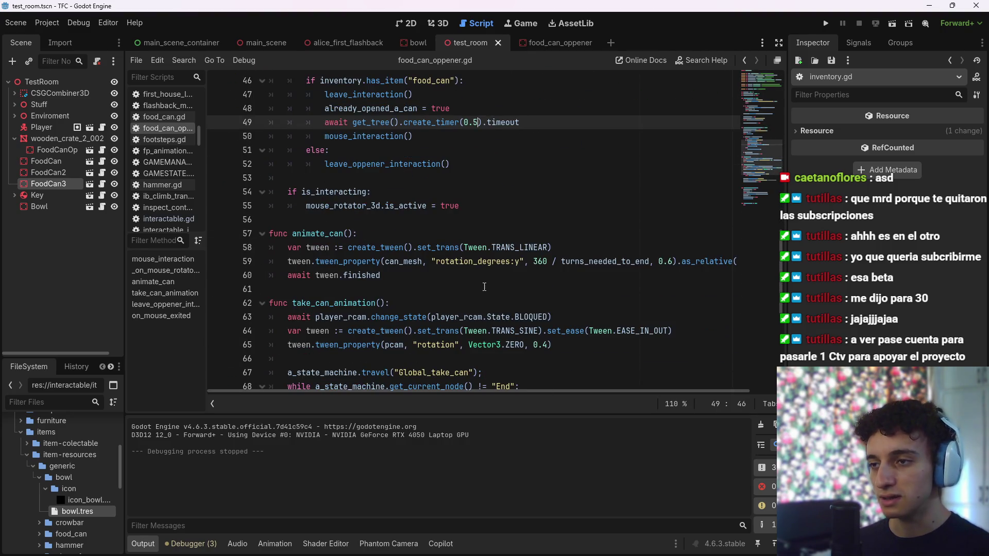
scroll(483, 286, down, 3)
scroll(483, 286, down, 3)
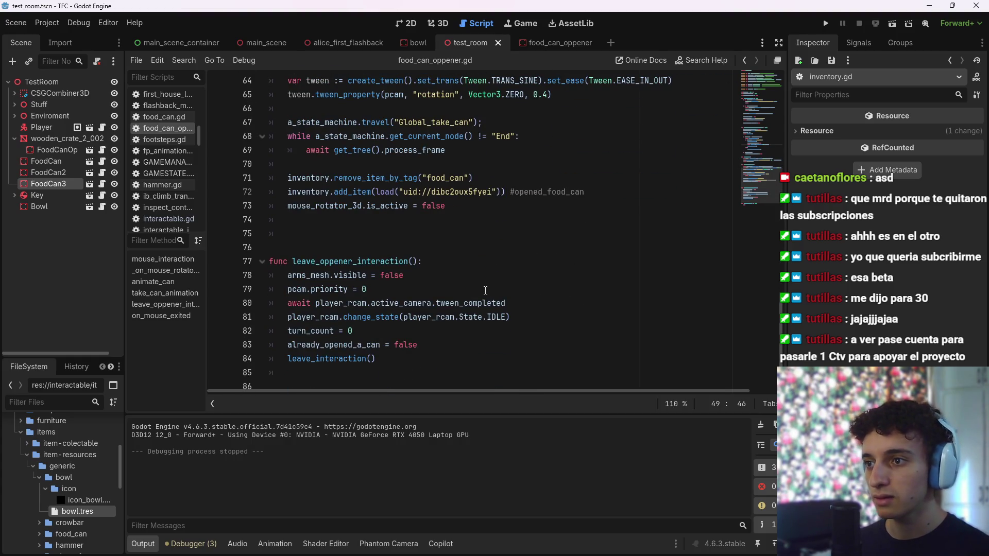
click(371, 330)
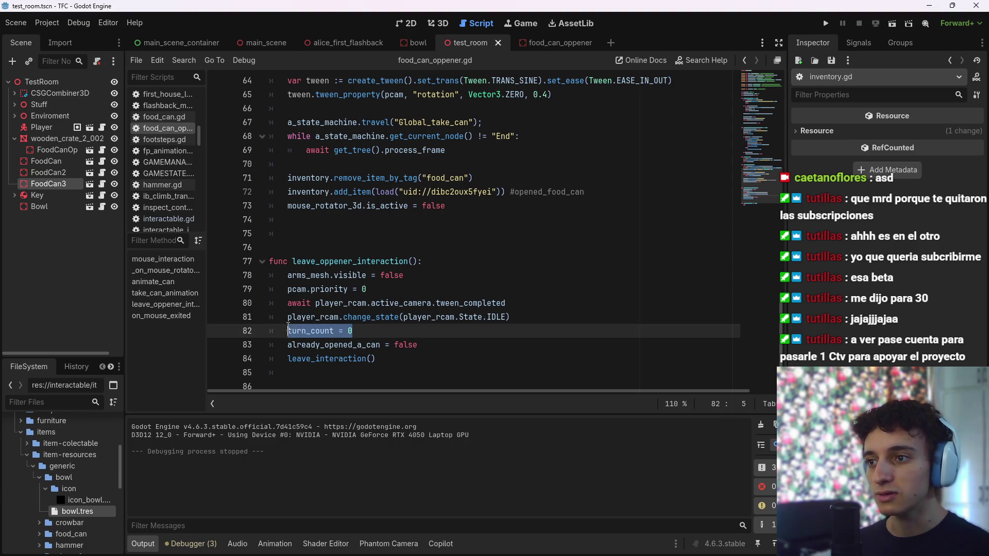
click(437, 345)
scroll(463, 289, up, 10)
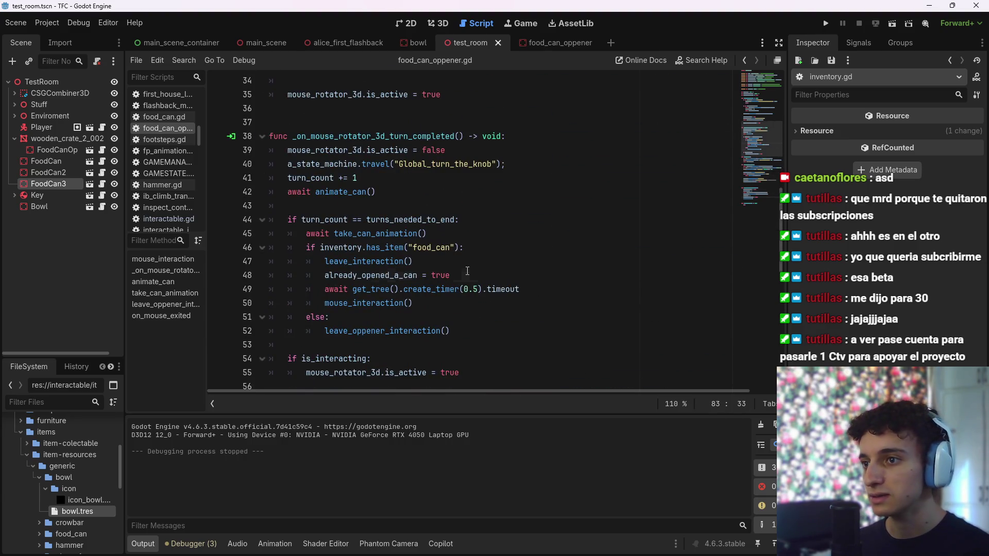
Add 'turn_count = 0' after 'already_opened_a_can = true' and run the current scene with F6
click(548, 292)
key(Up)
key(Return)
text(rn)
key(Return)
text(_)
key(Return)
text(0)
key(F6)
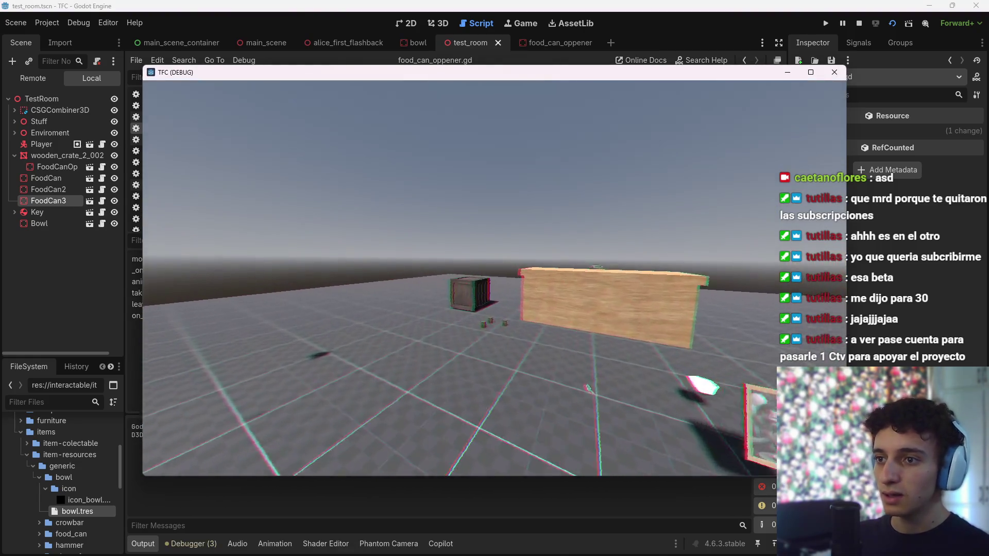
Walk to the crate, open a food can, open a second can, then stop the game
key(w)
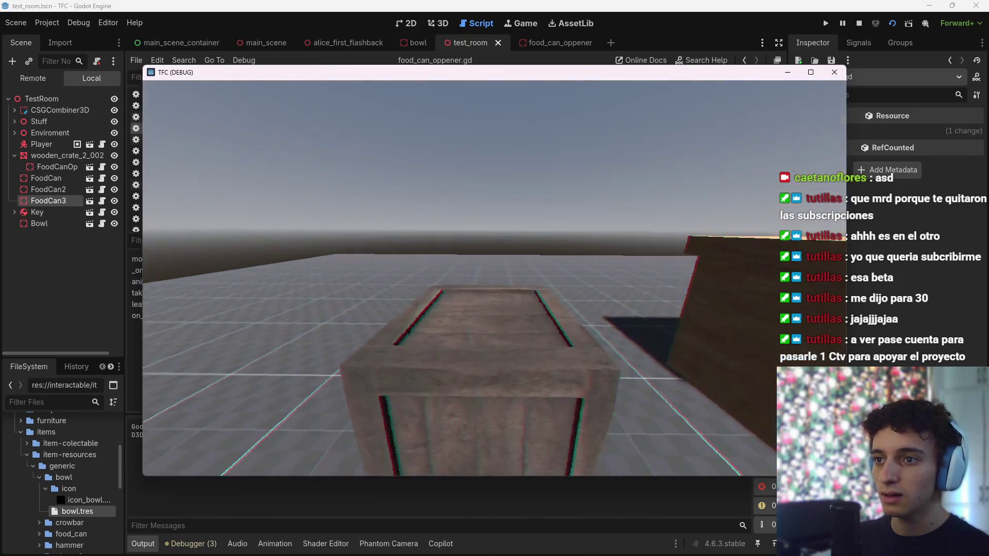
click(494, 279)
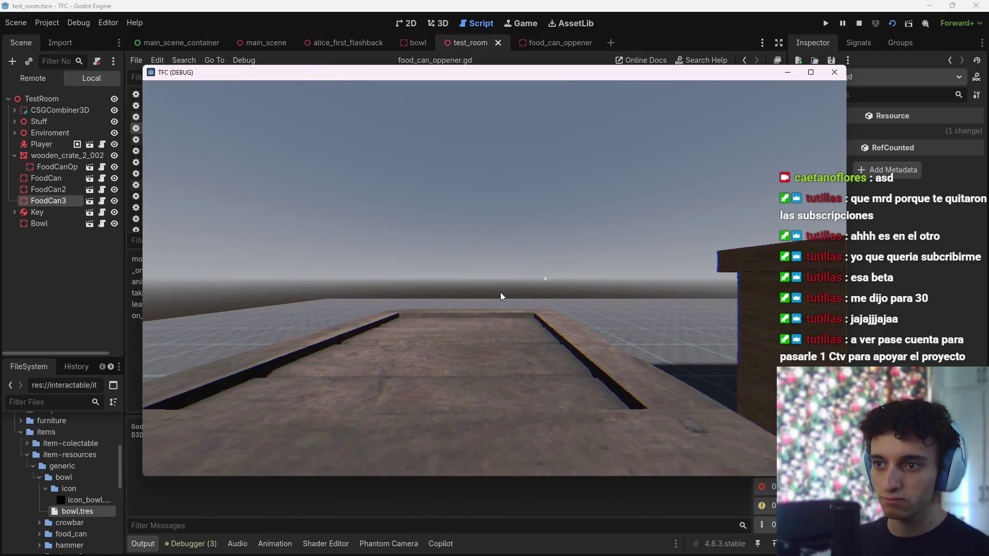
click(494, 278)
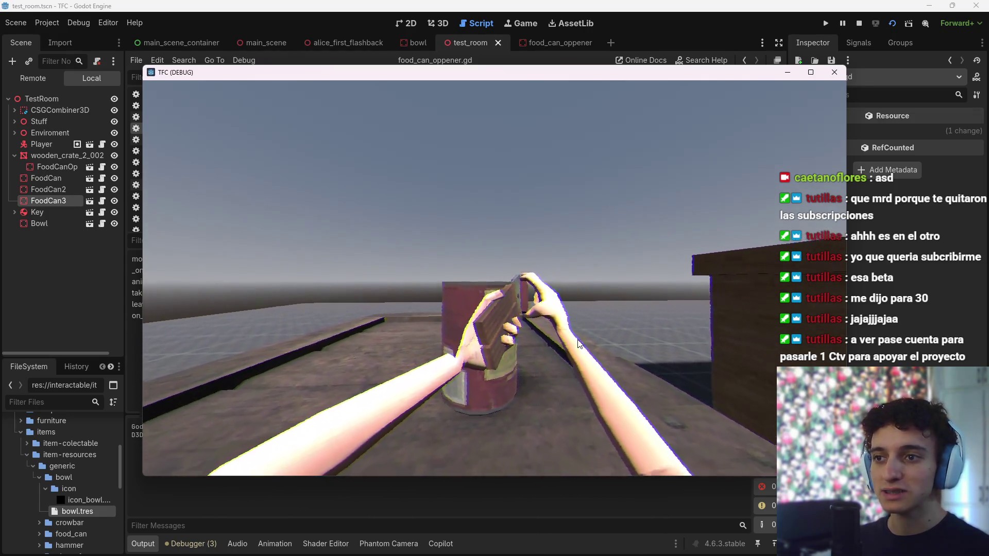
key(F8)
Review the turn_count and already_opened_a_can resets in leave_oppener_interaction
key(ctrl+s)
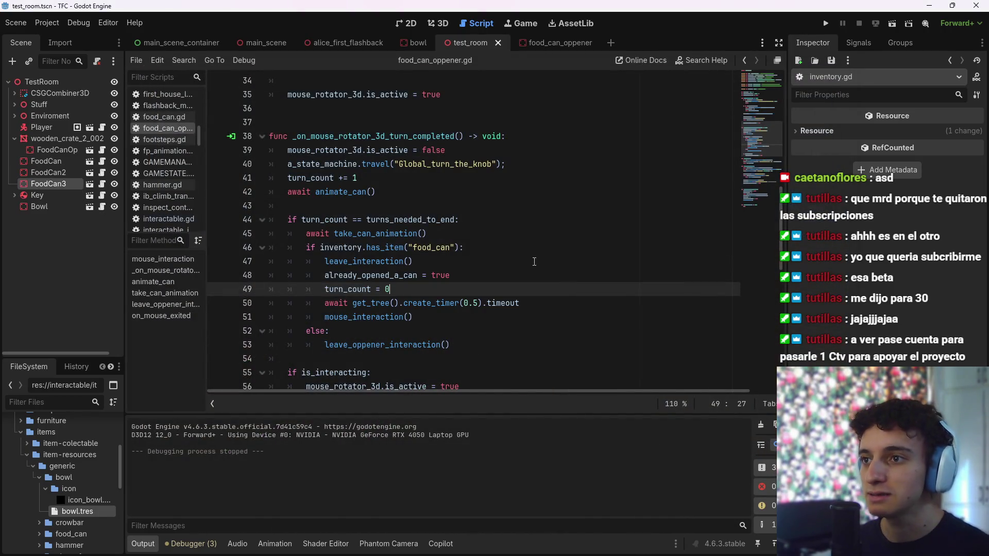
scroll(534, 261, down, 10)
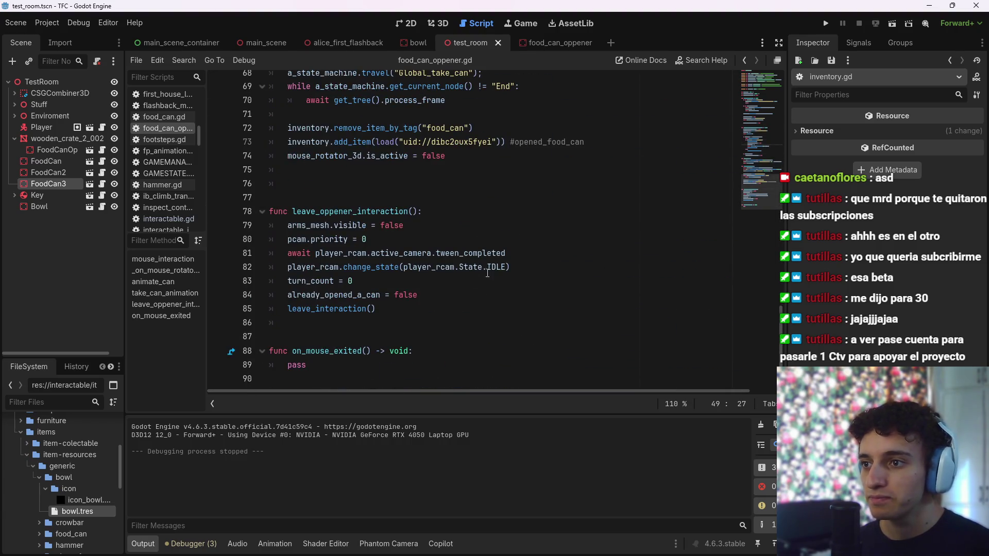
click(385, 281)
click(453, 297)
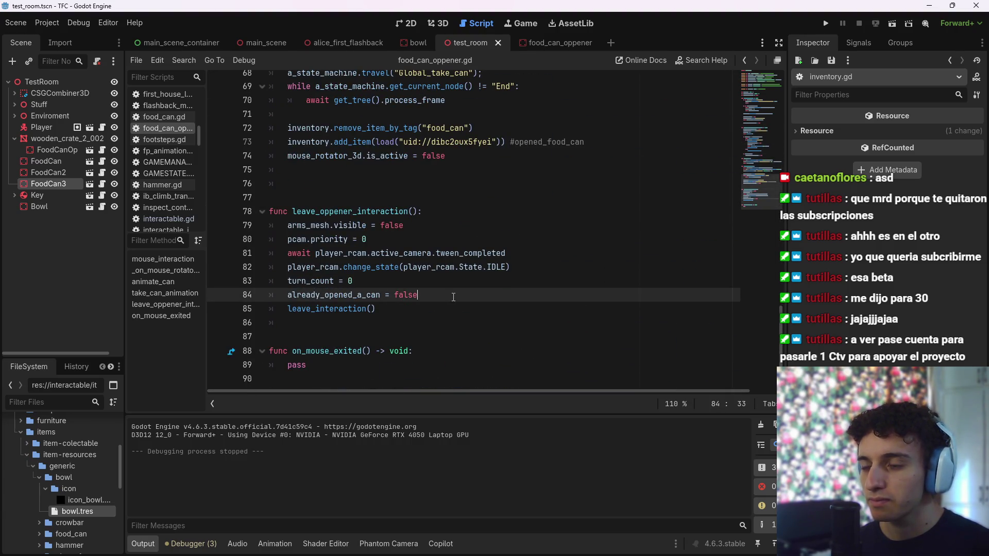
click(390, 286)
click(388, 239)
click(387, 253)
click(387, 267)
click(388, 225)
click(385, 267)
Go back to the new 'turn_count = 0' line and look over the surrounding code
scroll(394, 290, up, 2)
scroll(394, 290, up, 9)
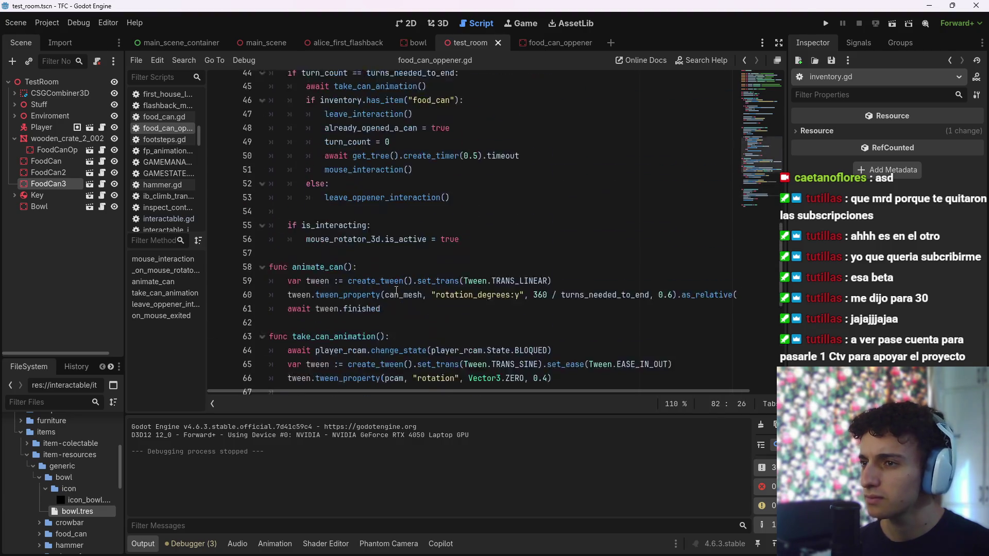
click(411, 224)
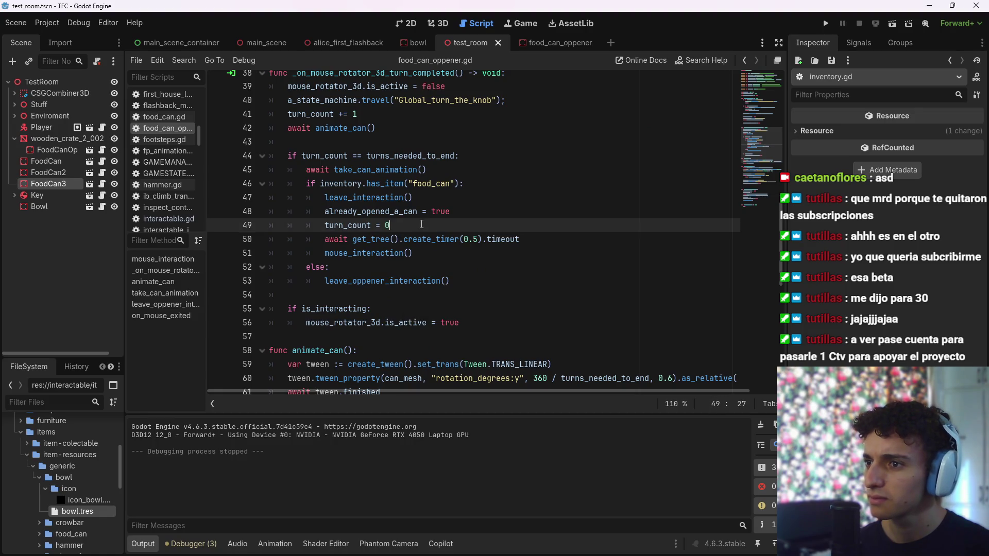
scroll(418, 229, up, 8)
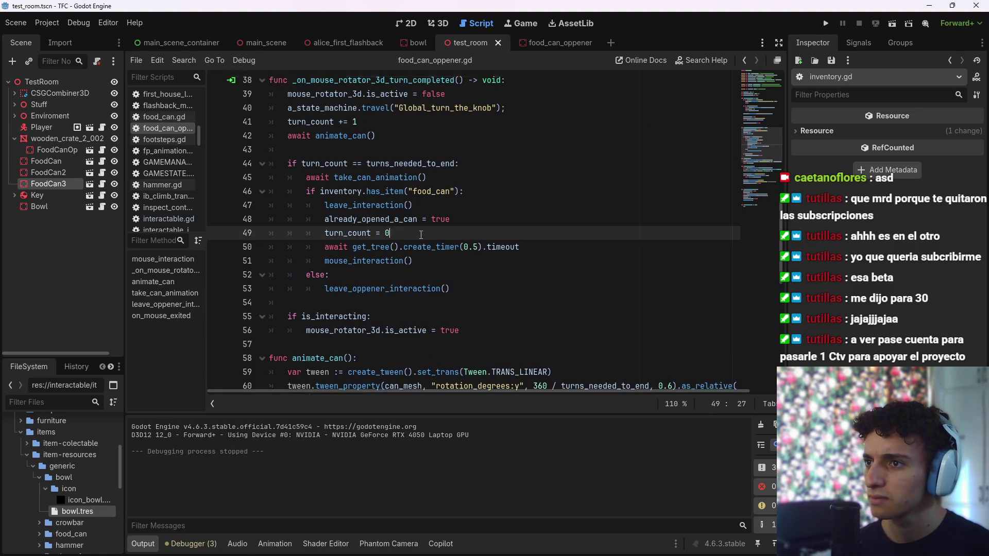
scroll(437, 281, up, 2)
scroll(437, 284, down, 3)
scroll(436, 284, up, 3)
scroll(435, 286, down, 3)
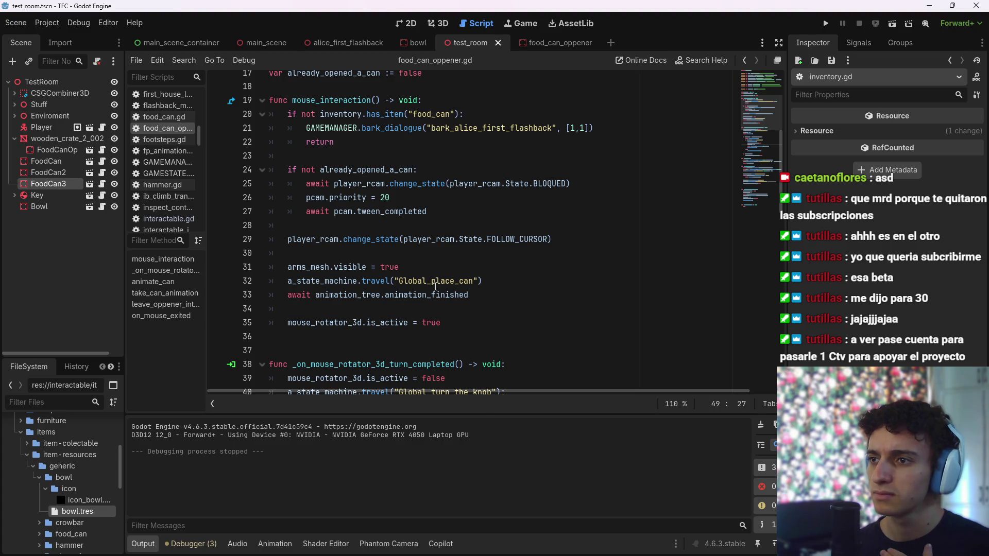
Inspect the turn-completed function header and the code around the mouse_interaction() call
scroll(435, 287, down, 3)
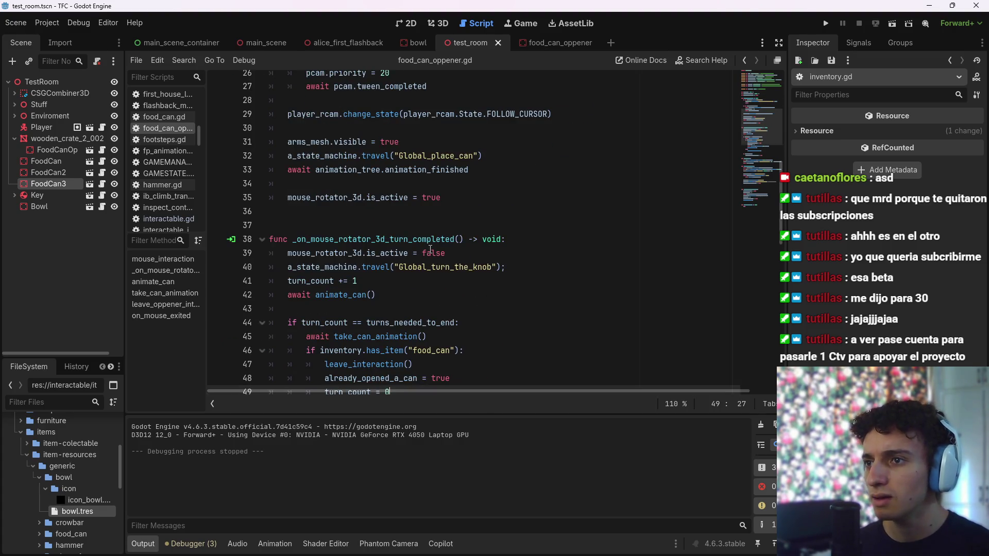
scroll(396, 247, down, 3)
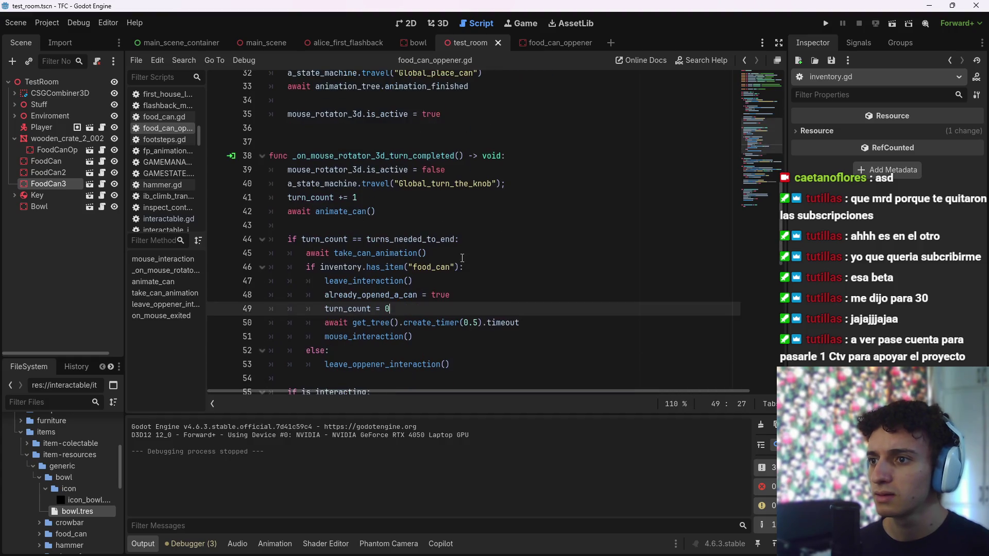
click(363, 114)
drag(364, 114, 490, 116)
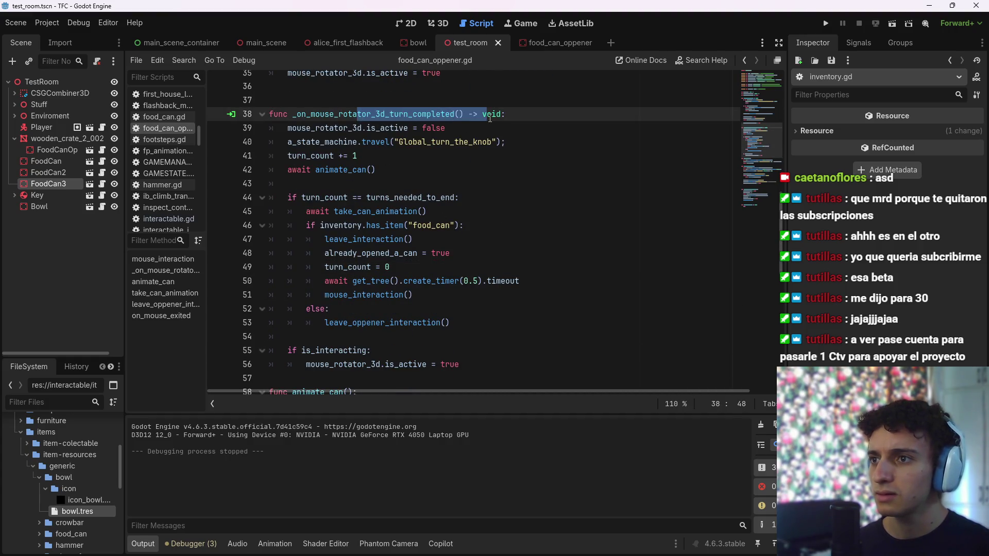
click(549, 114)
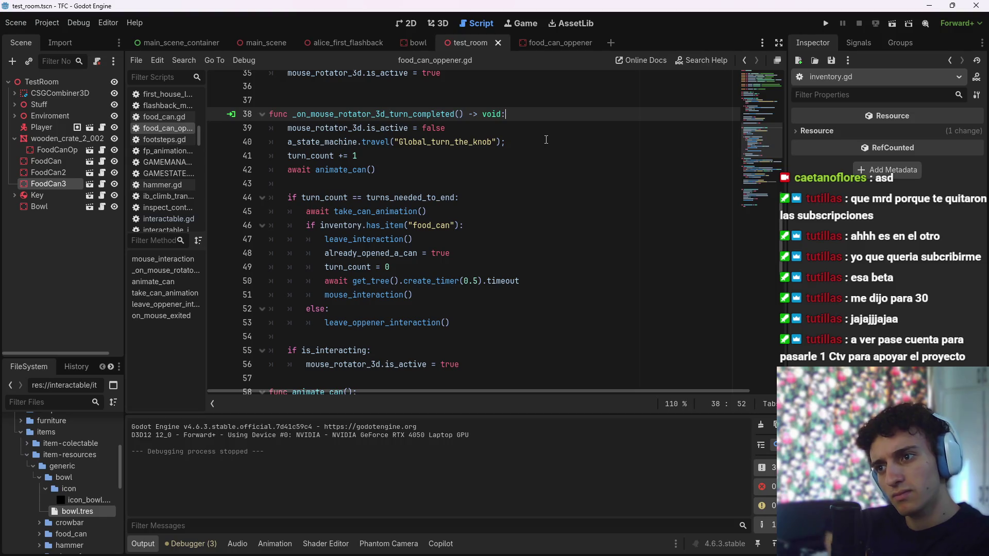
scroll(546, 139, up, 5)
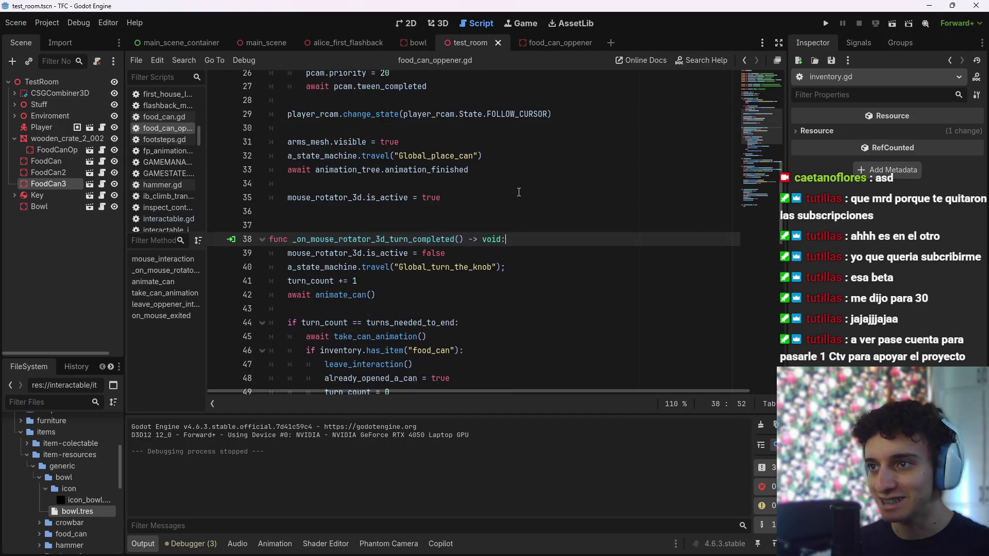
scroll(453, 253, down, 5)
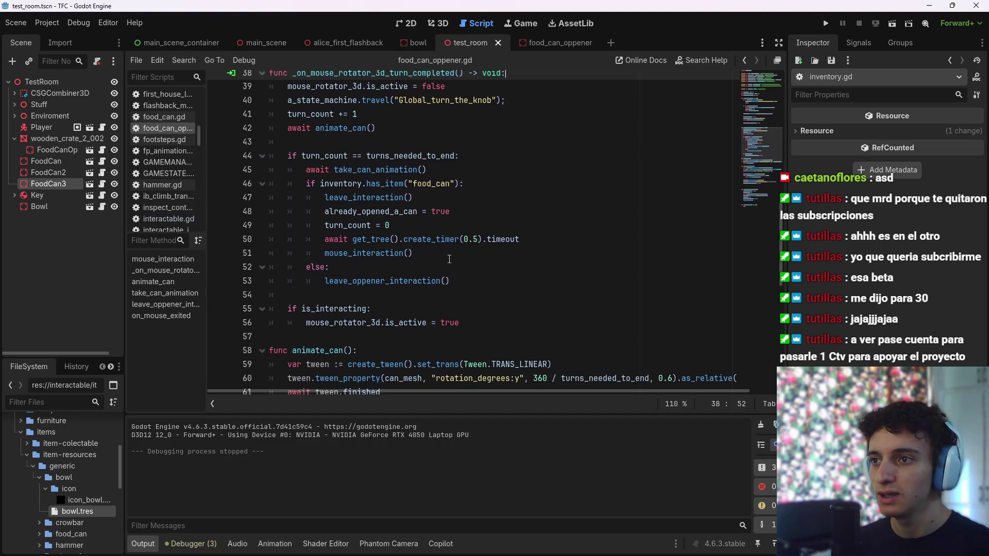
click(514, 250)
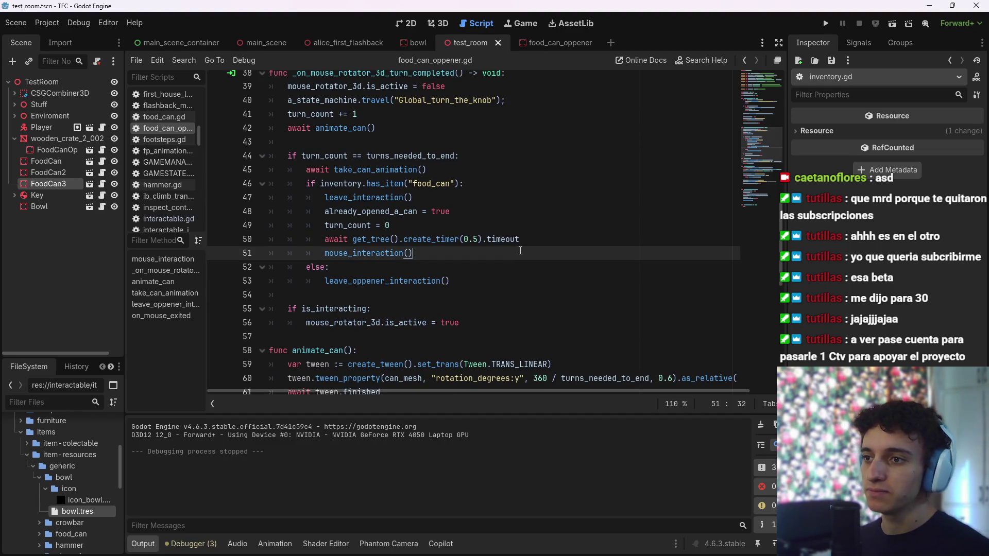
key(Up)
key(Up)
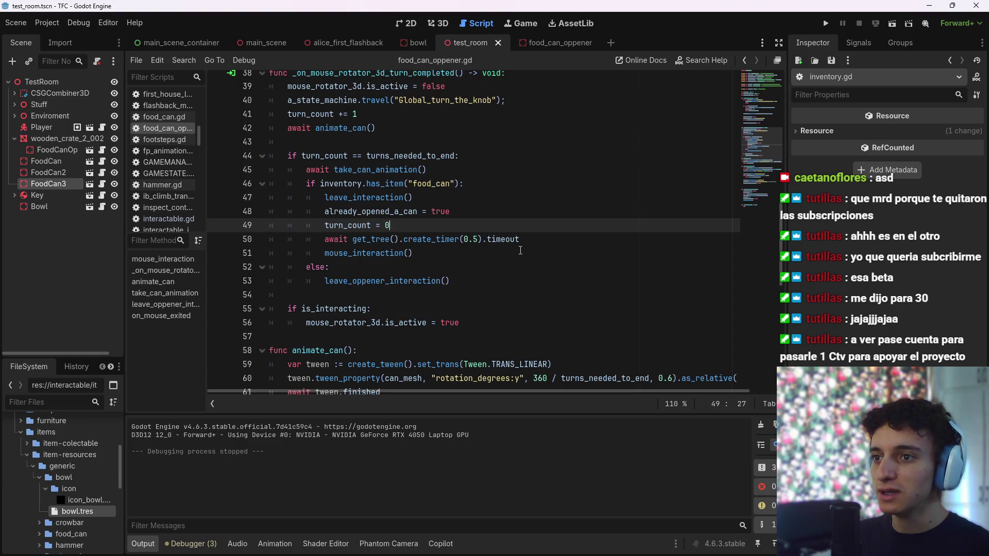
Add 'is_interacting = true' after the 0.5-second timeout wait, save, and run the current scene
click(544, 238)
key(Return)
text(is_i)
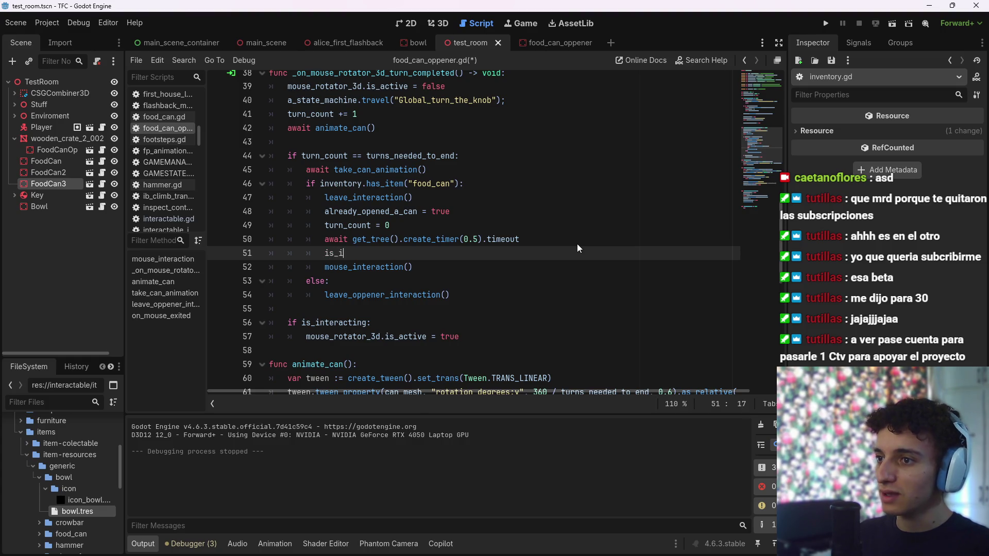
text(n)
key(Return)
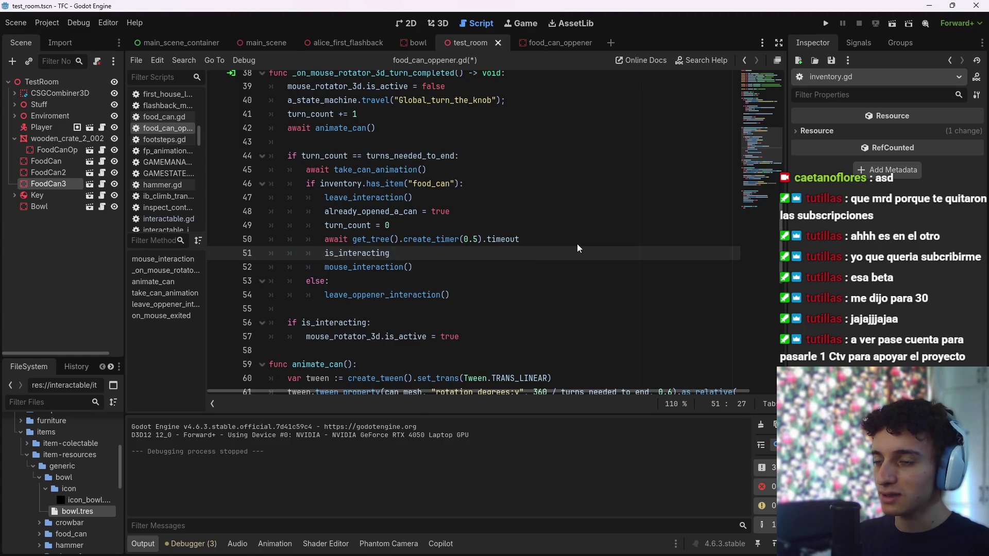
text( = true)
key(ctrl+s)
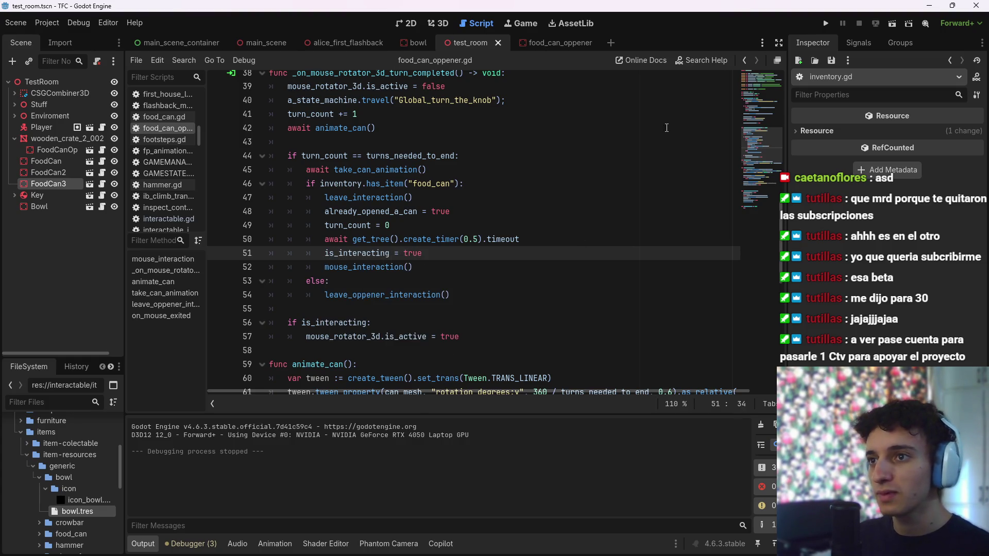
click(891, 23)
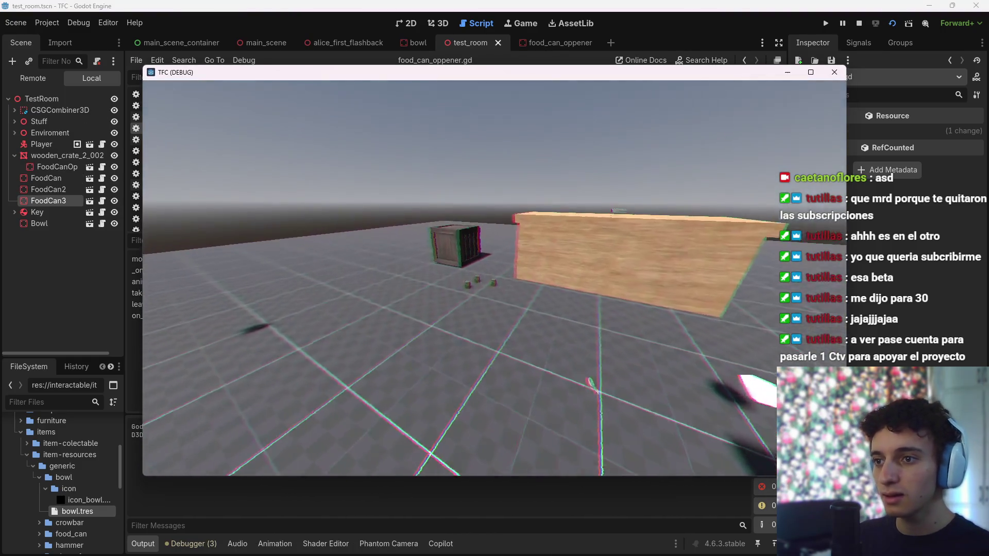
Walk to the crate, open a can, take it, start opening another, then stop the game
key(w)
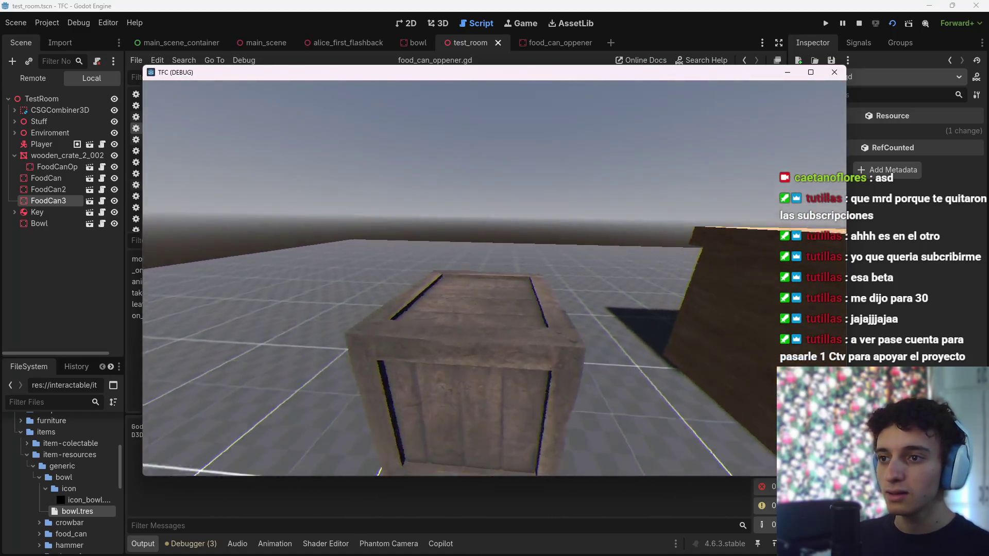
key(space)
click(519, 297)
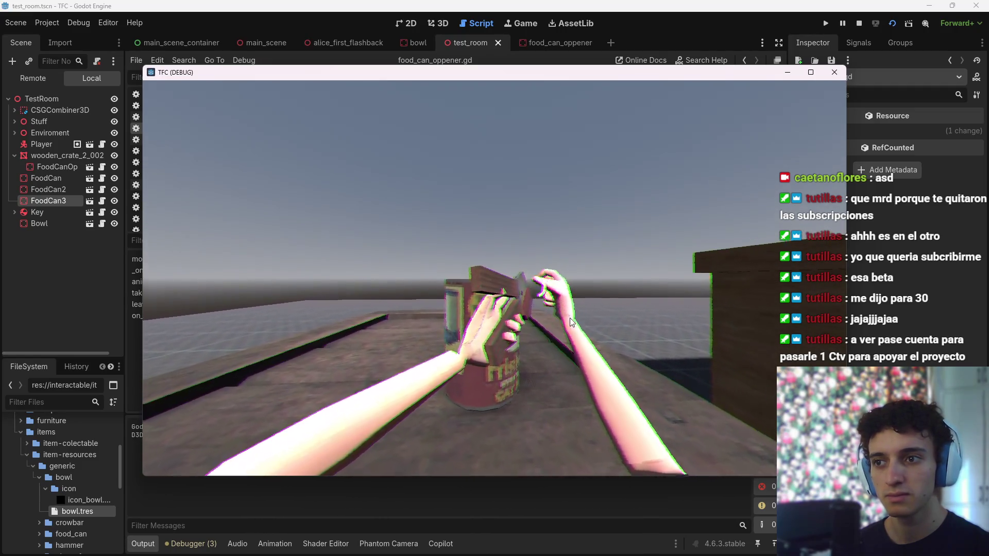
click(496, 310)
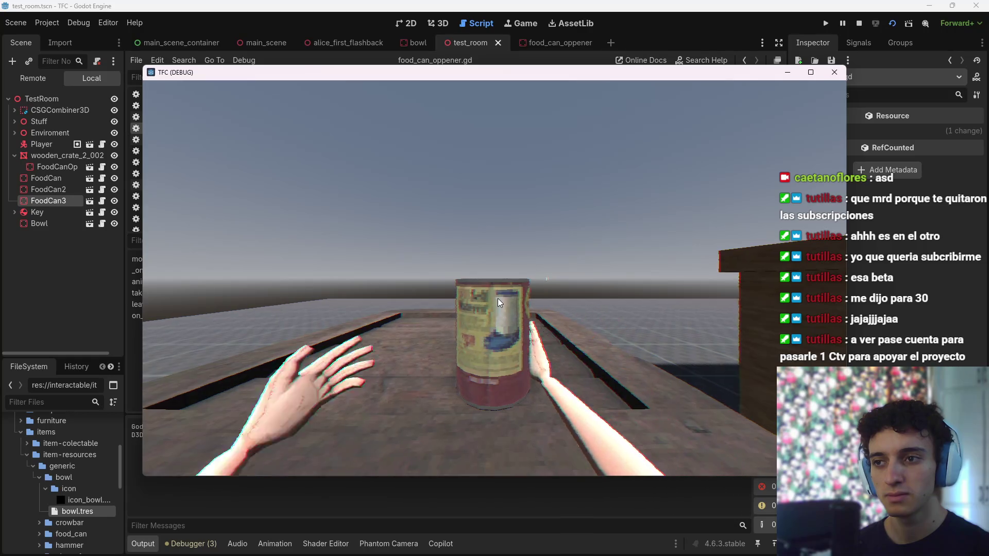
click(494, 278)
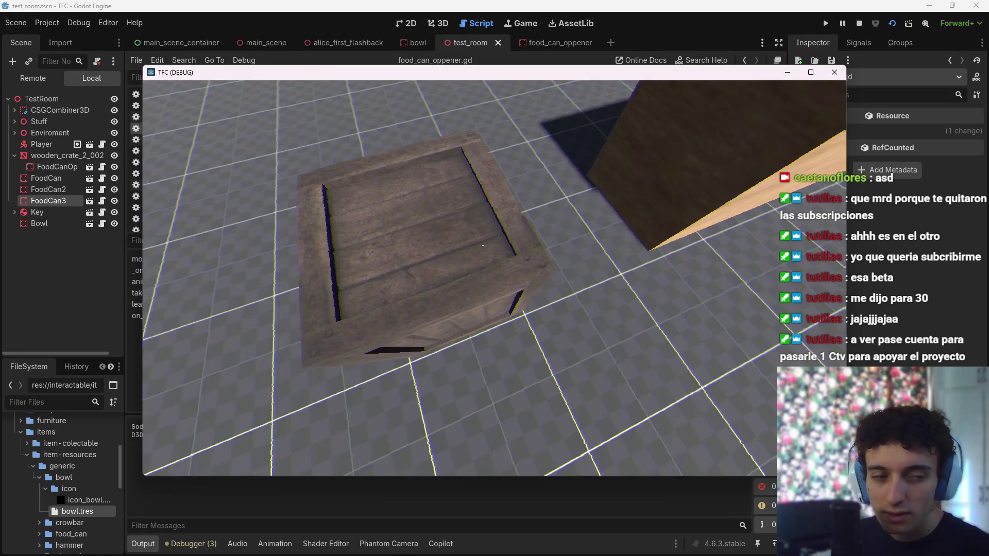
key(F8)
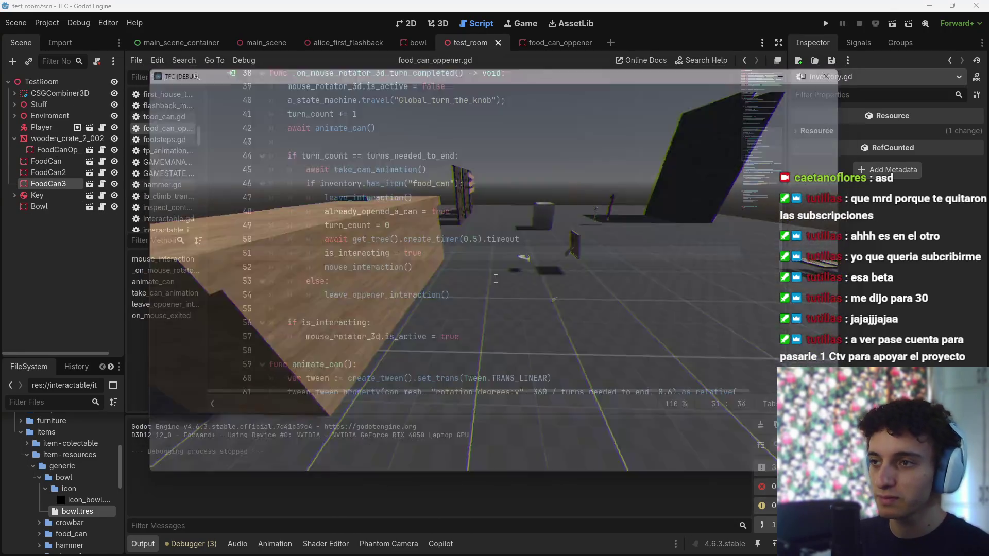
Save, then scroll through the script down to leave_oppener_interaction
scroll(496, 279, up, 6)
key(ctrl+s)
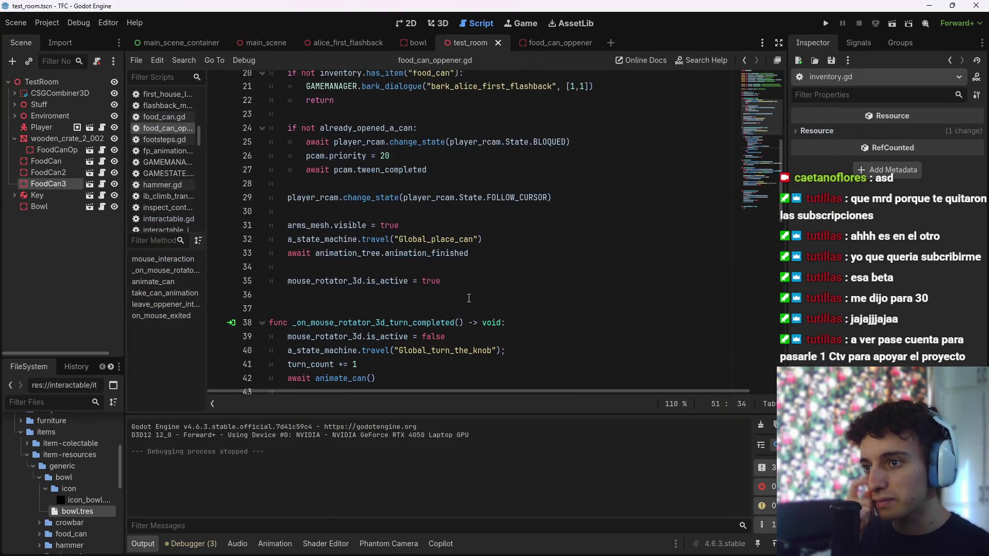
scroll(469, 298, down, 6)
click(483, 339)
scroll(484, 340, up, 3)
scroll(484, 342, down, 4)
scroll(487, 346, up, 3)
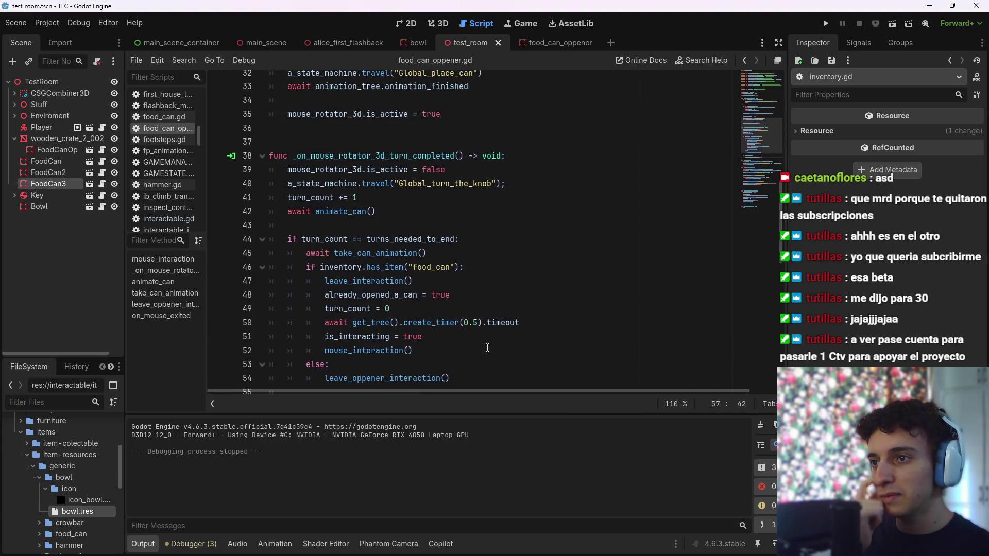
scroll(487, 348, down, 2)
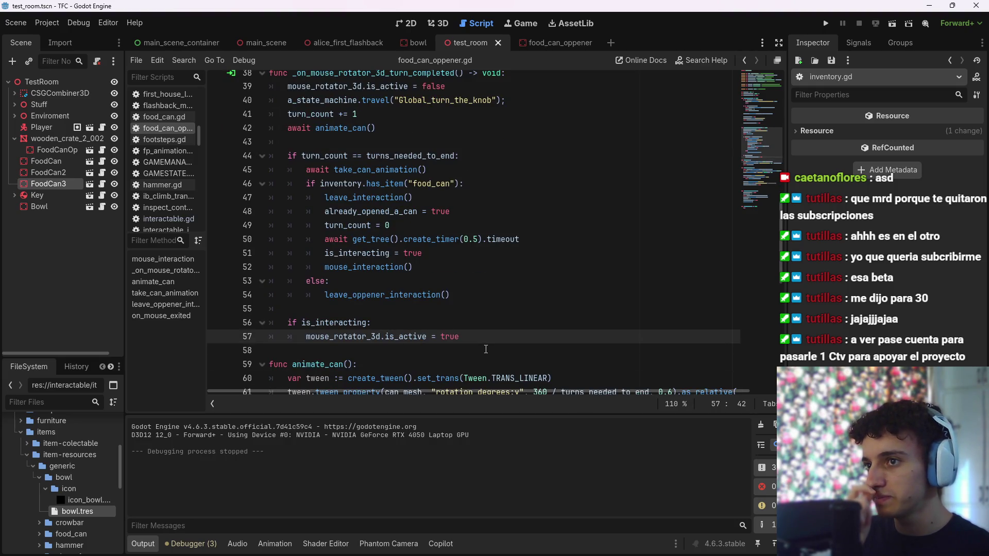
scroll(485, 349, up, 1)
scroll(485, 349, down, 1)
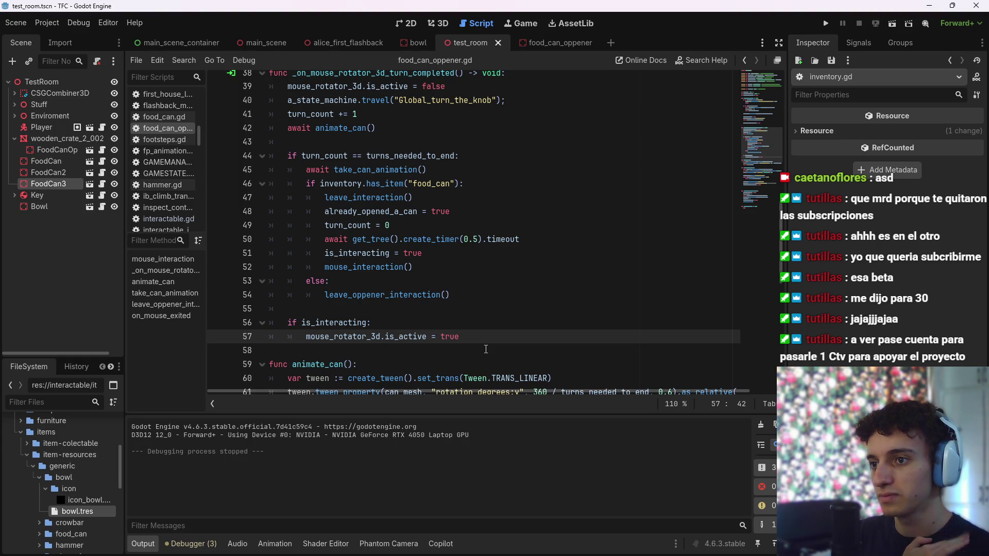
scroll(486, 349, down, 3)
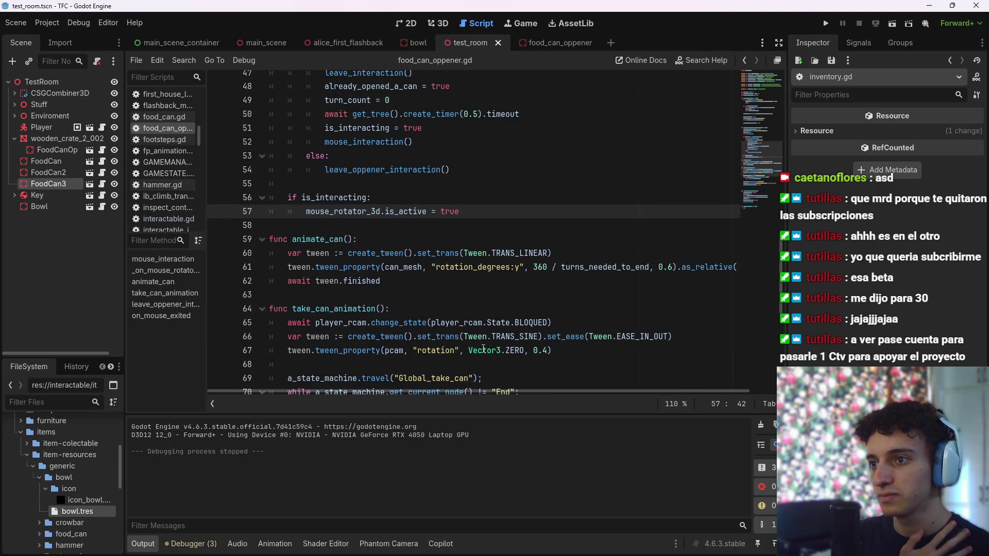
scroll(437, 252, down, 3)
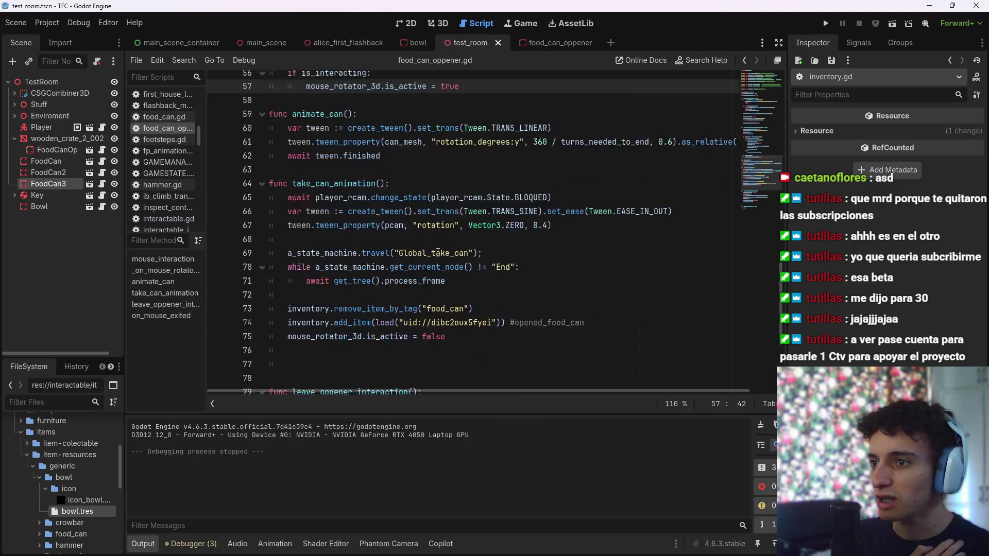
scroll(438, 253, down, 4)
Add 'mouse_rotator_3d.visible = false' after leave_interaction(), save, and run the current scene
click(401, 304)
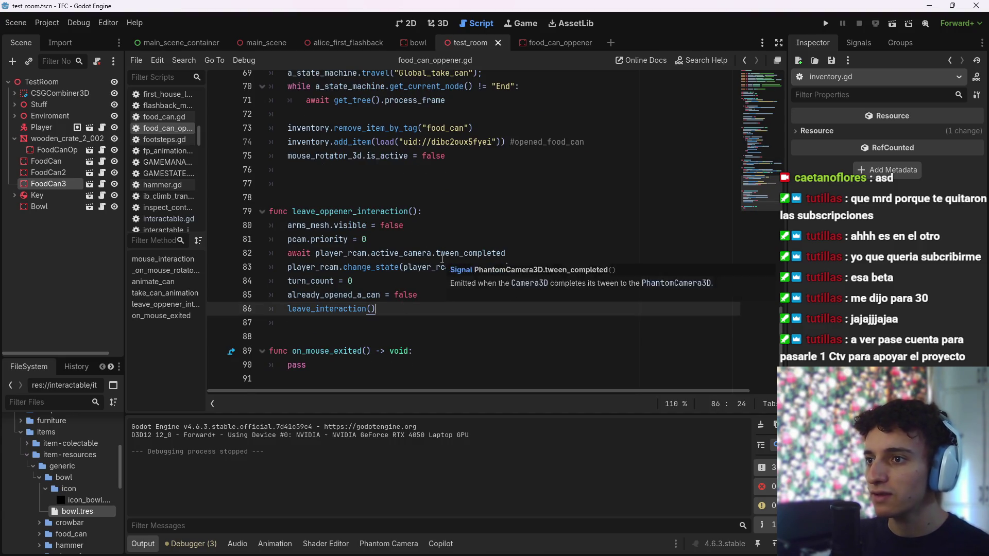
key(Return)
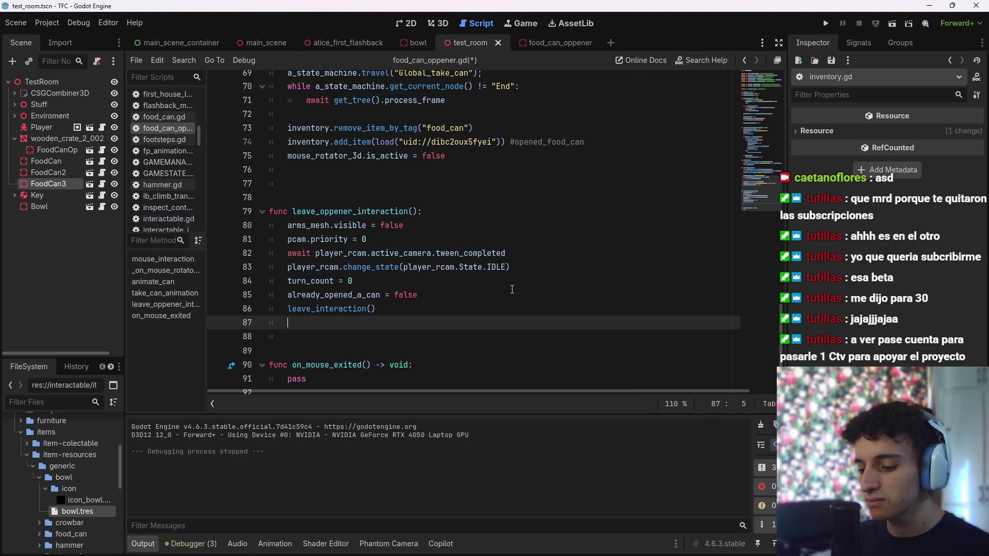
text(mouse)
key(Return)
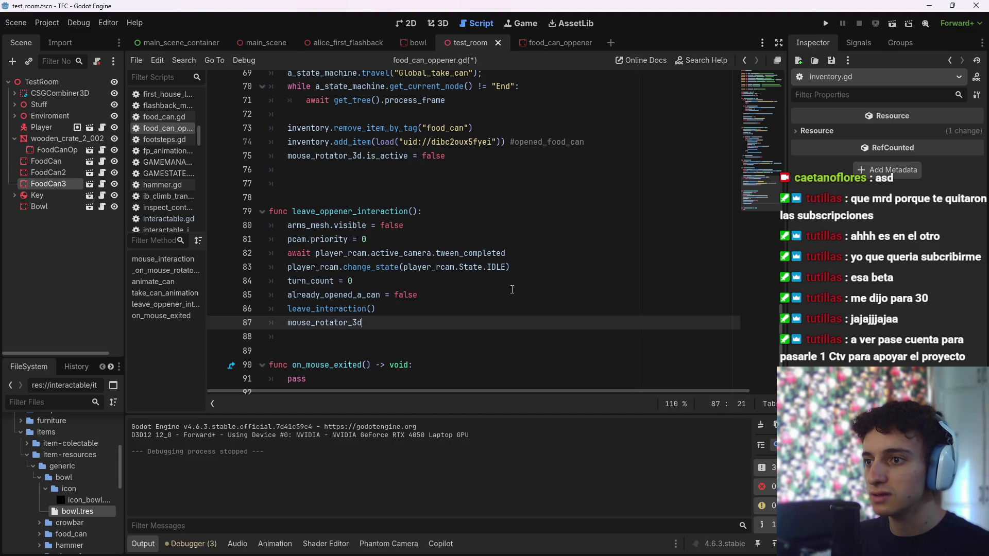
text(.visi)
key(Down)
key(Down)
key(Return)
text(= false)
key(ctrl+s)
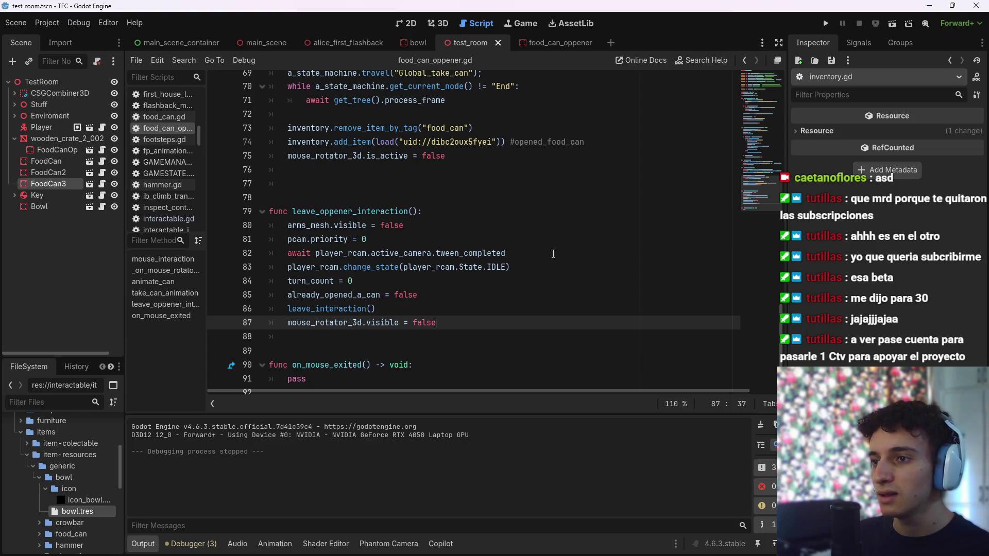
click(891, 26)
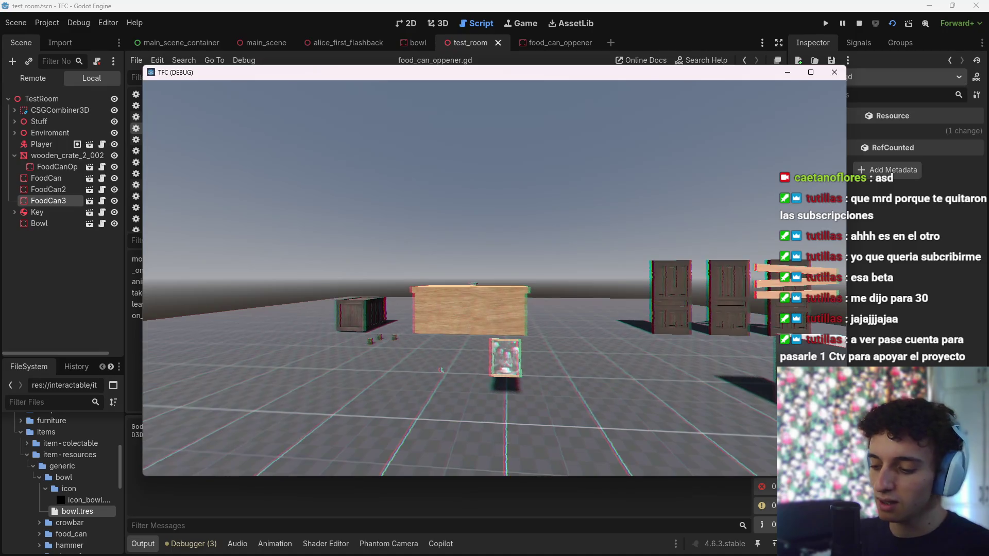
Stop the running game and scroll to the mouse_interaction function
key(F8)
scroll(463, 292, down, 2)
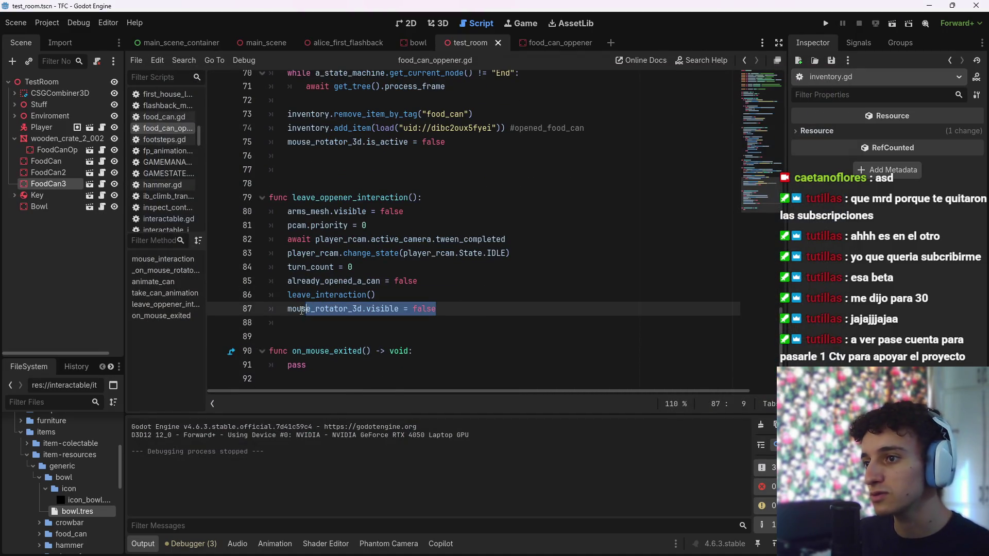
scroll(401, 269, up, 20)
scroll(368, 275, down, 2)
Start a 'mouse_rotator_3d.visible = true' line under 'if not already_opened_a_can:'
click(427, 230)
click(367, 211)
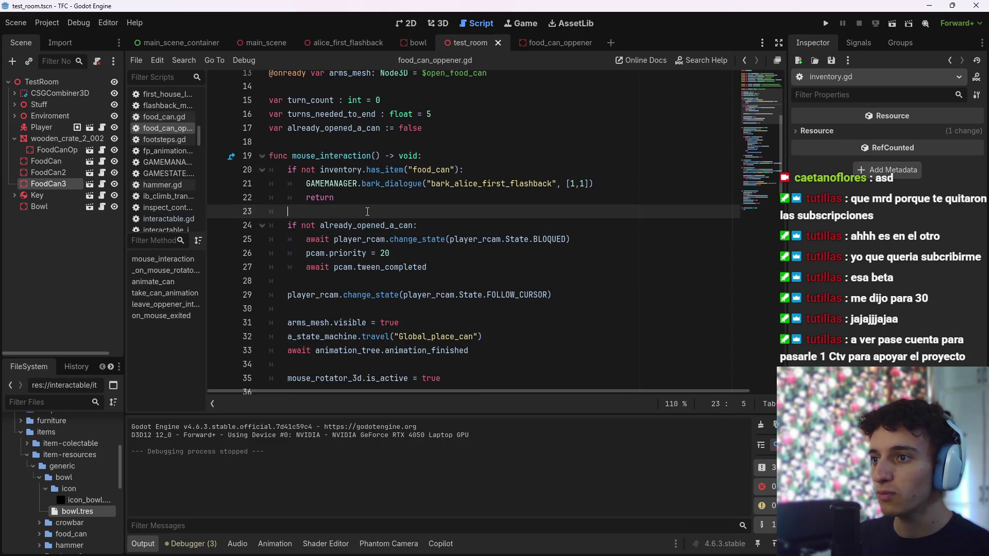
click(471, 228)
key(Return)
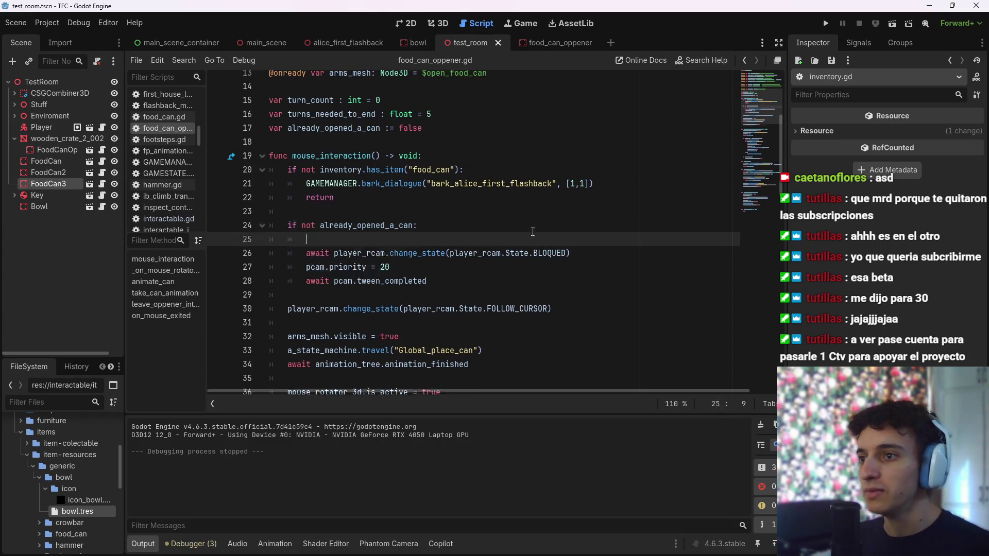
text(mouse_rotator_3d.visible = false)
key(ctrl+s)
key(ctrl+shift+Left)
text(true)
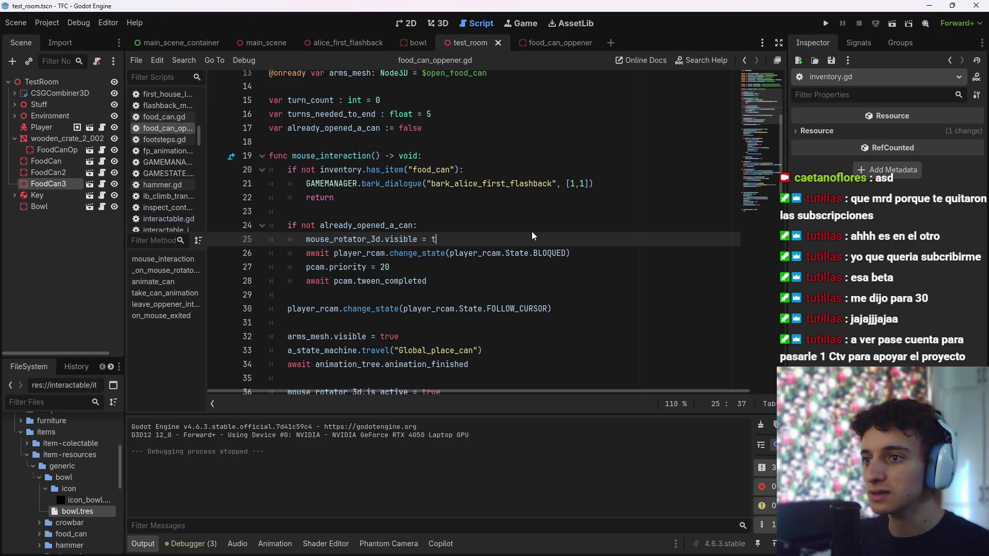
key(ctrl+s)
click(891, 23)
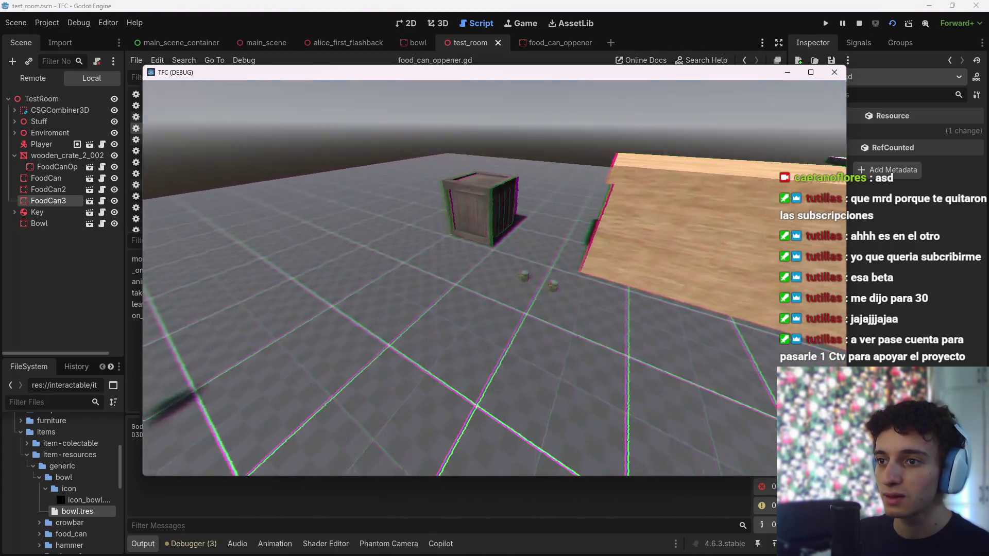
key(w)
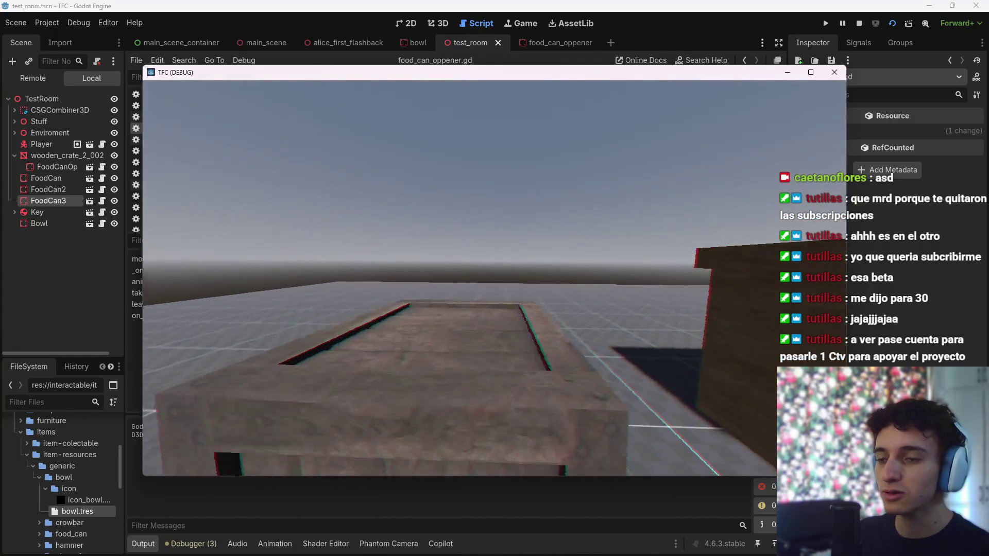
click(494, 279)
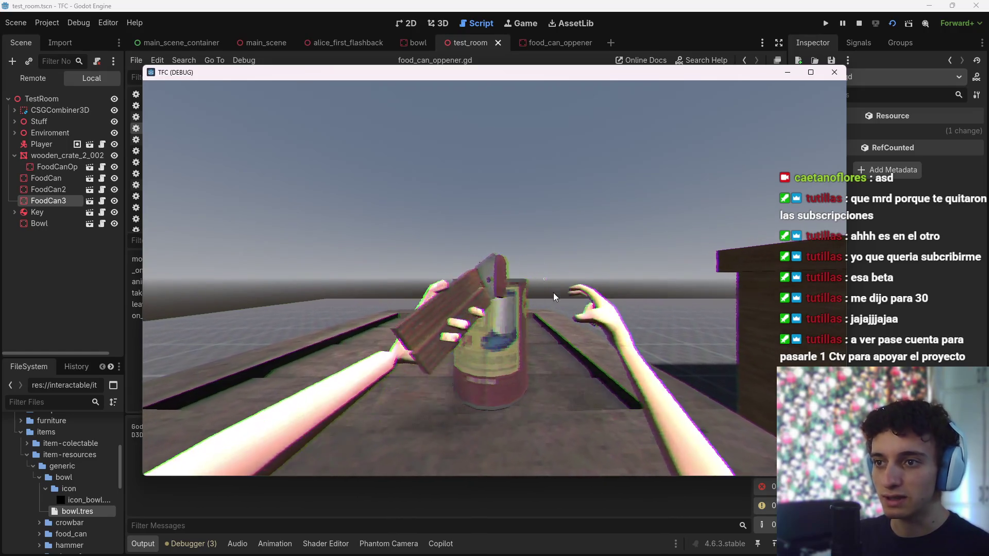
key(e)
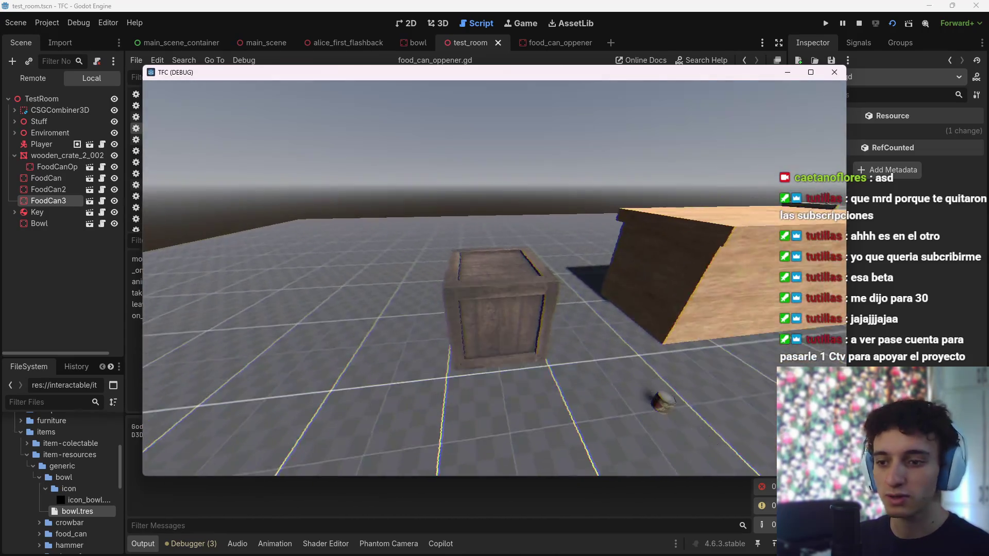
key(F8)
scroll(494, 286, down, 20)
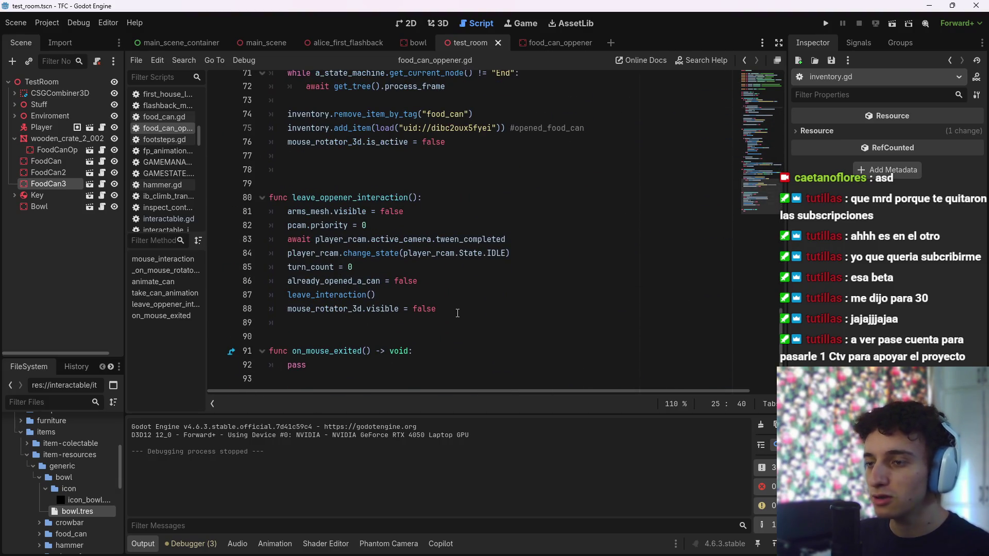
Move the mouse_rotator_3d visibility line from leave_opper_interaction into take_can_animation and save
scroll(449, 310, up, 3)
scroll(446, 311, down, 3)
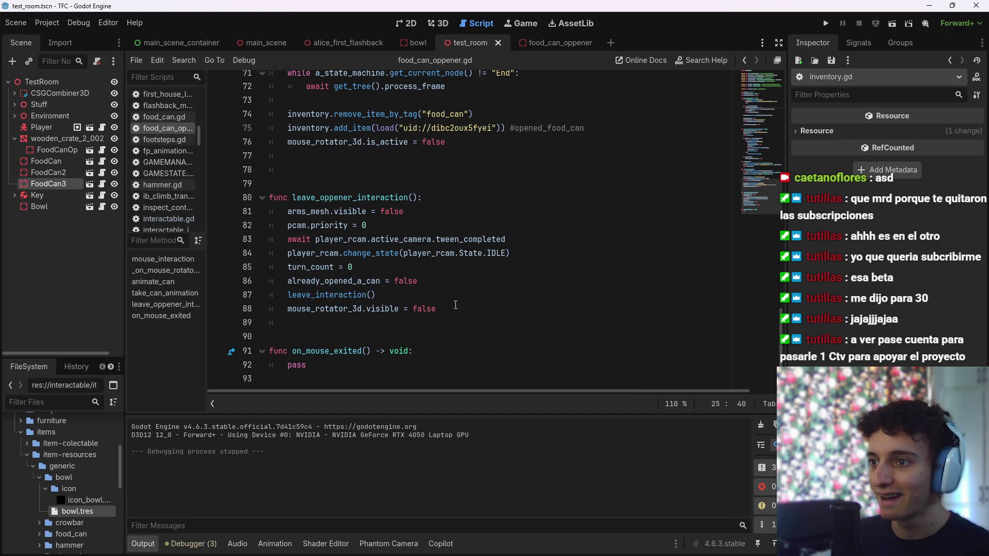
drag(456, 305, 296, 305)
key(BackSpace)
key(BackSpace)
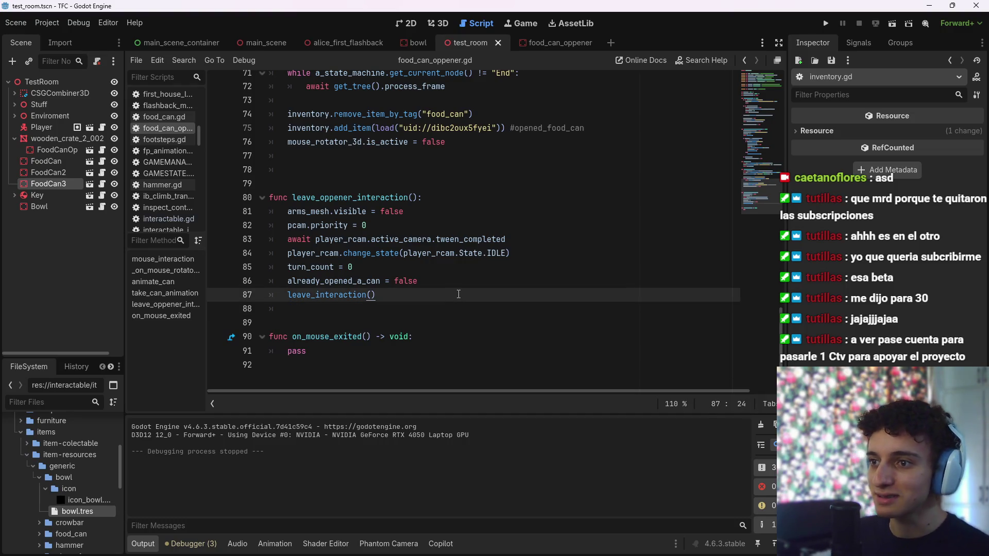
scroll(448, 232, up, 5)
click(433, 171)
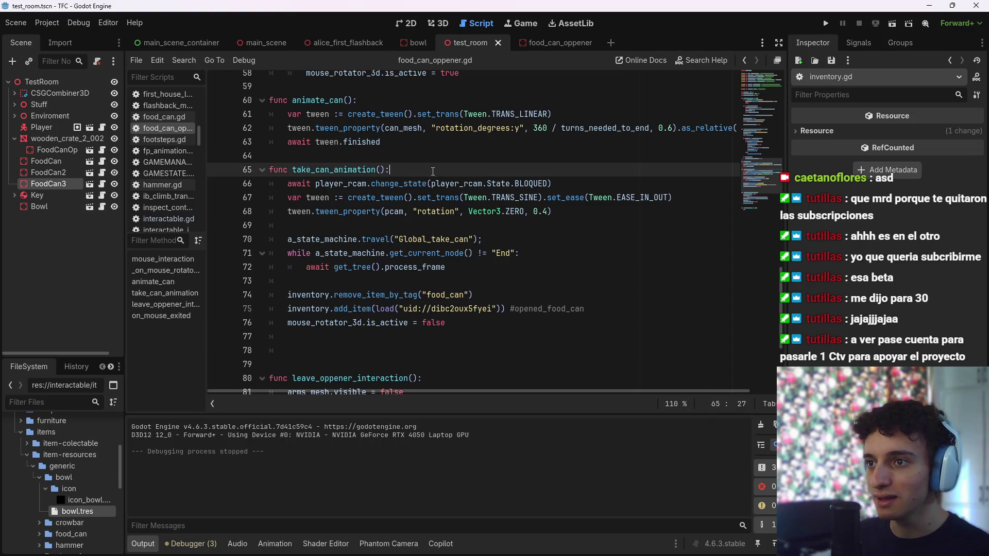
key(Return)
text(mouse_rotator_3d.visible = false)
key(ctrl+s)
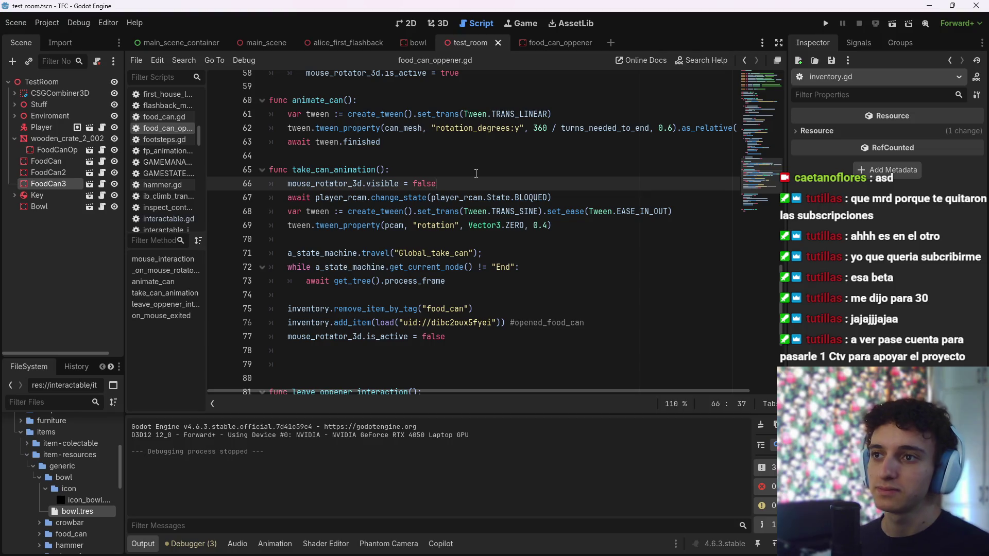
Delete 'mouse_rotator_3d.visible = true' from the first-opening block of food_can_oppener.gd
scroll(458, 196, down, 5)
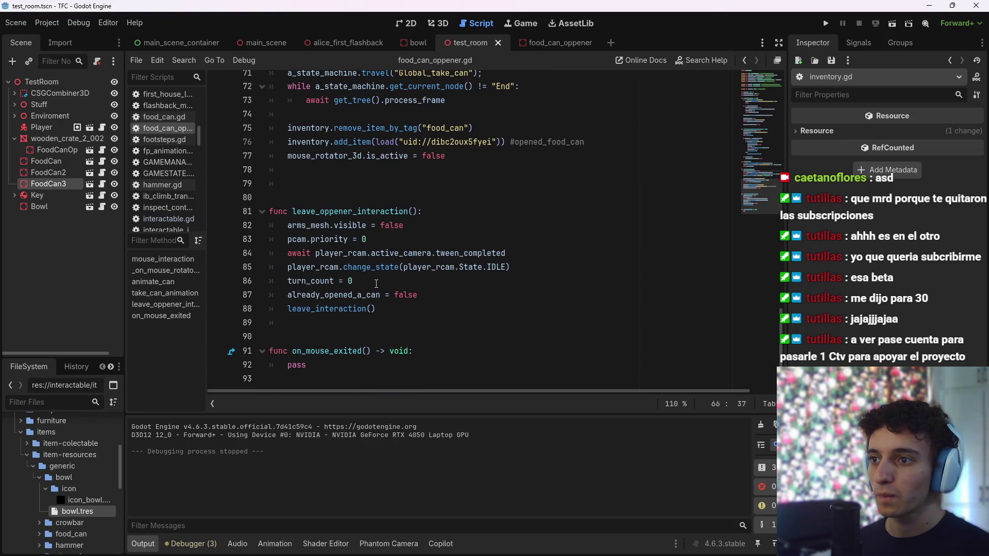
scroll(457, 296, up, 7)
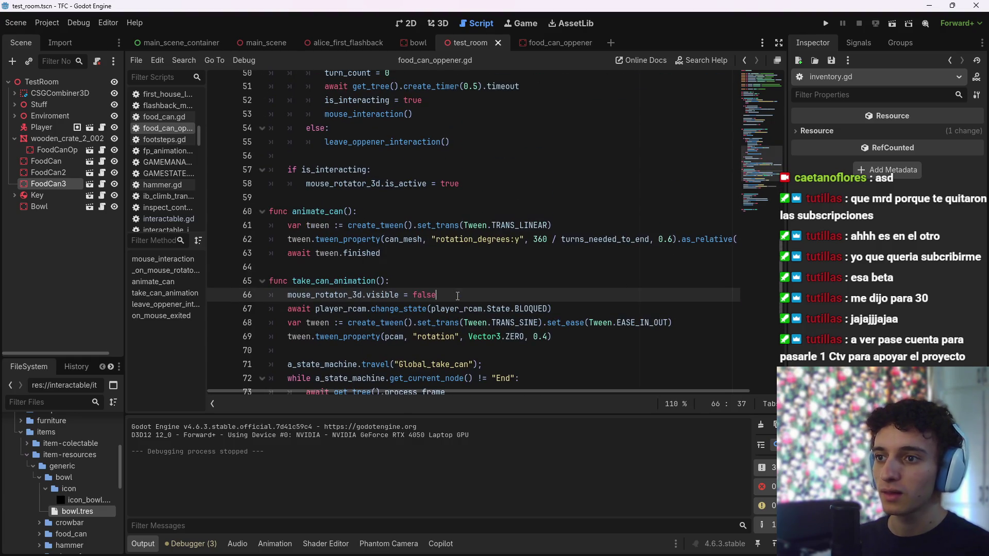
click(444, 29)
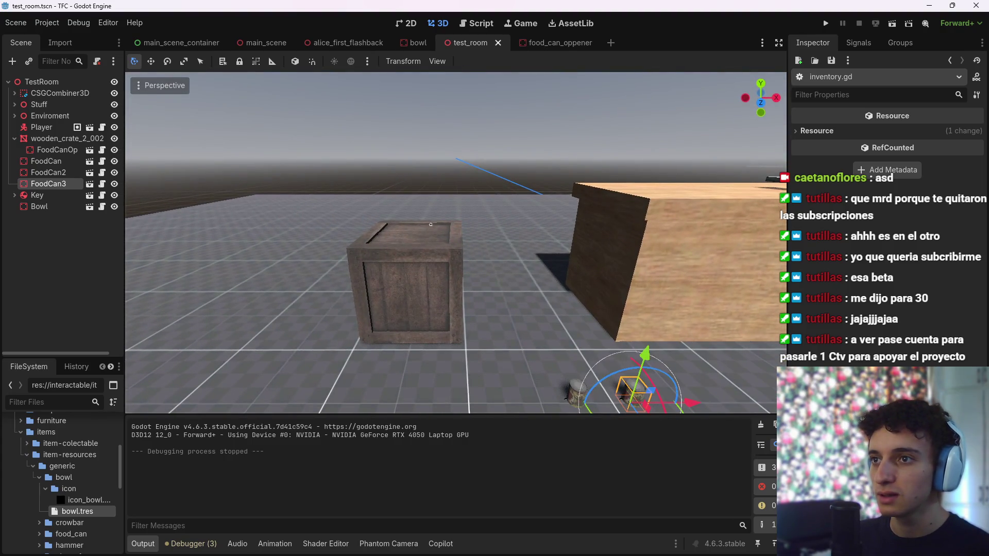
click(475, 24)
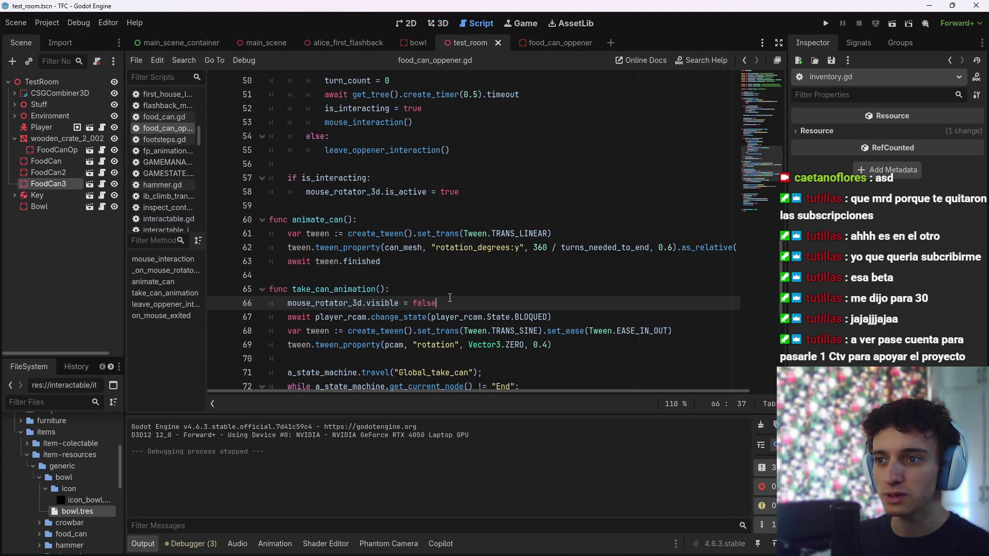
scroll(440, 245, up, 12)
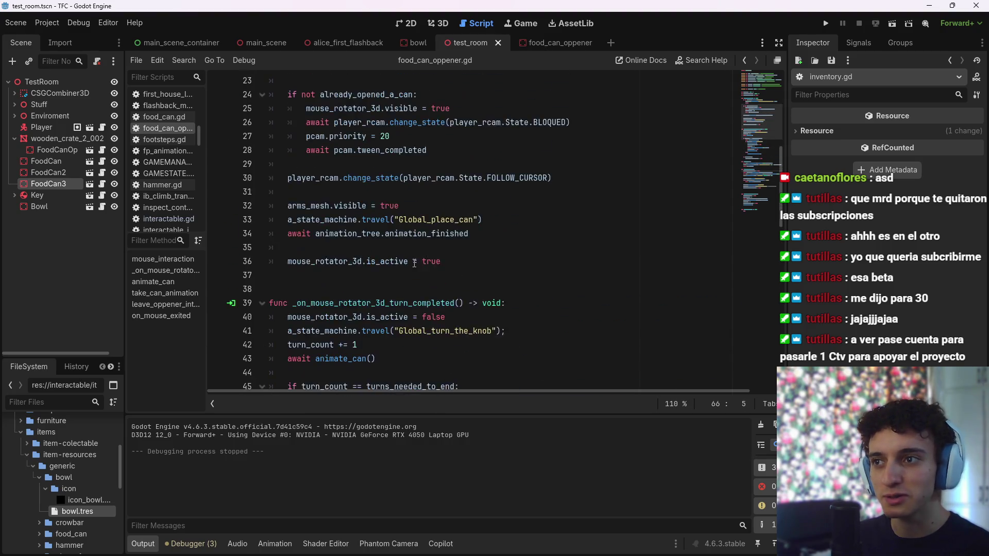
drag(462, 231, 306, 233)
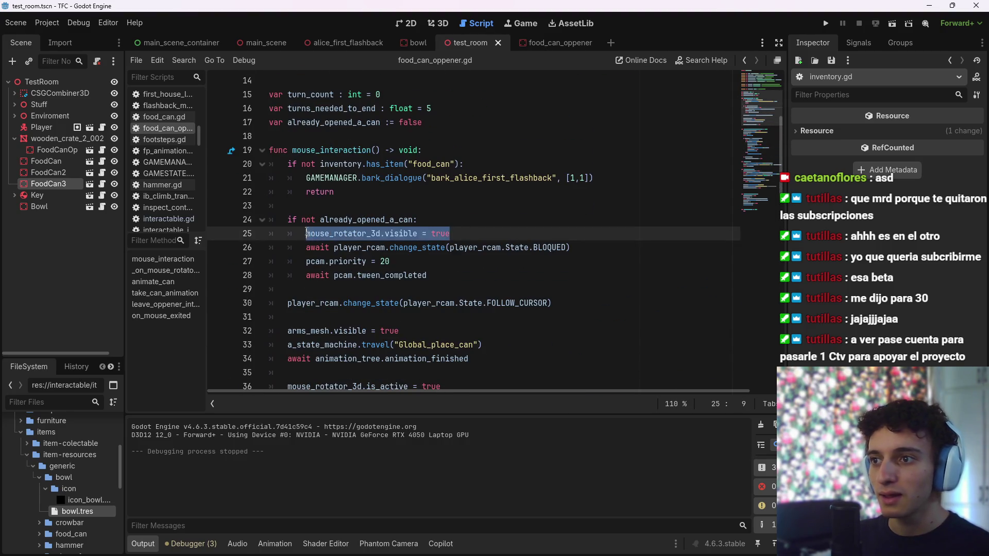
key(BackSpace)
key(BackSpace)
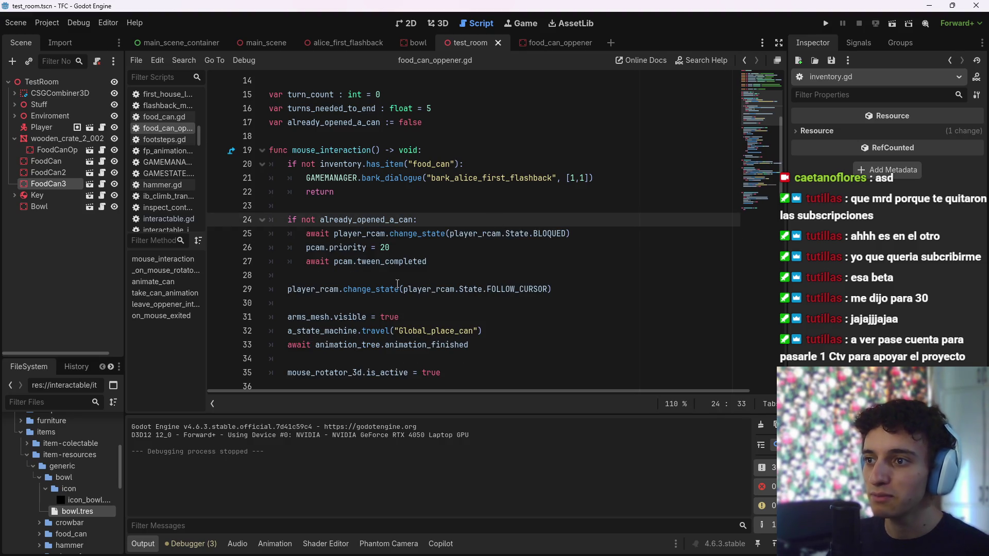
Tidy the lines after 'await pcam.tween_completed', save, and run the current scene
click(399, 277)
text(mouse_rotator_3d.visible = true)
key(ctrl+s)
click(474, 266)
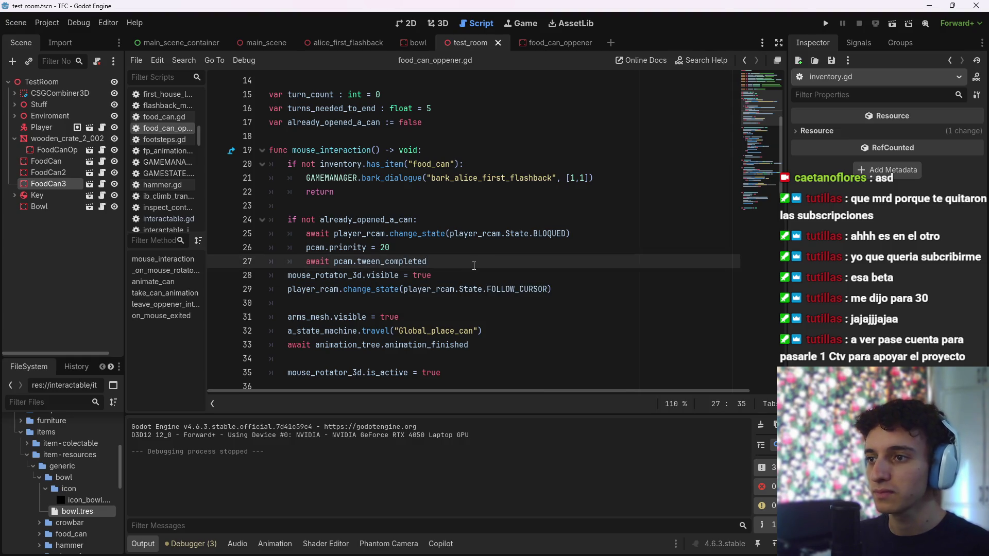
key(Return)
key(BackSpace)
key(ctrl+s)
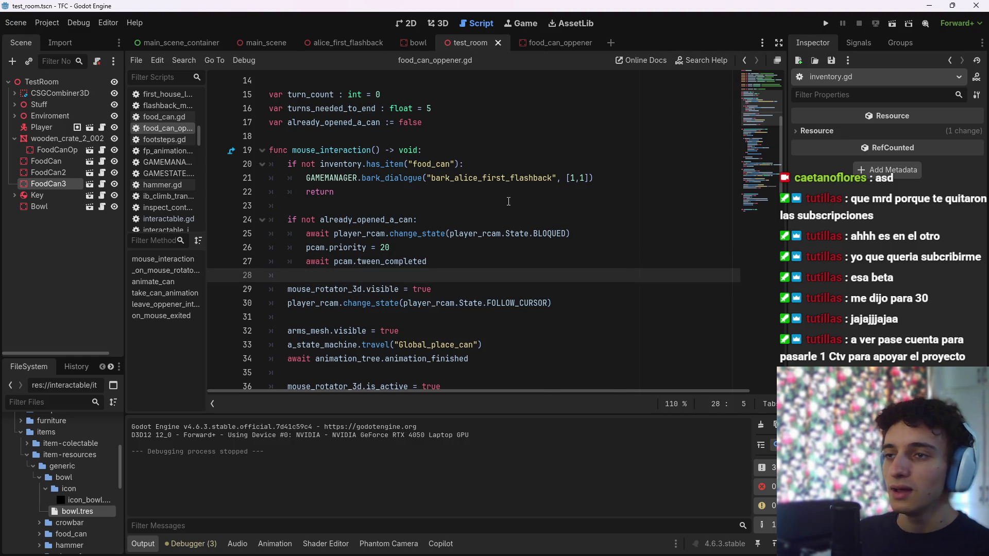
click(888, 24)
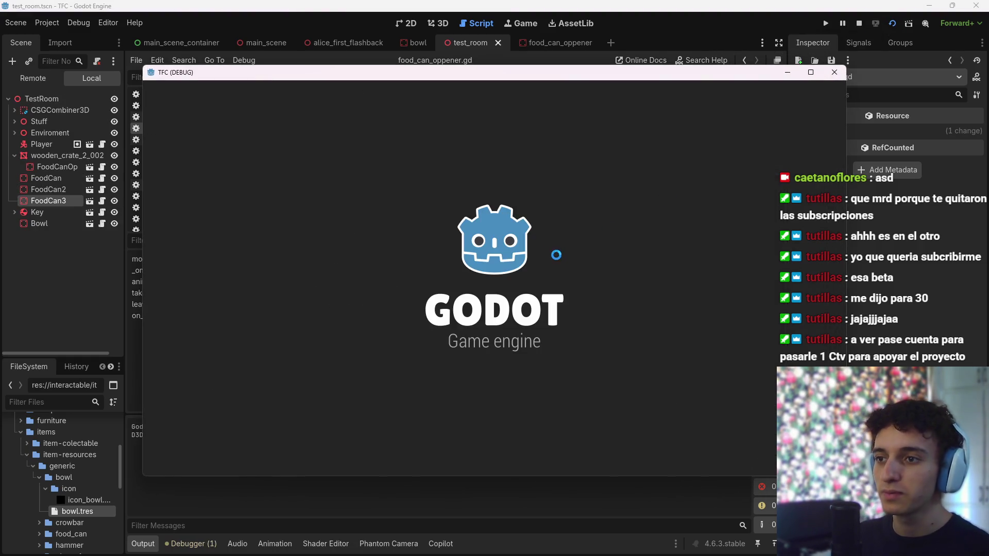
Walk to the crate and play through the can-opening interaction
key(w)
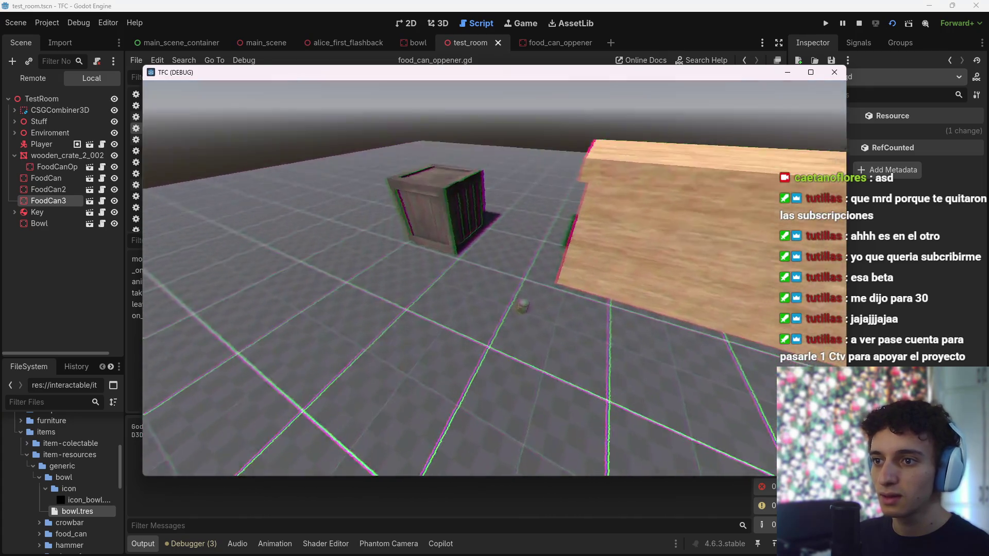
key(e)
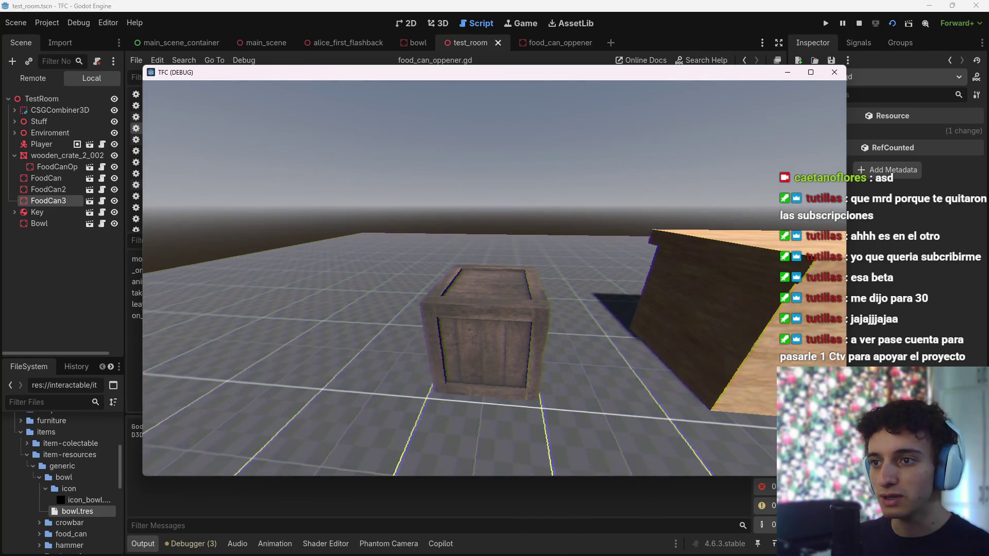
key(w)
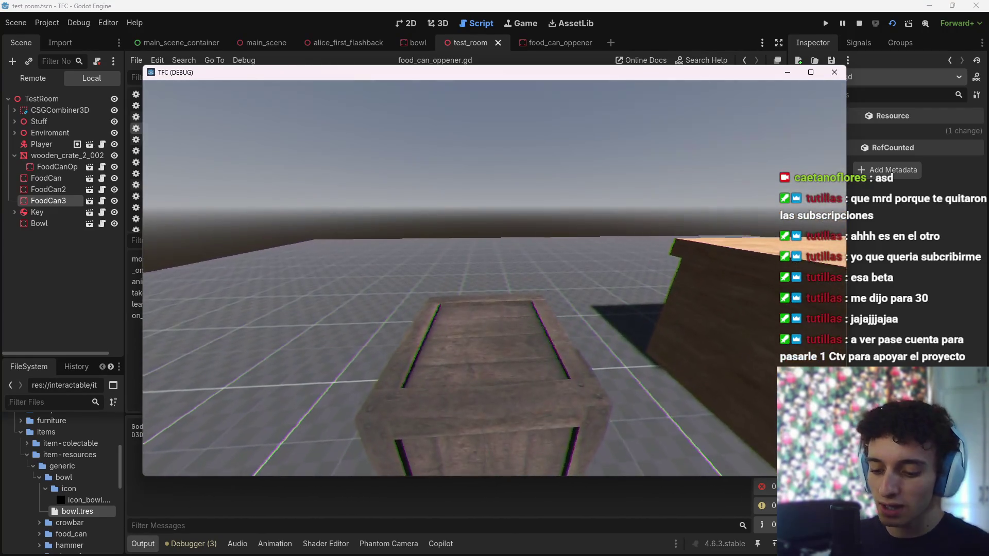
Stop the game and bring up the Trello board in the browser
key(F8)
key(ctrl+s)
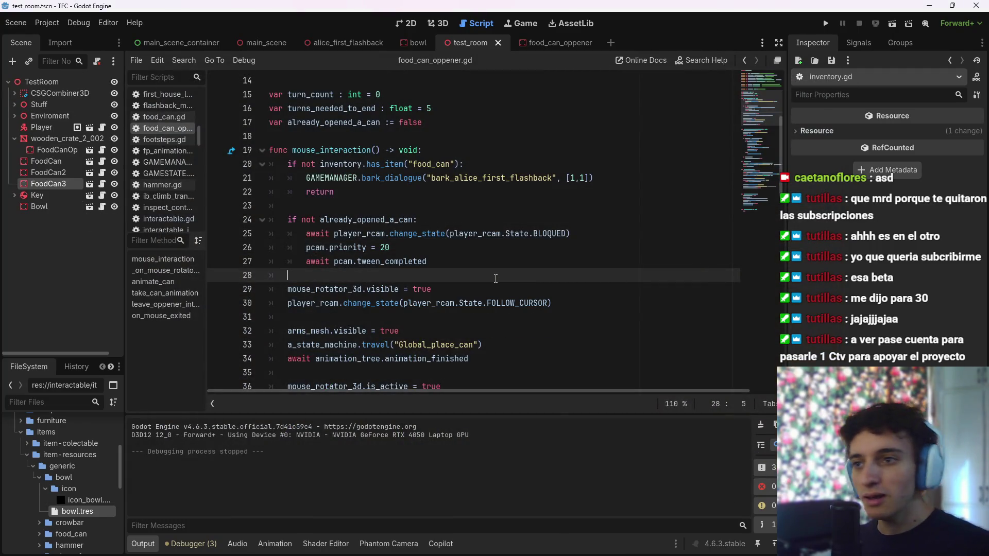
mouse_move(598, 551)
mouse_move(549, 546)
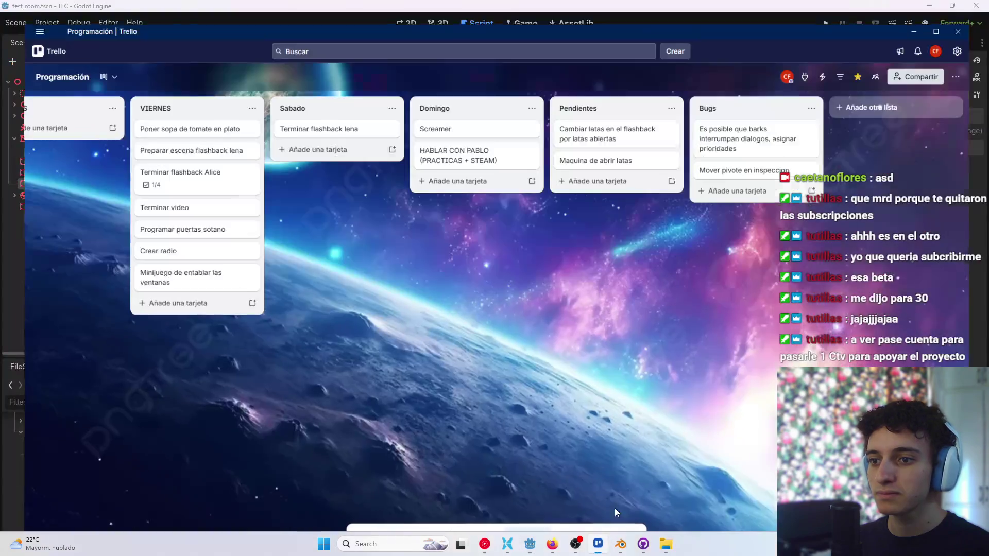
click(614, 508)
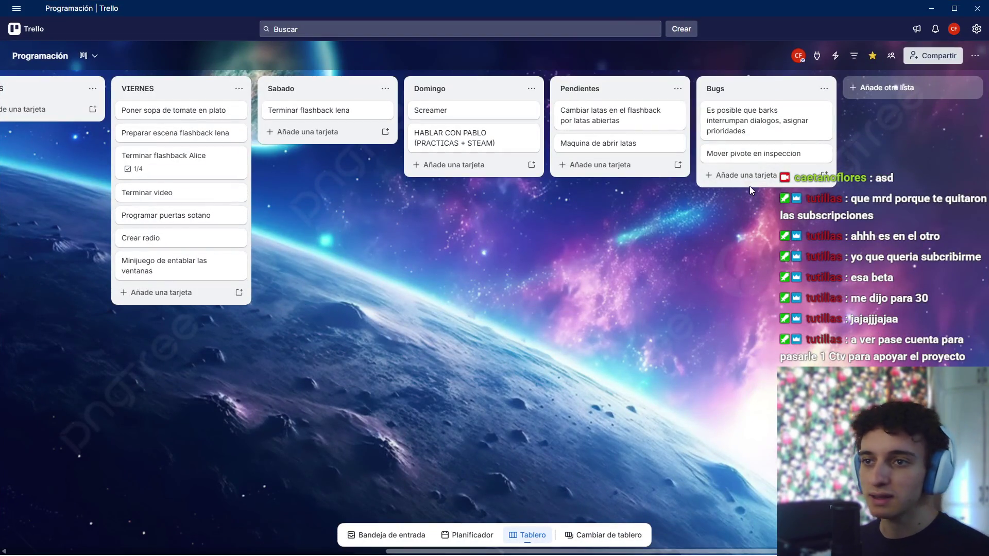
Add the Bugs card 'la peestrapido, nose terminaanimacion de color' on the Trello board
click(746, 176)
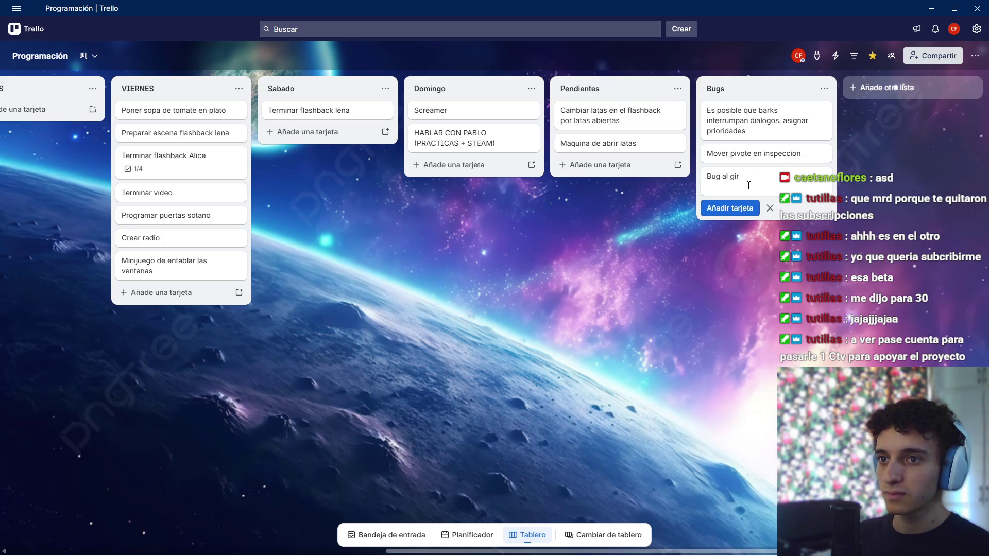
text(Bug al girar)
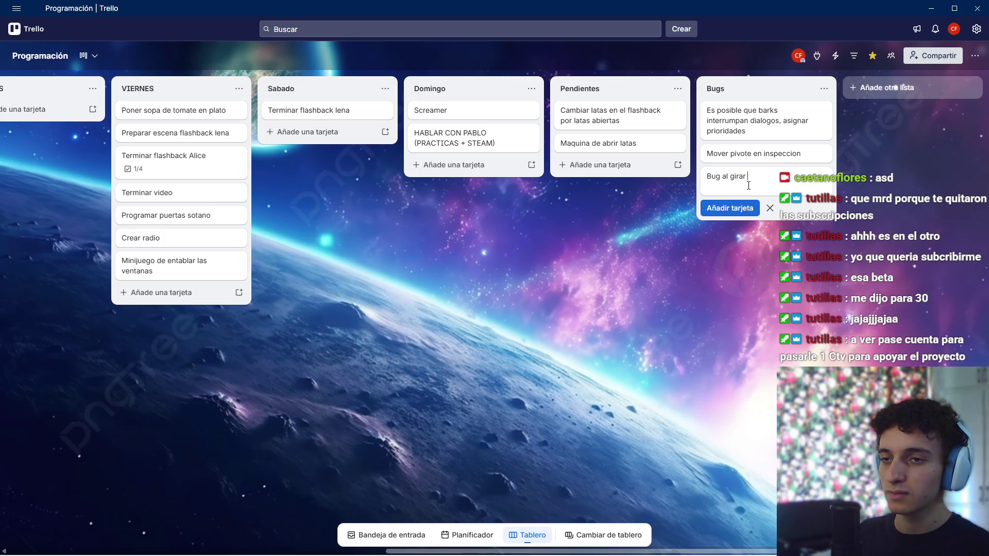
text(la perilla)
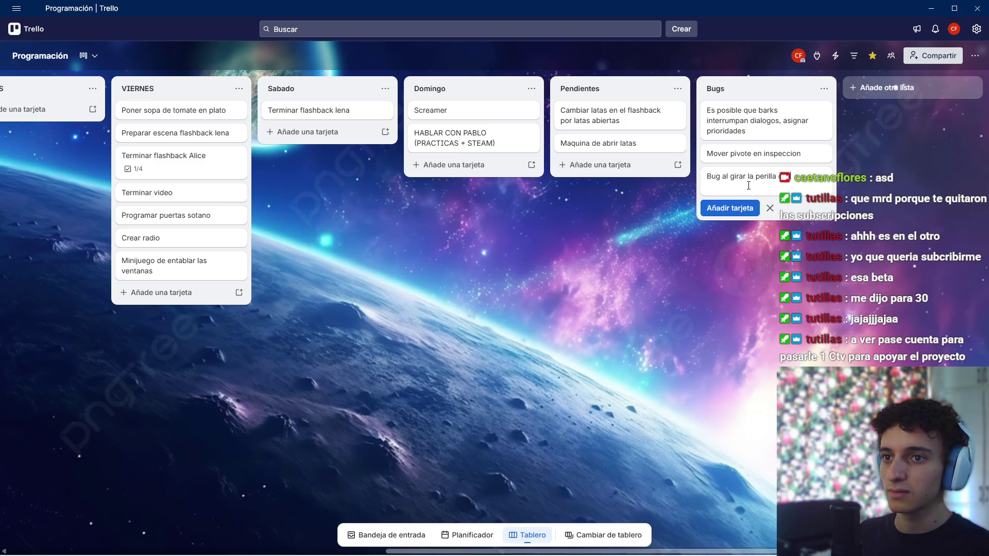
text(estrapido, no)
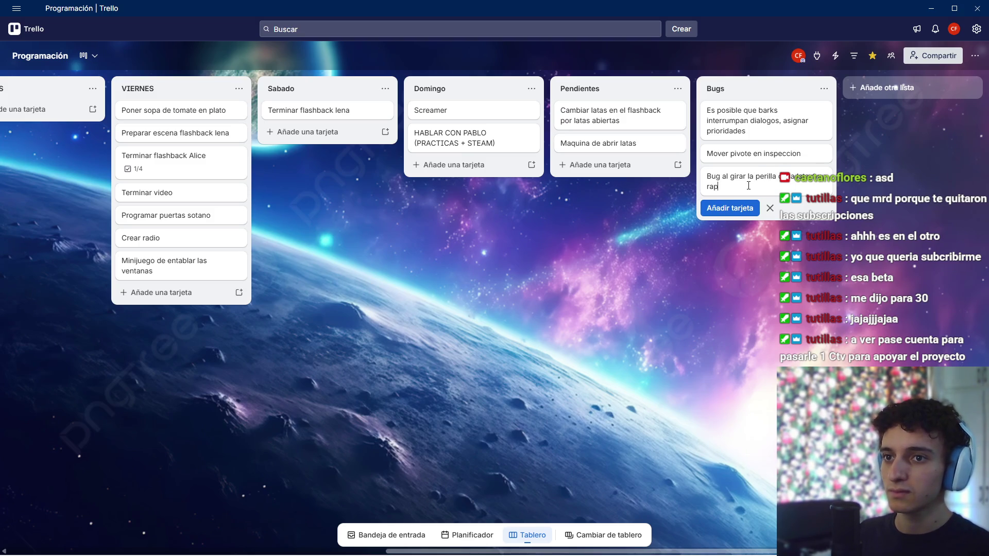
text(se)
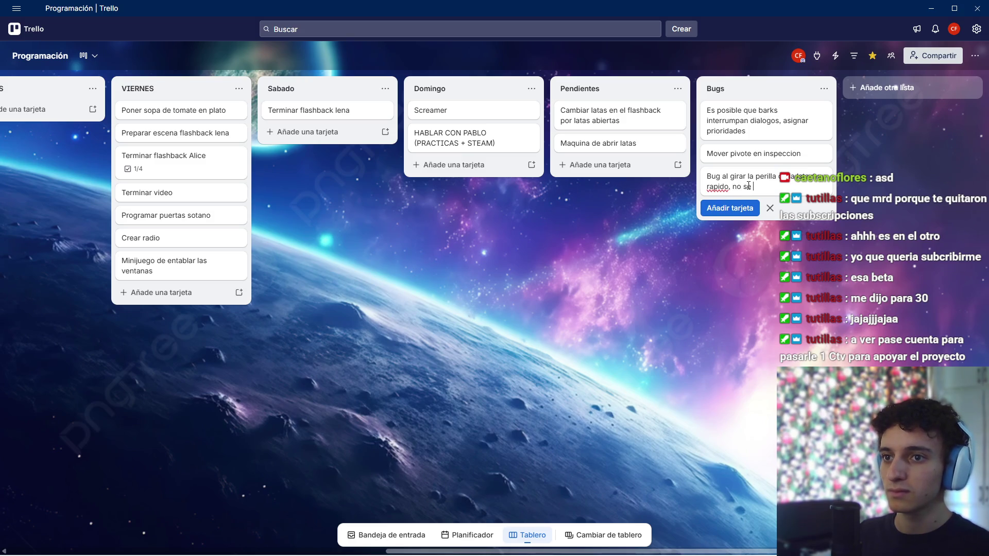
text( terminaani)
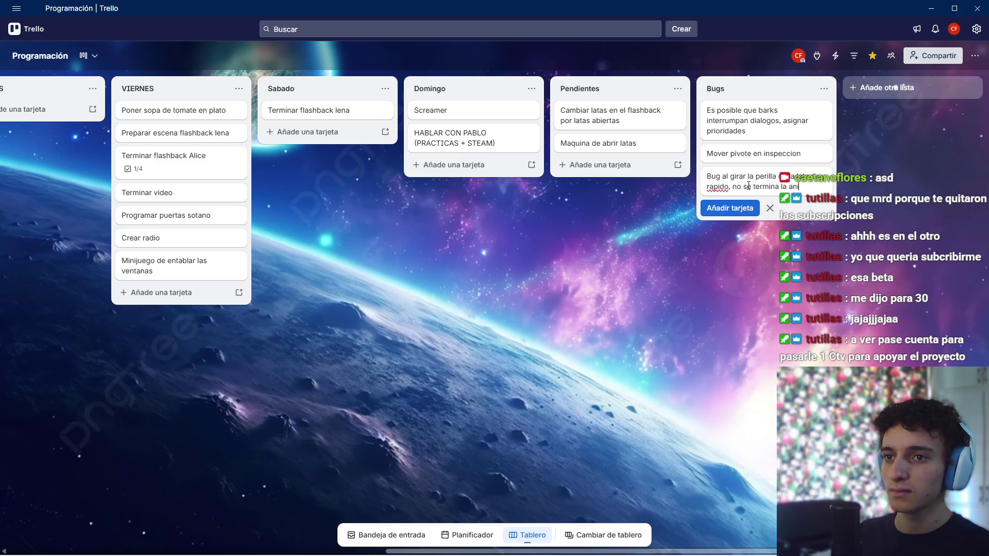
text(macion de color)
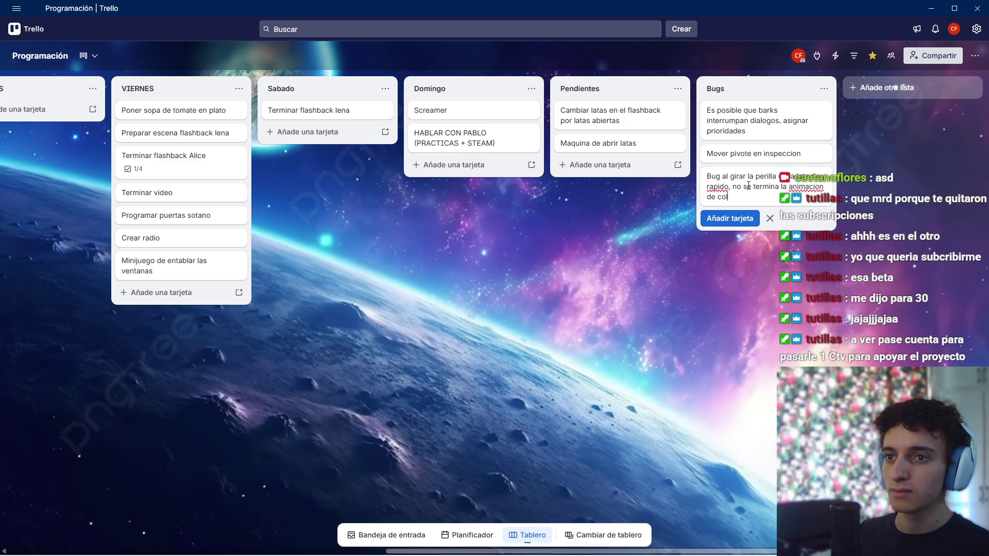
key(Return)
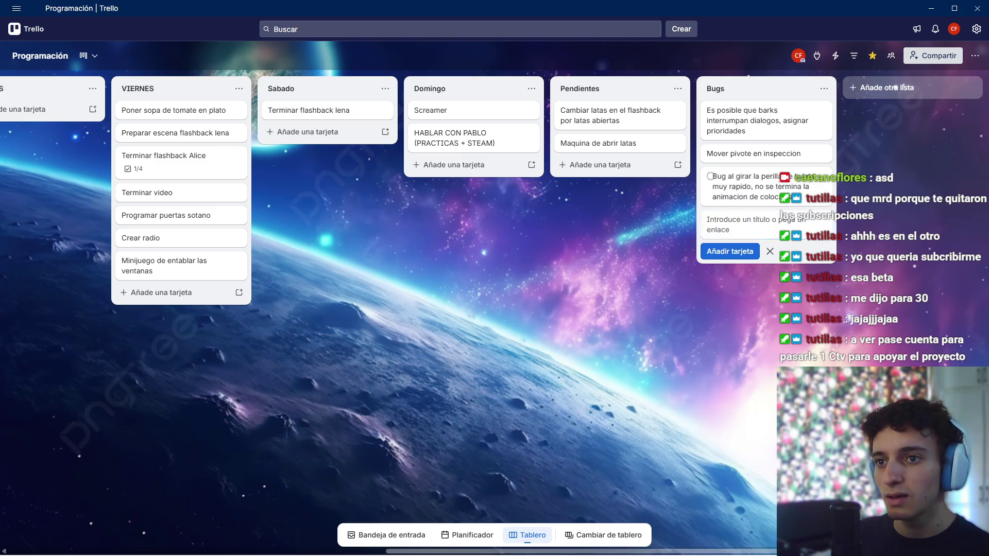
Return to Godot and save the script from the end of line 30
key(alt+Tab)
click(556, 304)
key(ctrl+s)
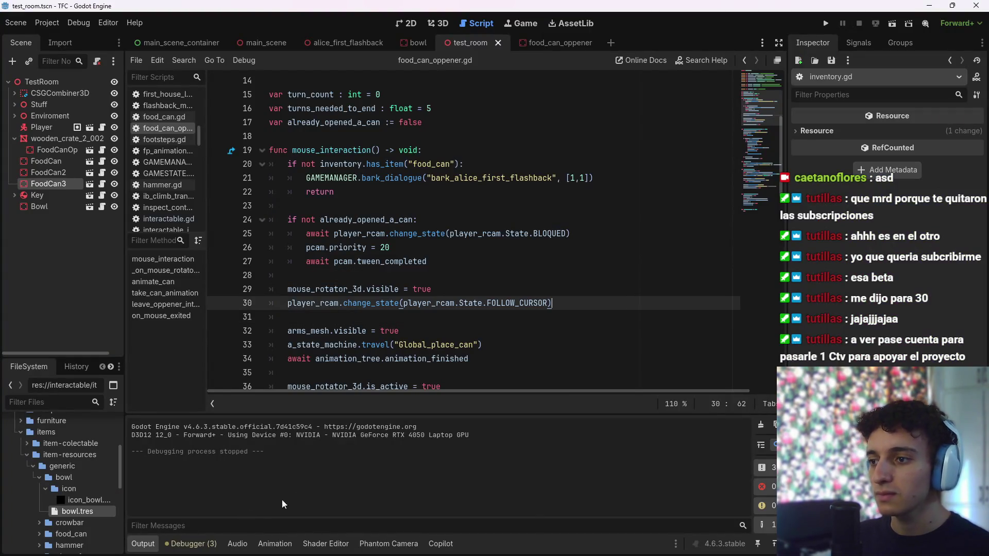
key(ctrl+j)
scroll(520, 396, down, 1)
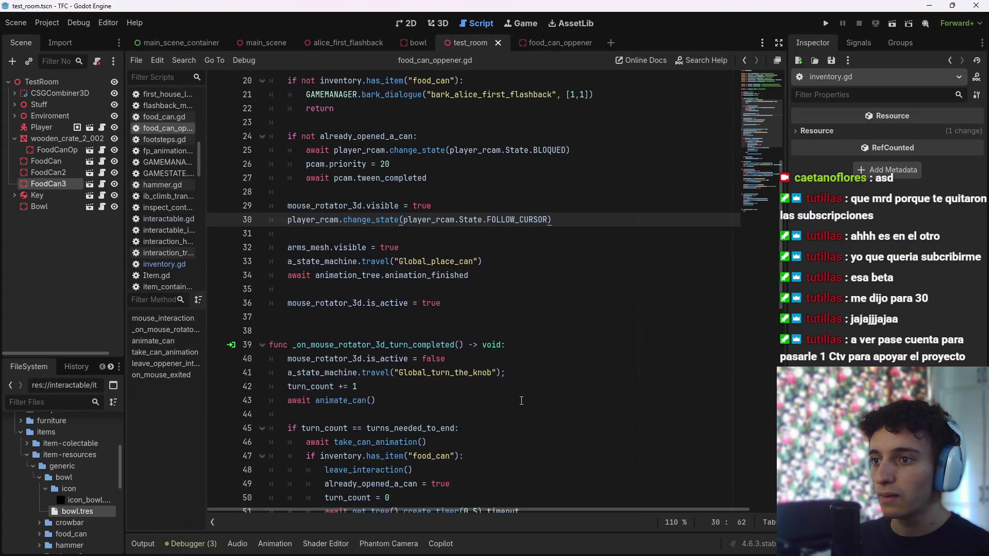
scroll(520, 402, up, 3)
key(ctrl+s)
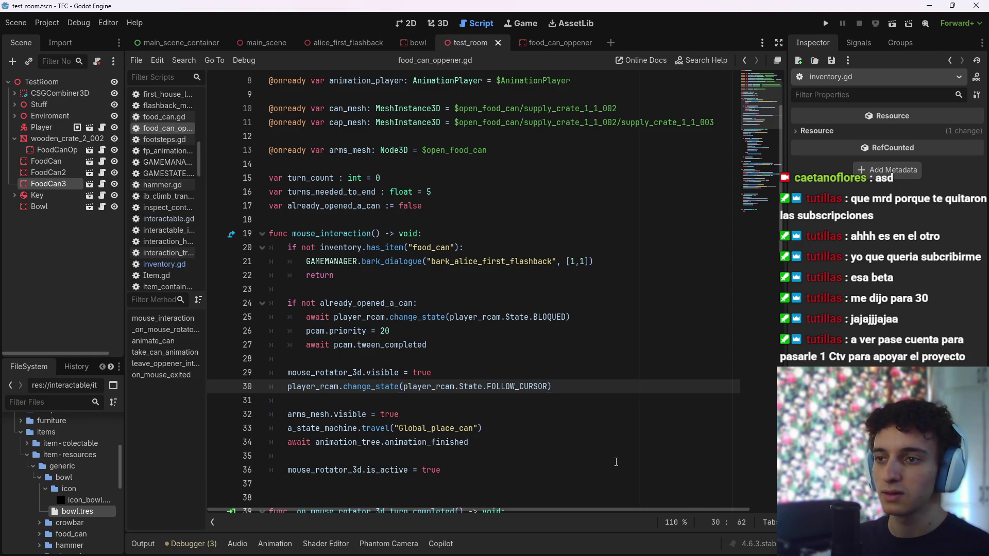
click(580, 406)
key(ctrl+s)
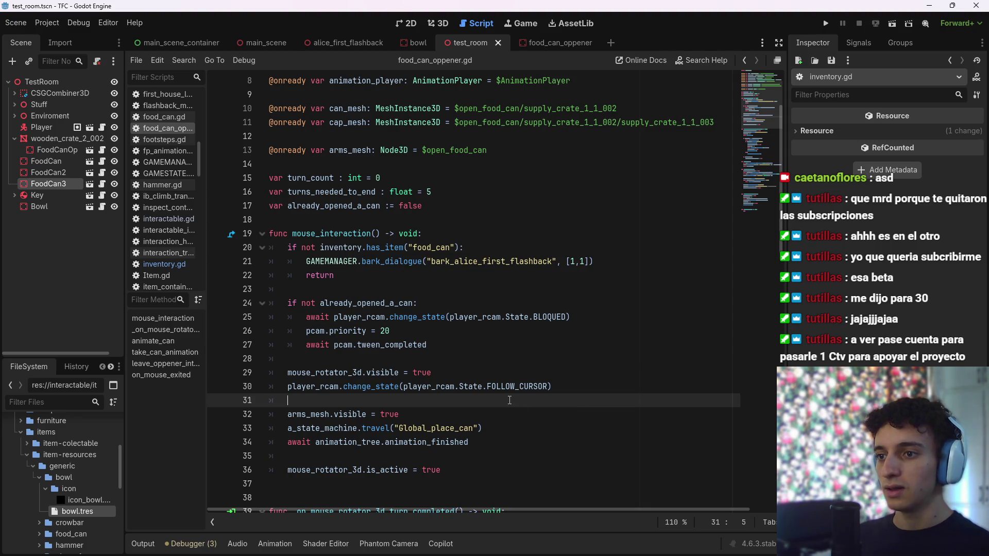
scroll(509, 400, down, 2)
scroll(502, 409, up, 2)
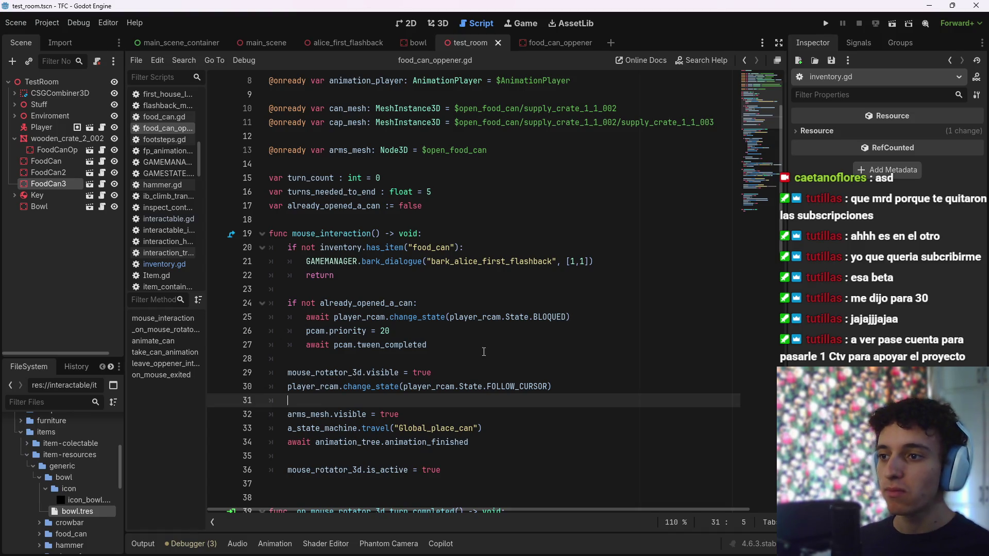
key(ctrl+s)
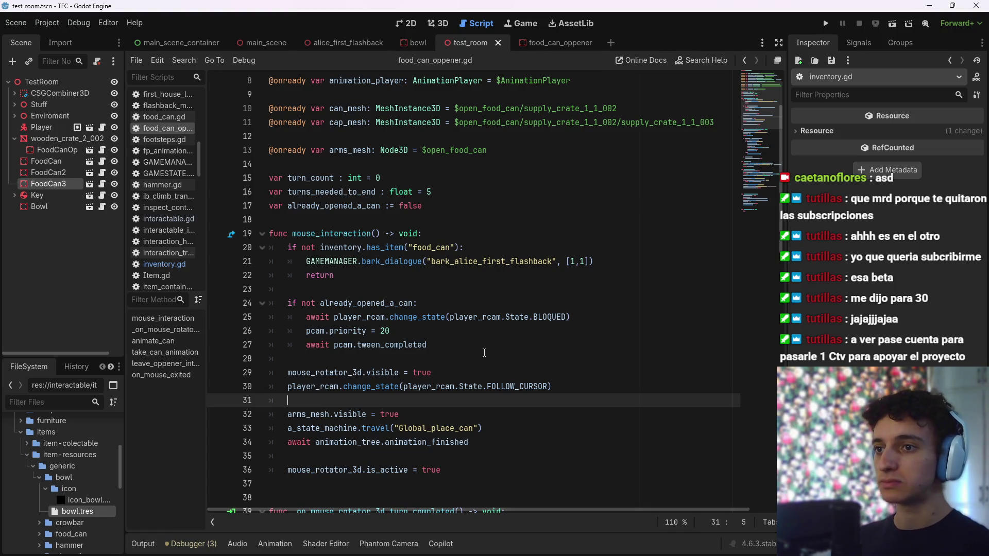
click(484, 353)
key(ctrl+s)
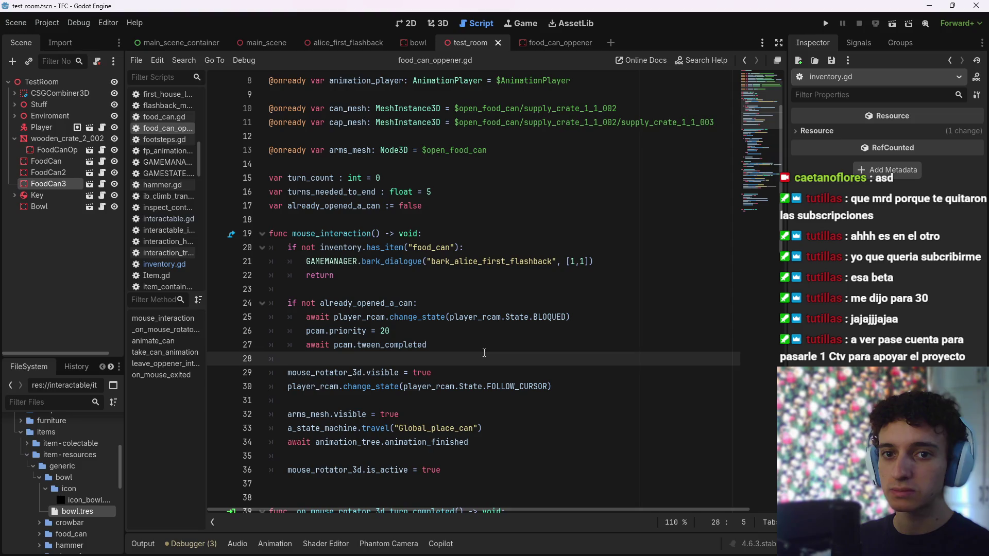
scroll(484, 353, down, 2)
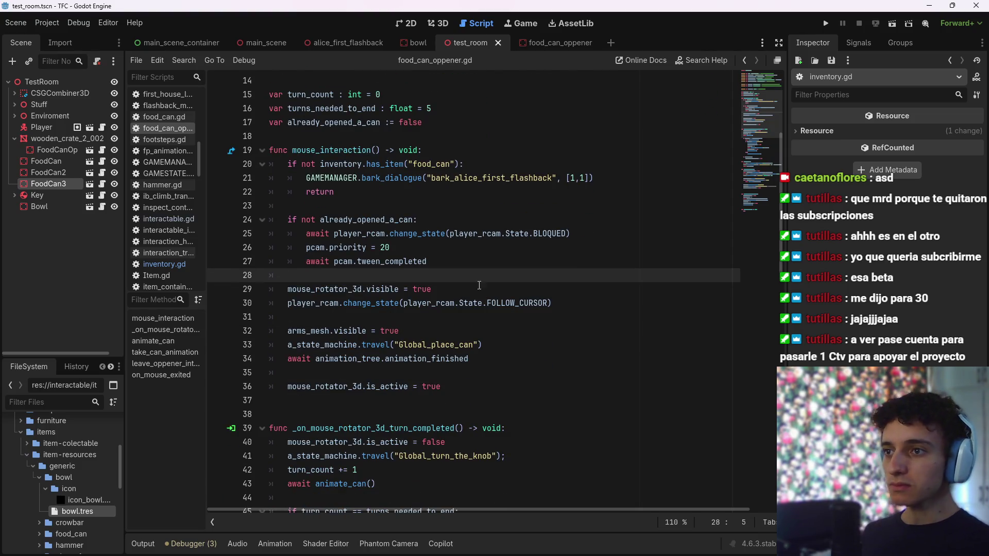
click(282, 45)
In the test_room scene's 3D view, centre the view on FoodCan3
click(476, 43)
click(438, 23)
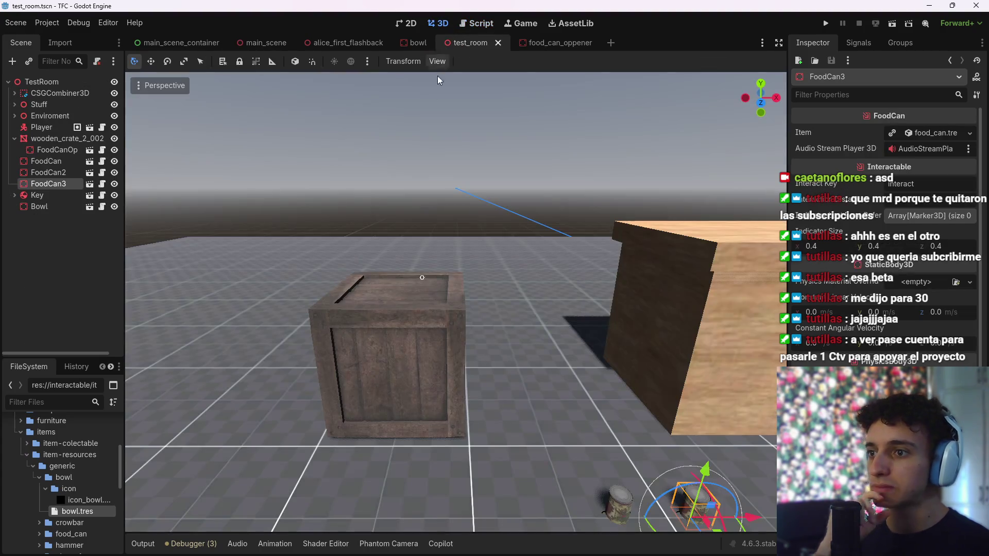
key(f)
scroll(450, 304, down, 3)
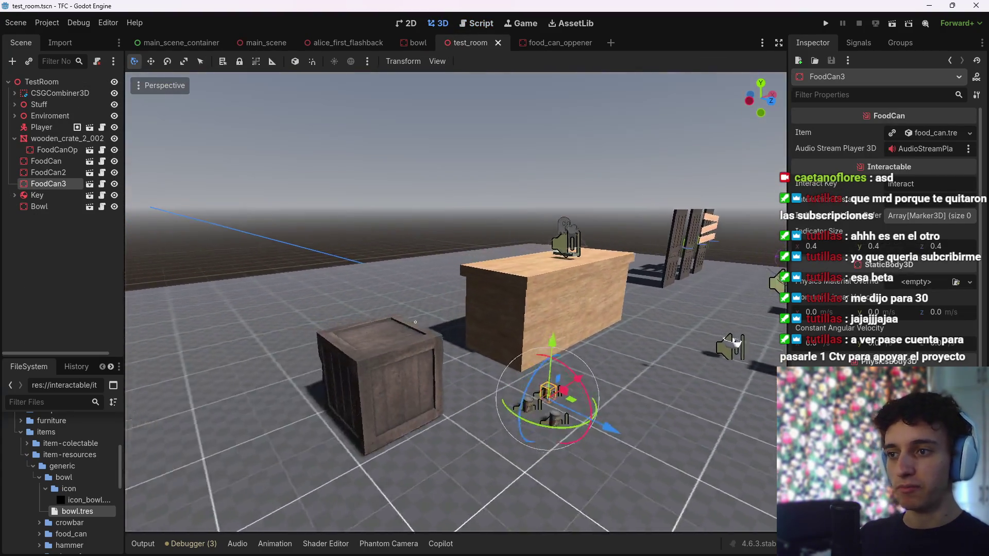
scroll(450, 304, down, 3)
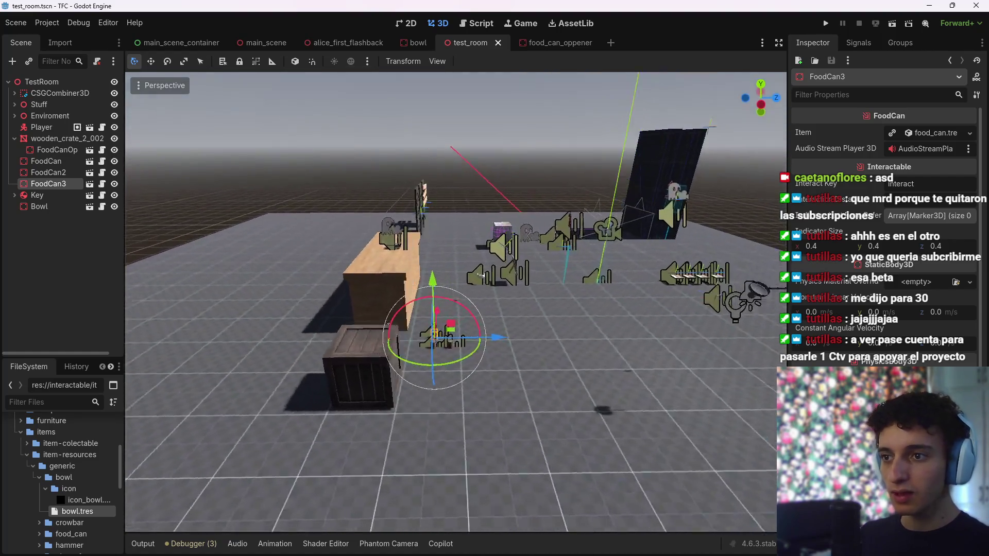
scroll(451, 304, up, 3)
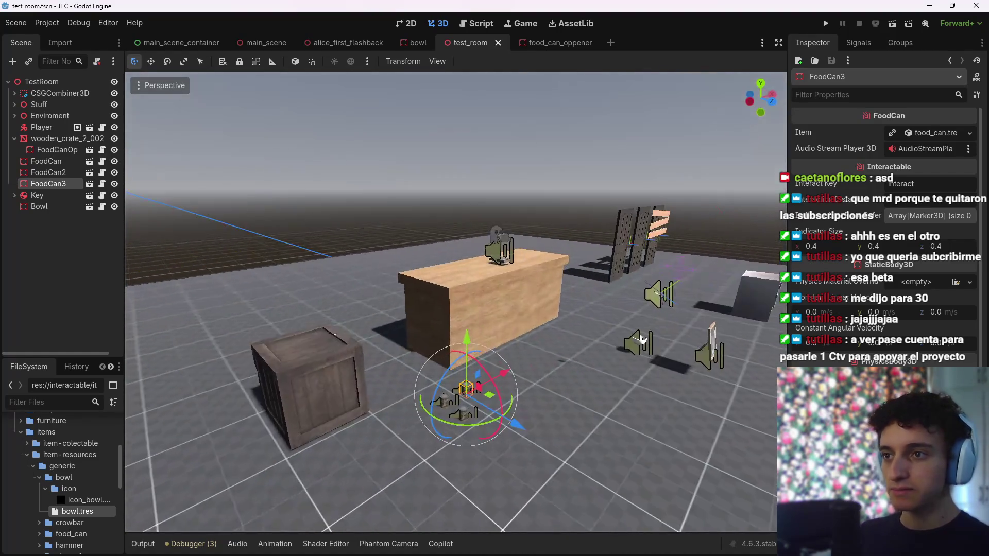
Switch through the scene tabs to the alice_first_flashback kitchen scene
click(263, 42)
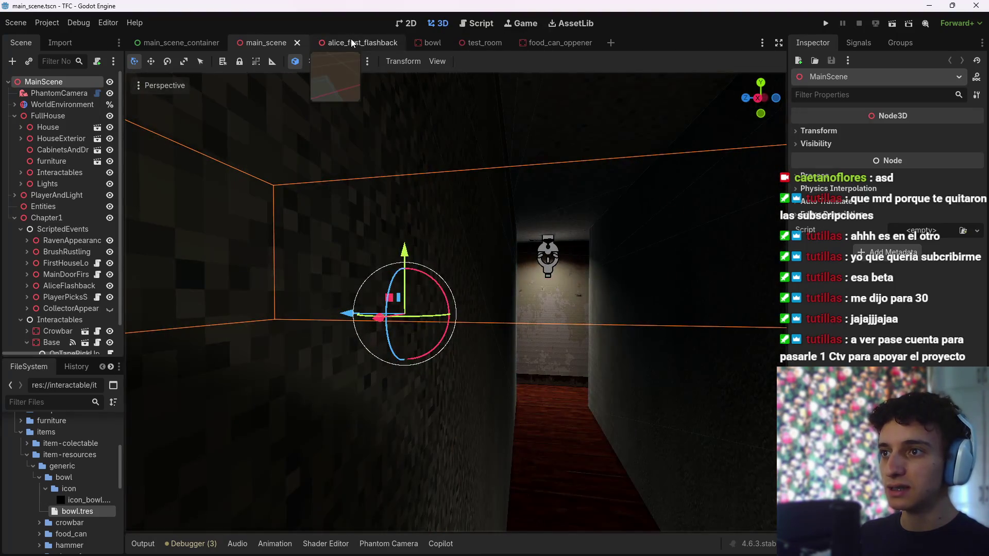
click(351, 43)
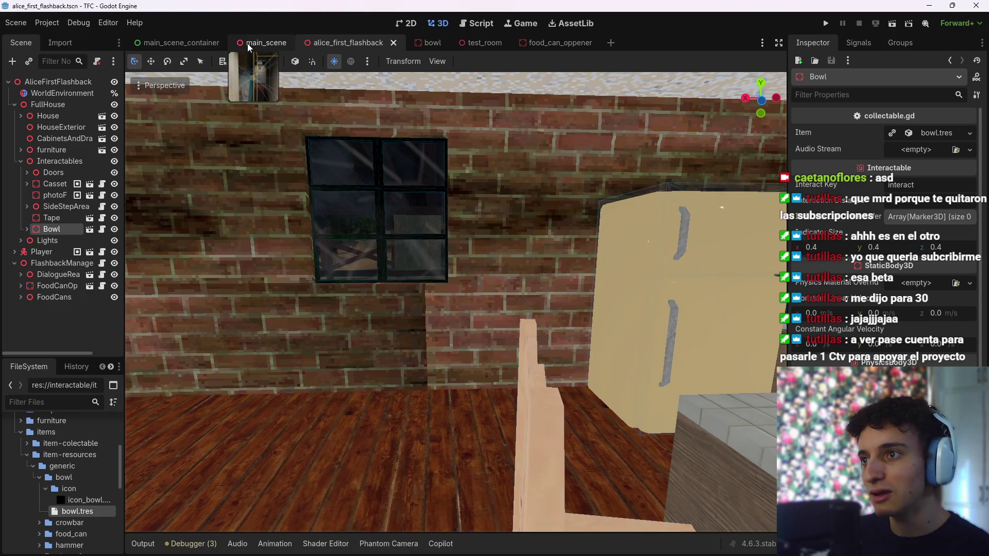
click(247, 44)
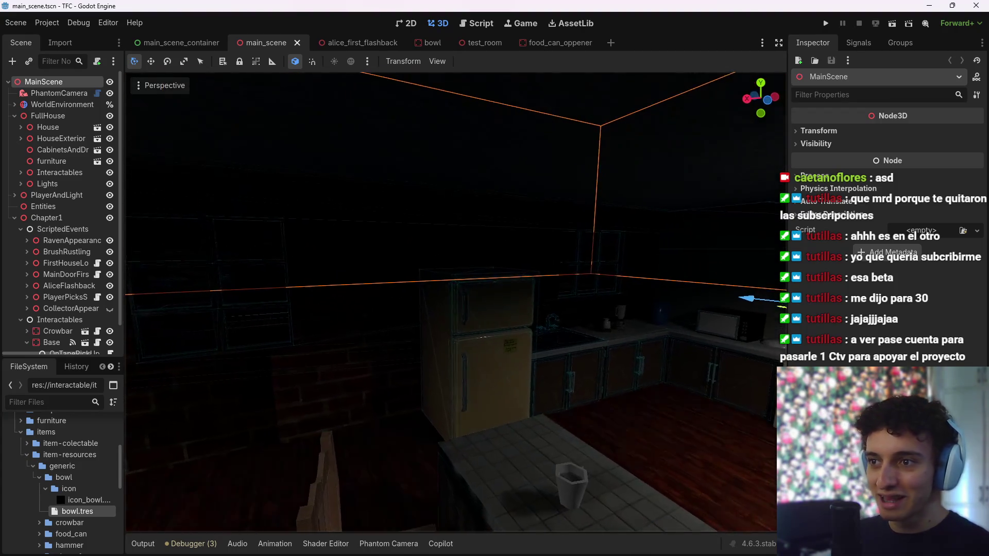
click(354, 44)
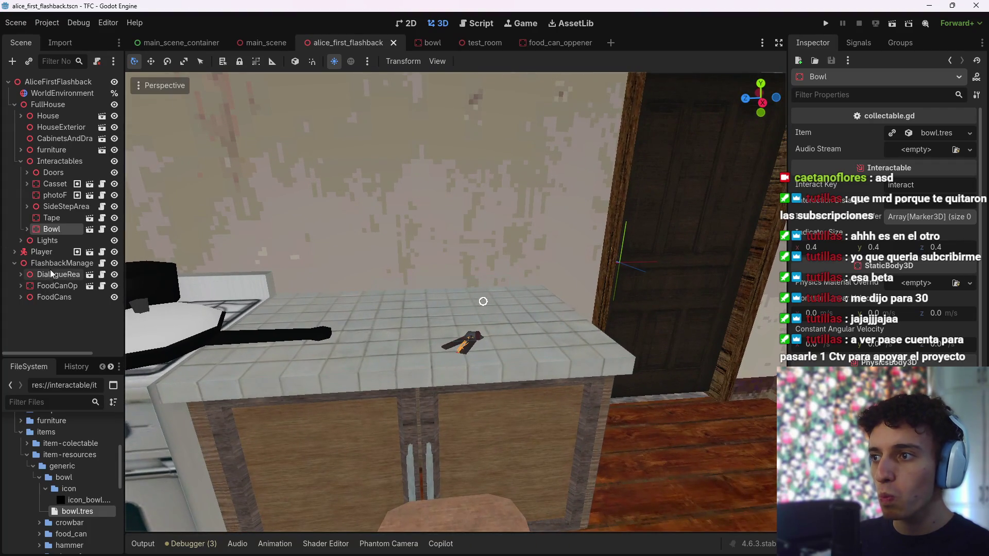
Select FoodCanOpener under FlashbackManager and bring up its food_can_oppener.gd script
click(54, 264)
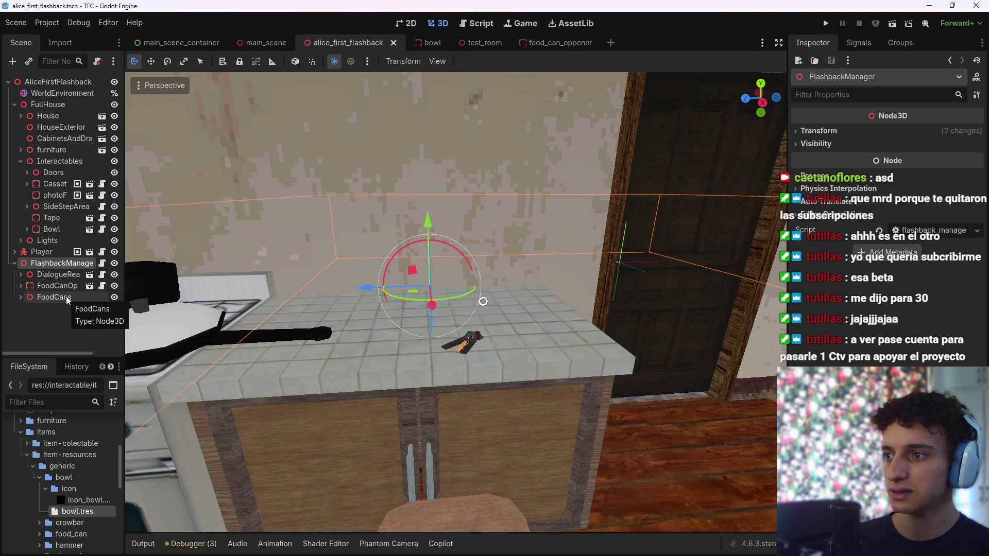
click(45, 286)
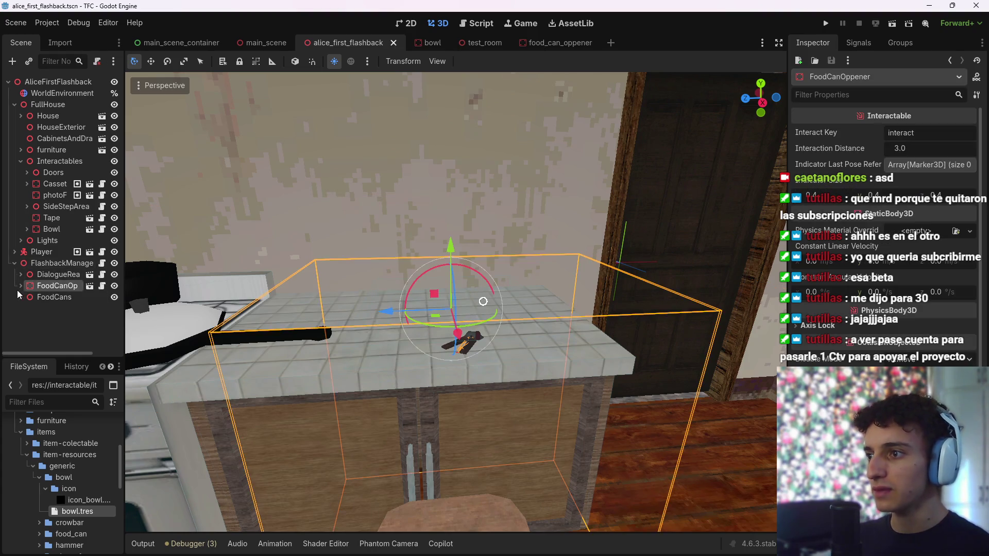
click(19, 286)
click(20, 286)
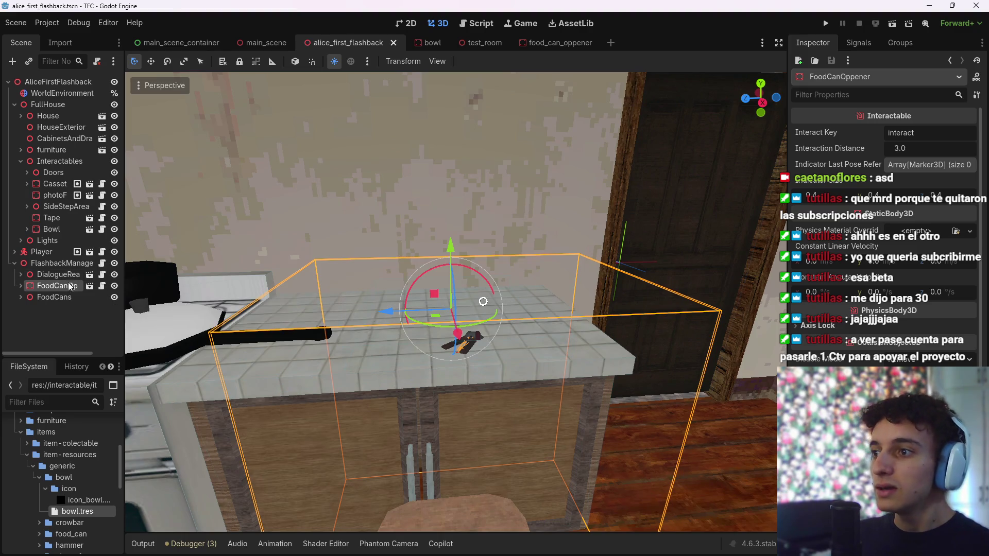
click(102, 285)
Jump from the leave_interaction() call on line 88 to its definition in interactable.gd
scroll(461, 317, down, 10)
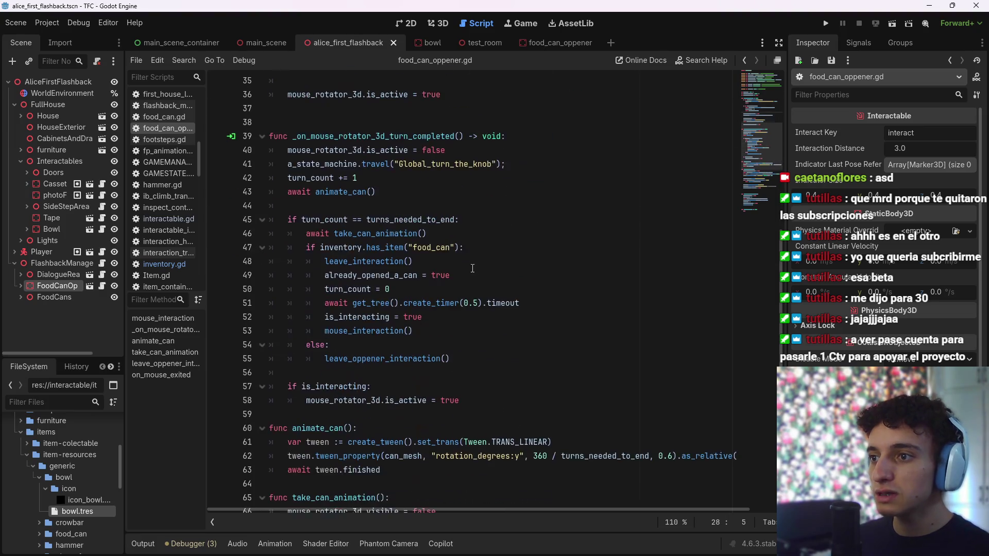
scroll(461, 317, up, 5)
scroll(460, 317, up, 7)
scroll(477, 345, down, 15)
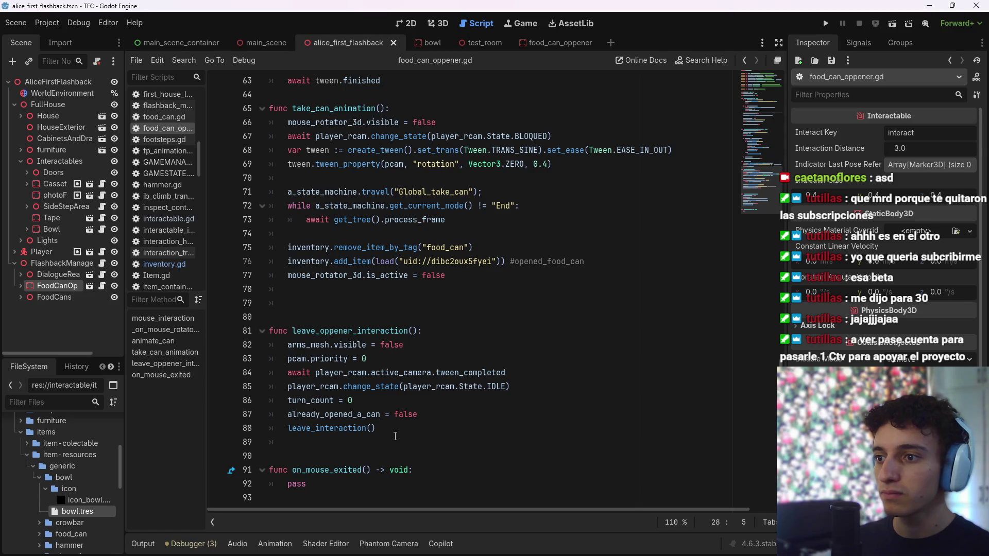
click(399, 428)
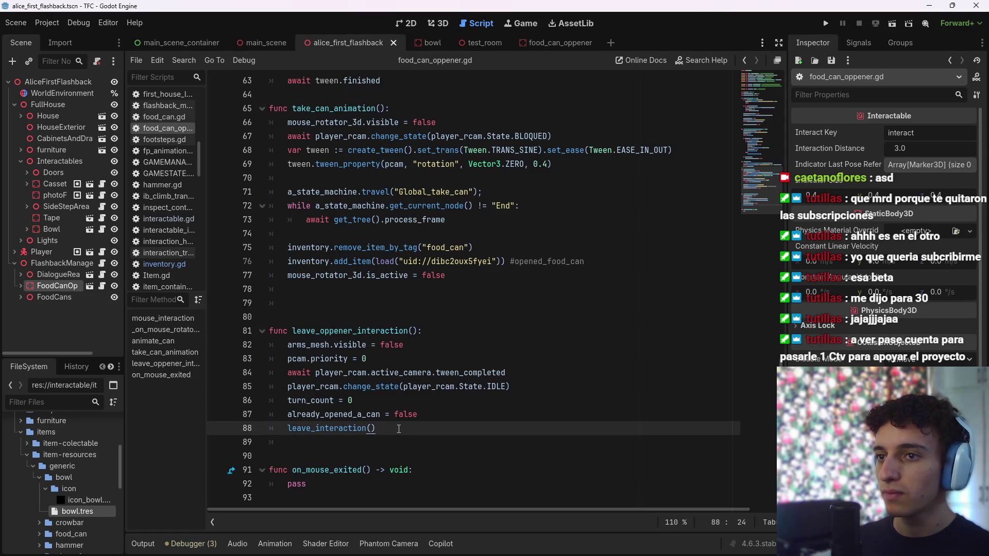
key(ctrl)
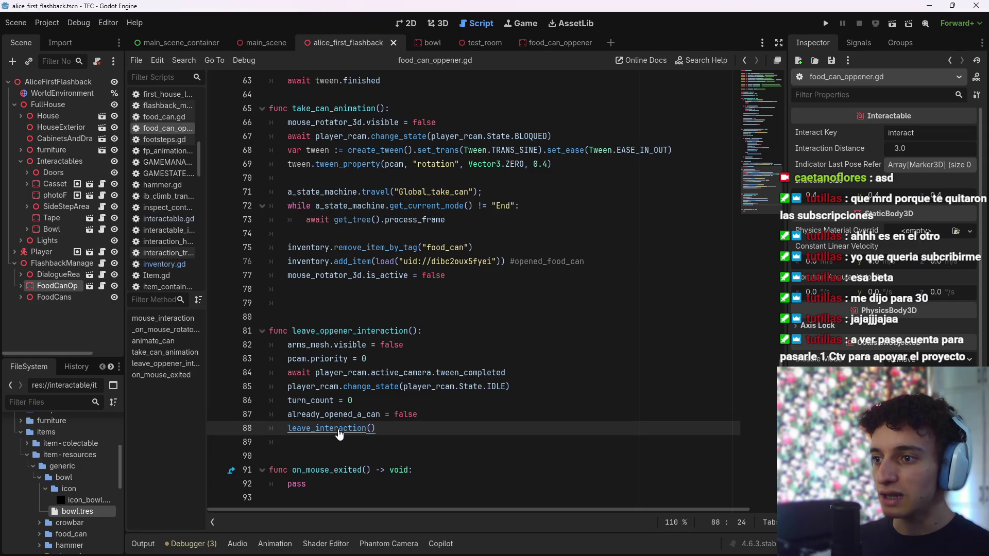
ctrl+click(340, 432)
mouse_move(306, 233)
mouse_down()
mouse_move(510, 262)
mouse_move(472, 290)
mouse_up()
click(474, 291)
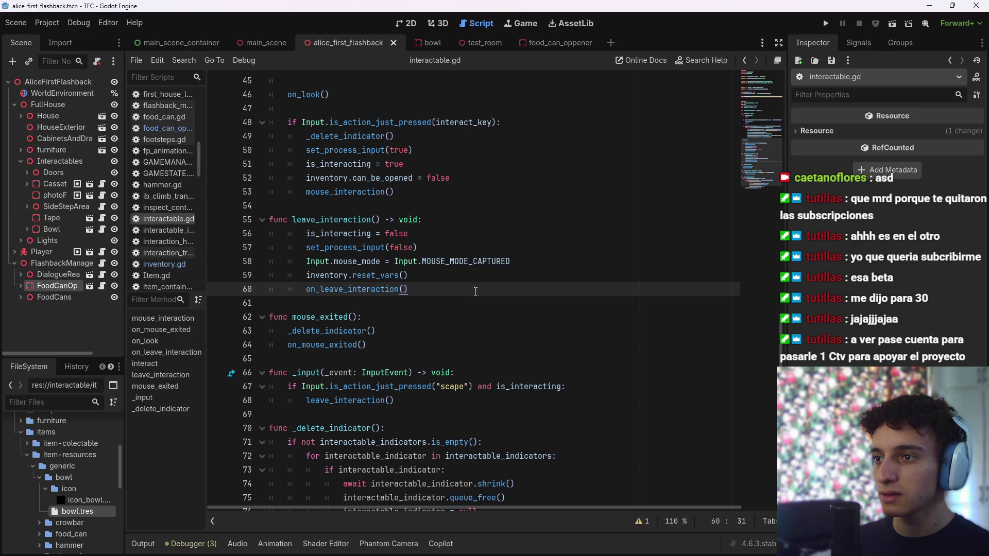
Back in food_can_oppener.gd, try an 'interac' line after leave_interaction(), then erase it
click(740, 57)
click(740, 57)
click(641, 429)
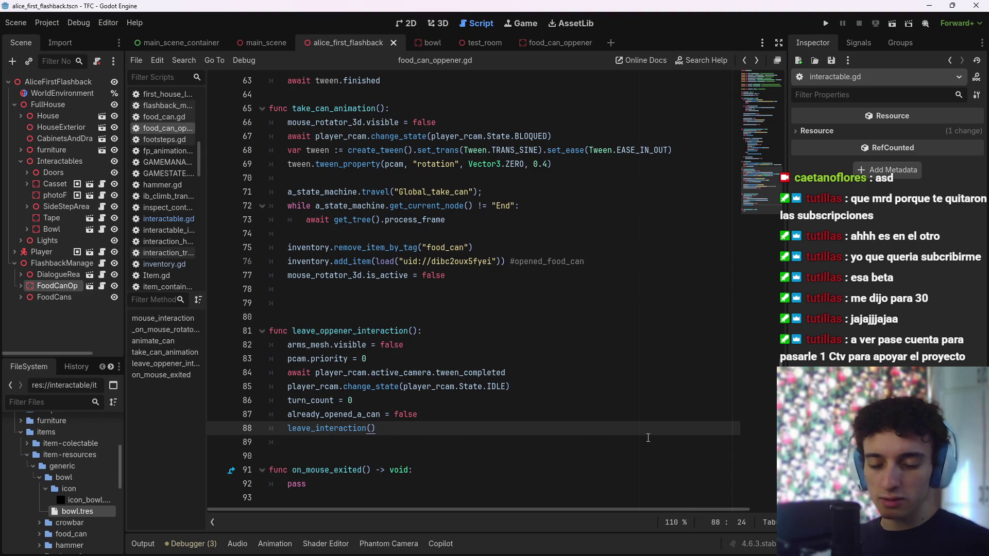
key(Return)
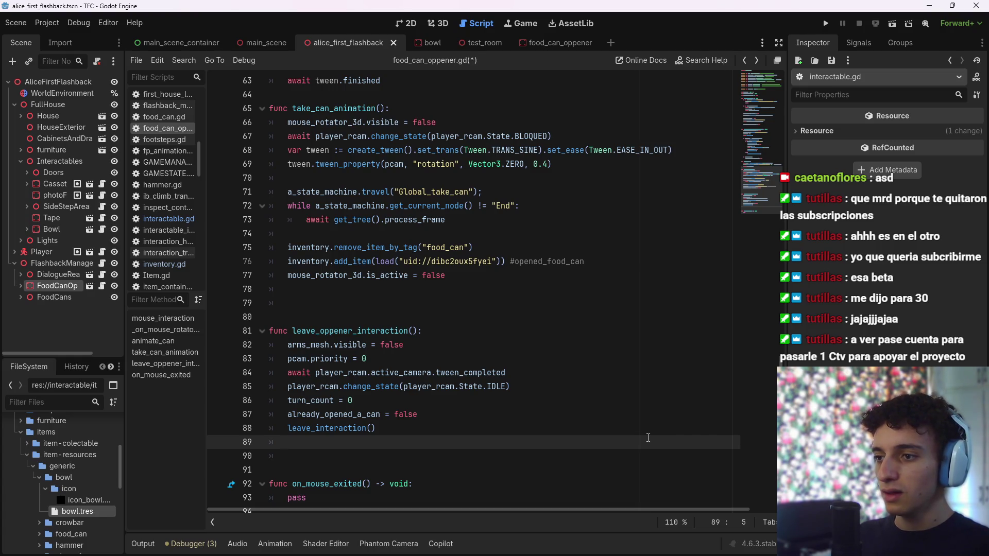
text(st)
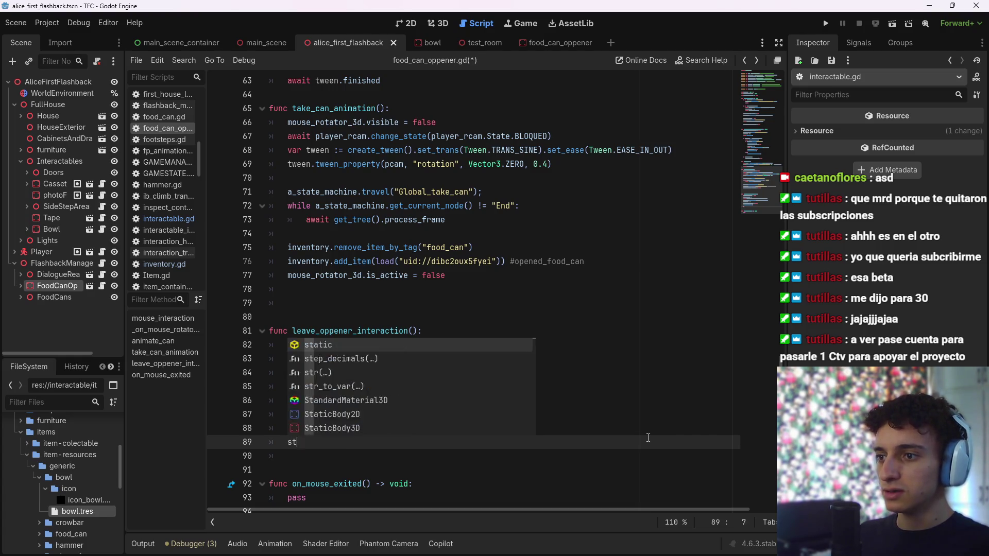
key(BackSpace)
key(BackSpace)
text(interac)
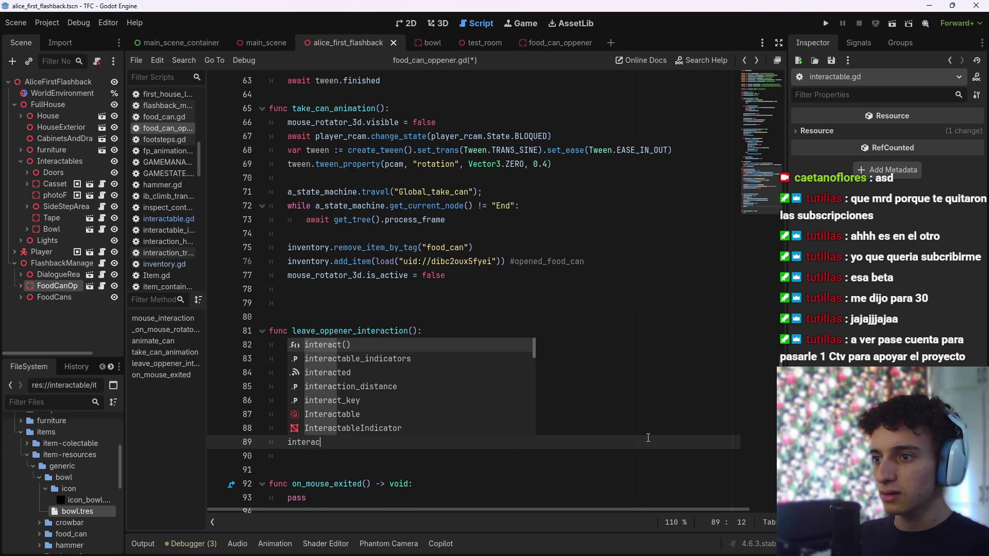
key(Down)
key(Down)
key(Down)
key(Up)
key(Down)
key(Down)
key(Down)
key(BackSpace)
key(BackSpace)
key(BackSpace)
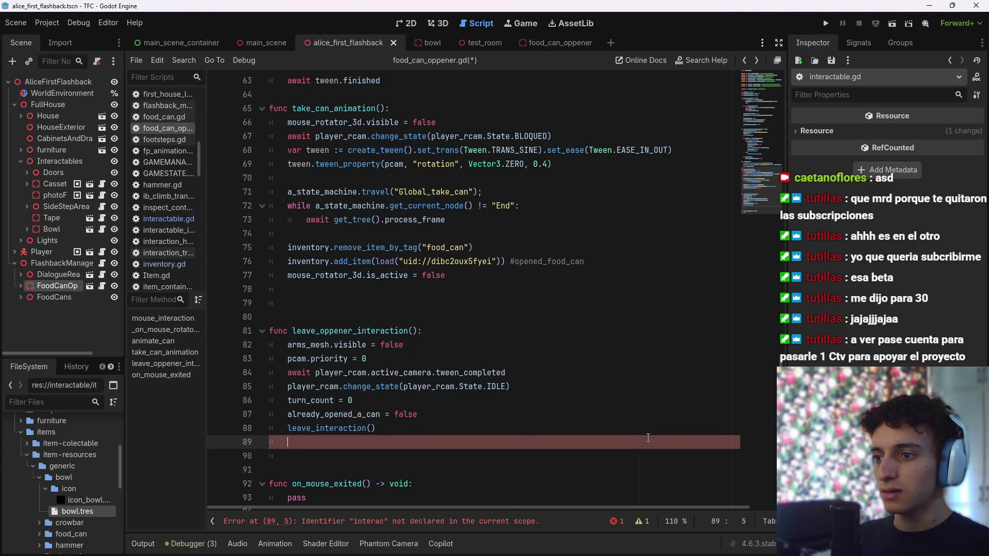
Review the interacted signal on line 18 and the leave_interaction function in interactable.gd
scroll(648, 437, up, 20)
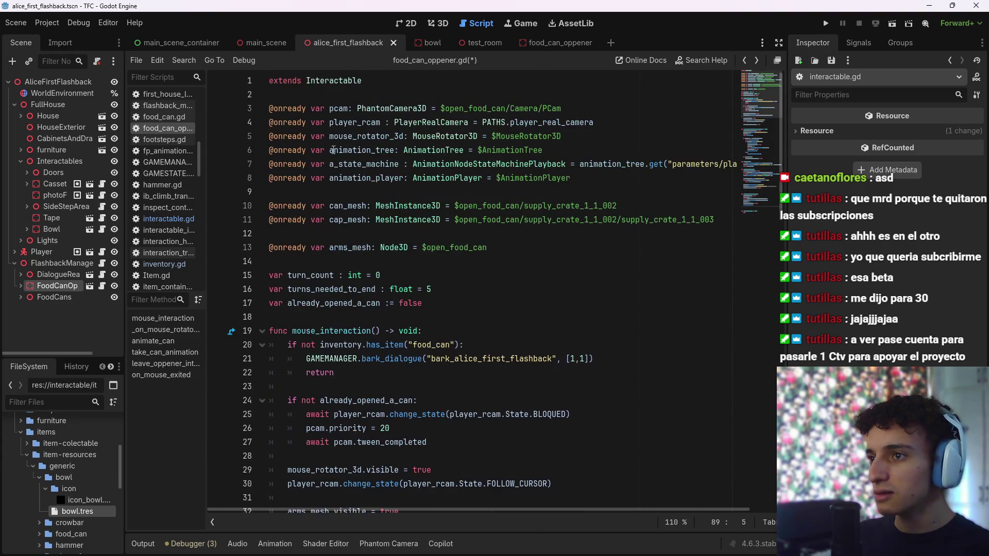
ctrl+click(334, 80)
scroll(480, 218, up, 10)
click(378, 314)
scroll(379, 320, down, 5)
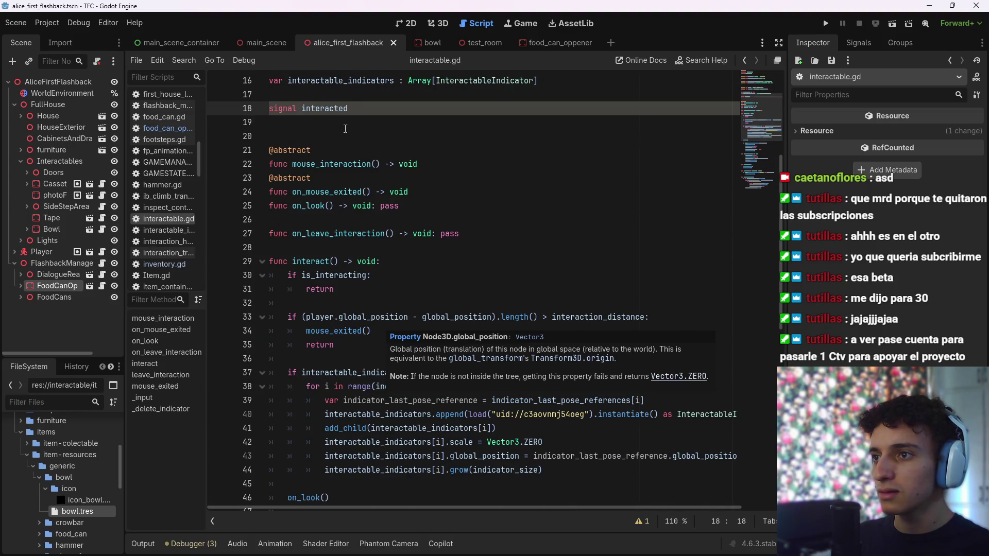
scroll(355, 211, up, 3)
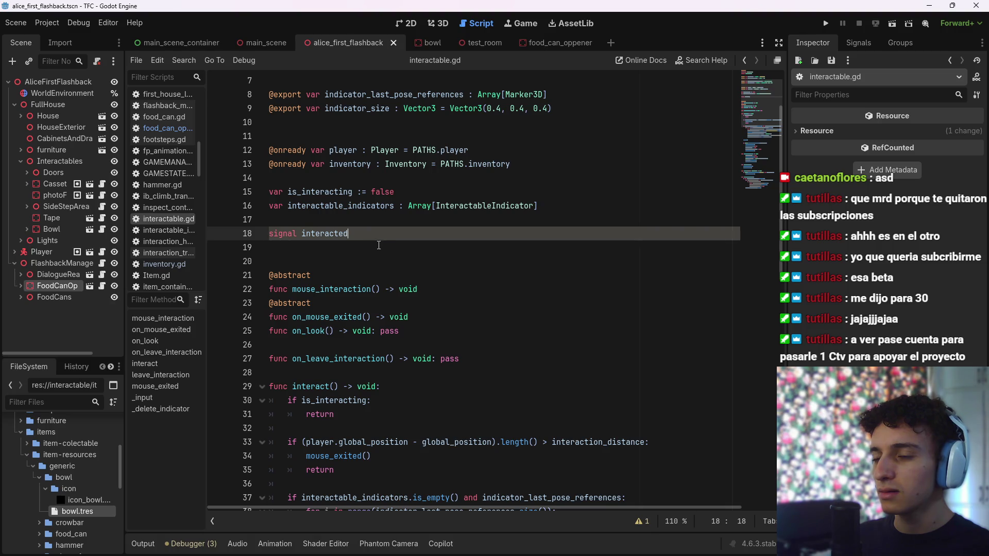
scroll(380, 252, down, 2)
scroll(378, 272, down, 10)
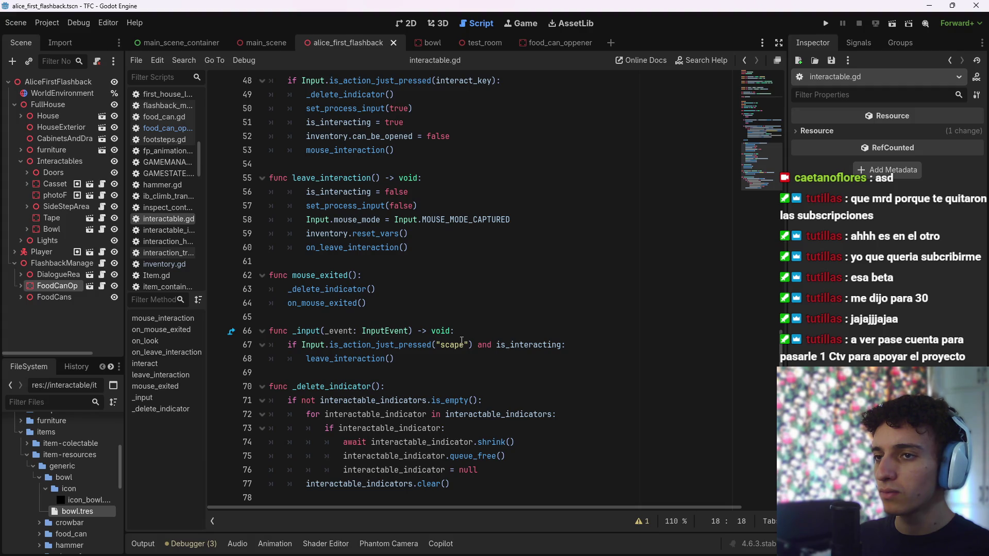
scroll(455, 290, up, 10)
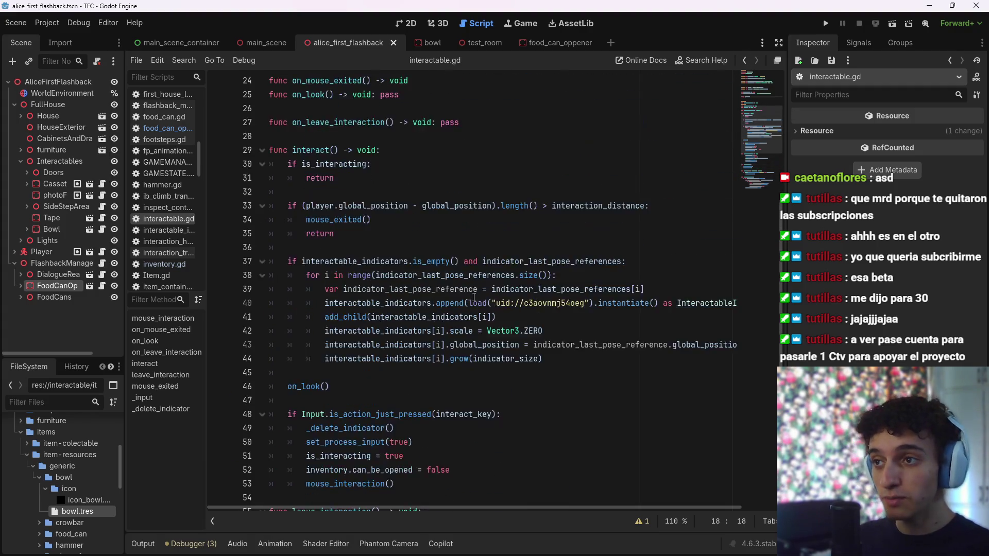
scroll(374, 216, up, 1)
click(757, 152)
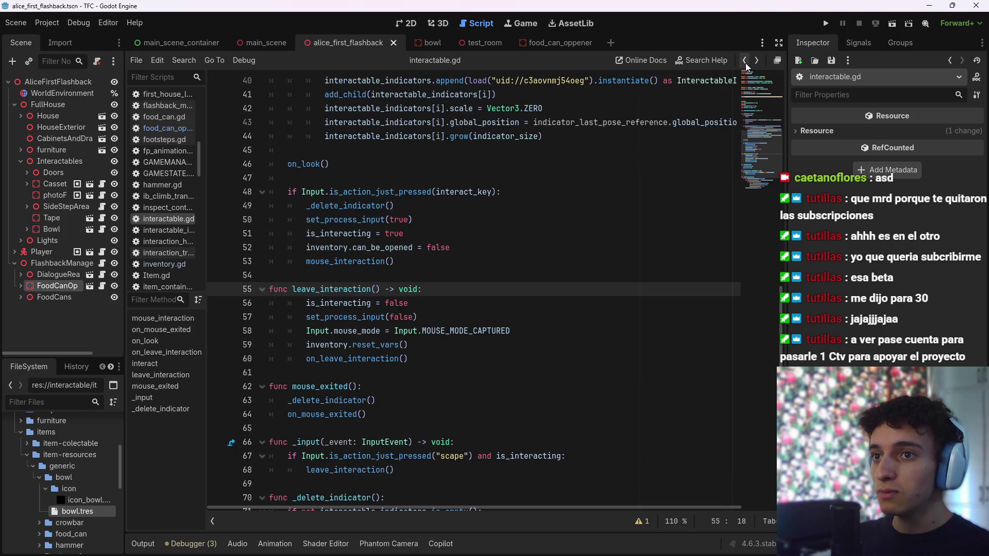
scroll(290, 369, up, 13)
scroll(291, 369, down, 1)
scroll(291, 369, down, 2)
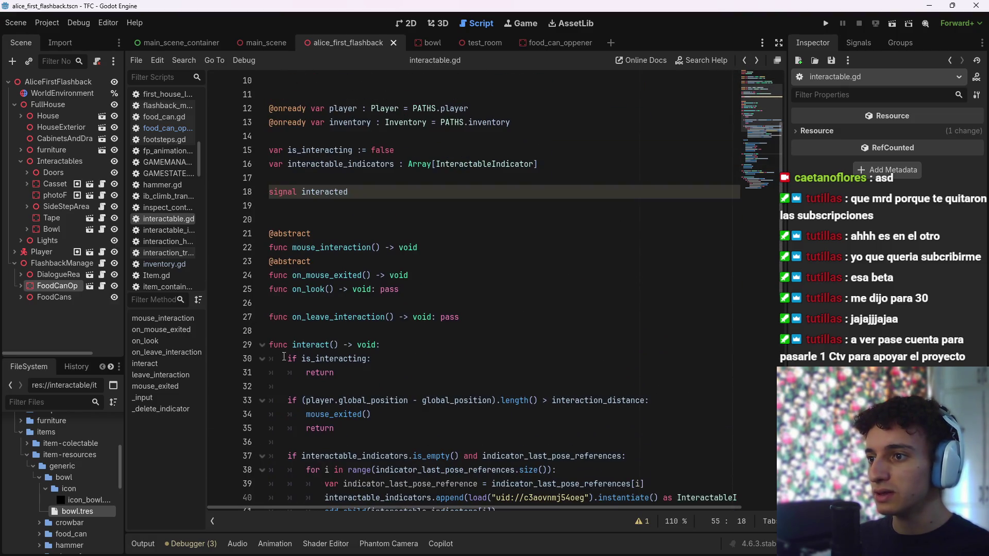
click(406, 327)
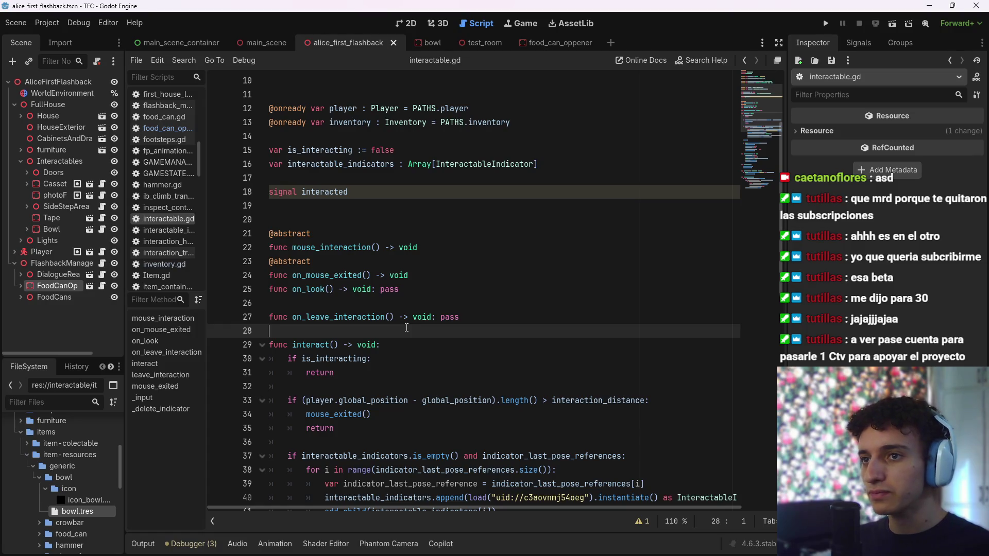
Return to food_can_oppener.gd at the empty line 18 after the variables
click(165, 128)
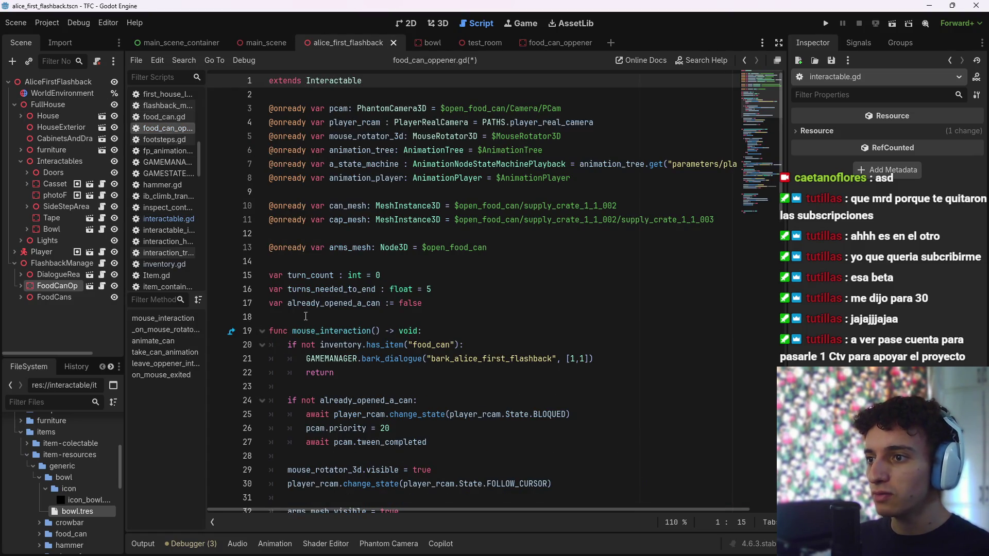
click(346, 260)
click(451, 316)
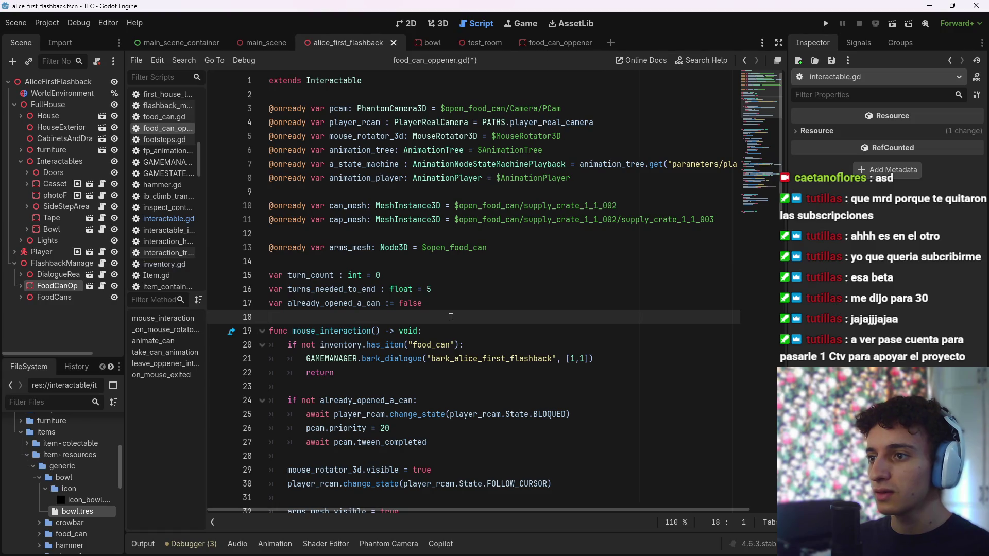
Declare the signal leave_oppener on line 19
key(Return)
text(signal on)
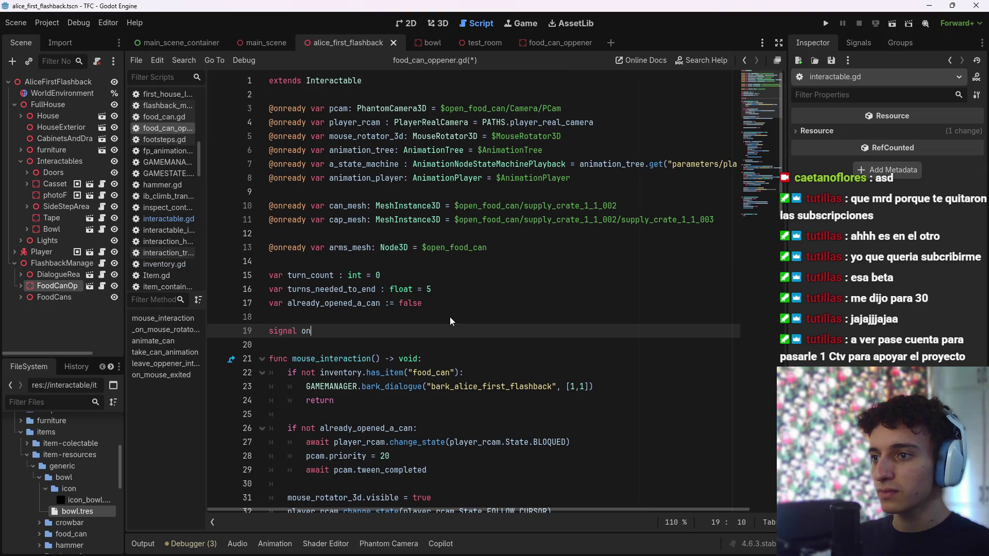
key(BackSpace)
key(BackSpace)
key(BackSpace)
scroll(450, 322, down, 14)
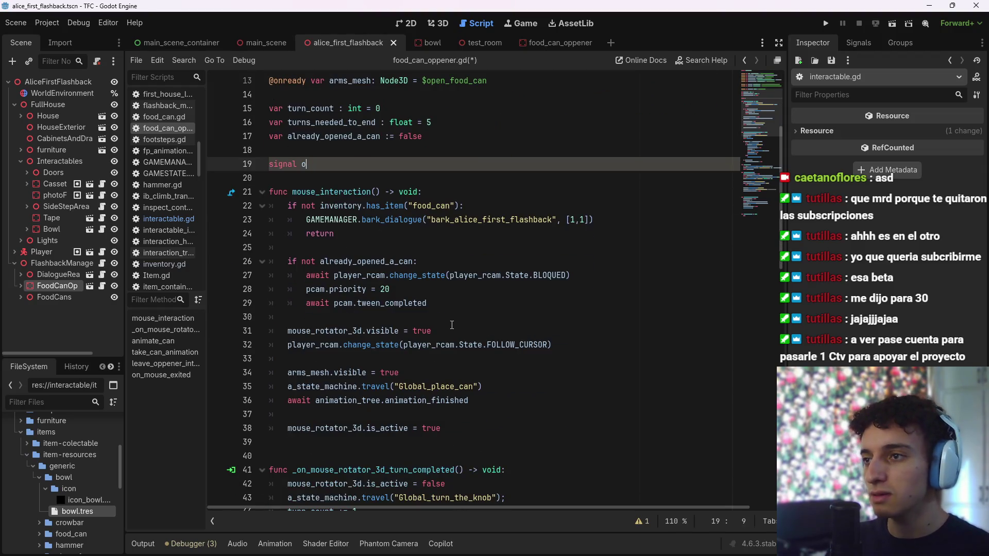
scroll(509, 348, down, 3)
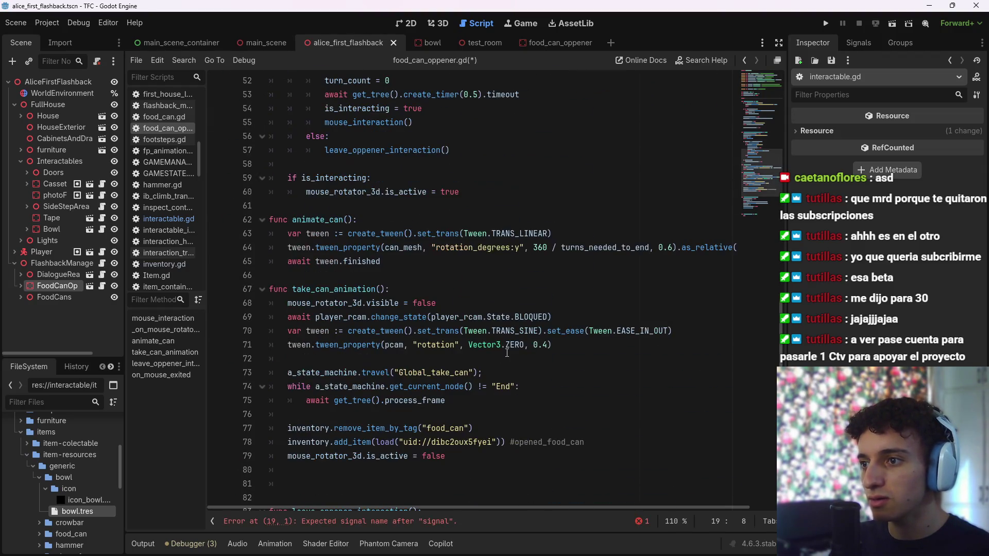
scroll(506, 354, down, 4)
scroll(510, 358, up, 18)
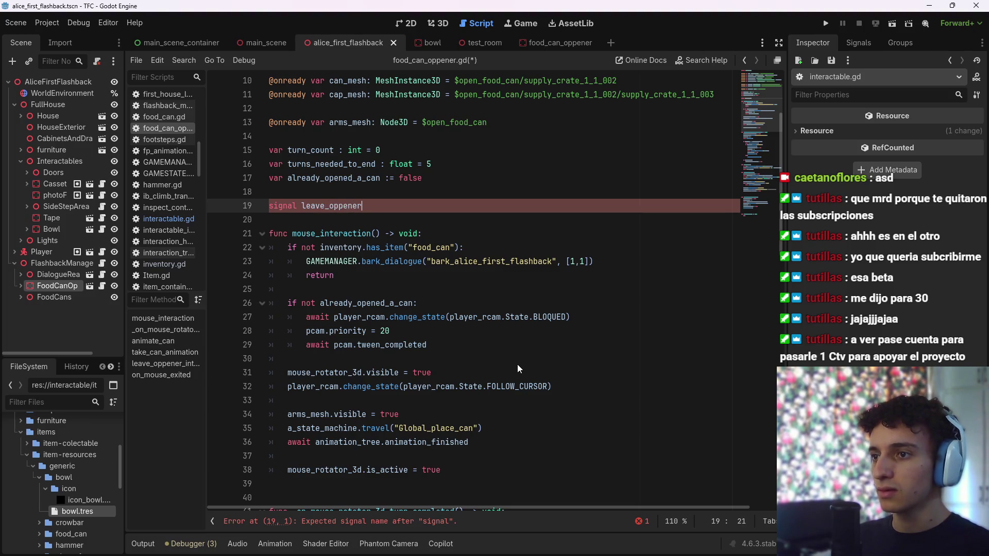
scroll(589, 328, down, 18)
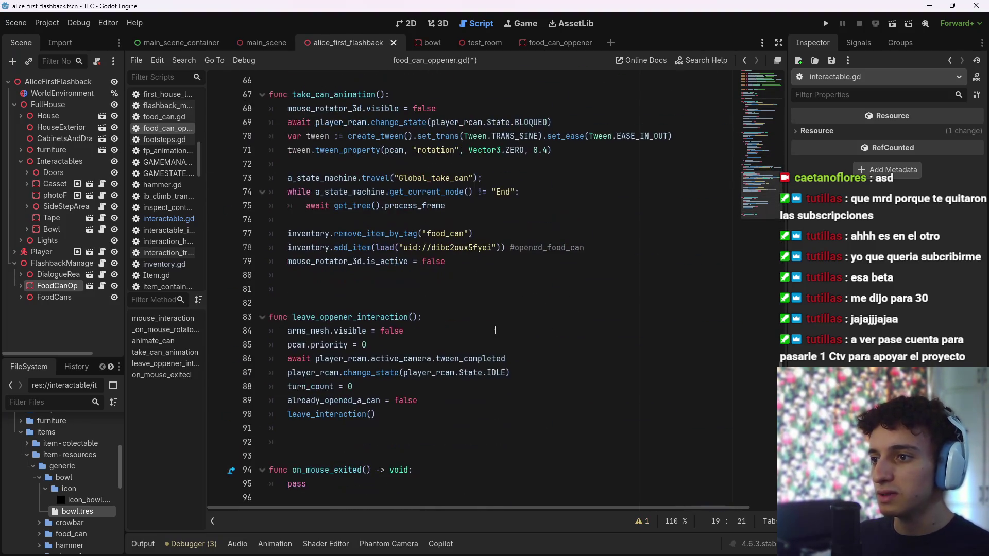
Add leave_oppener.emit() after leave_interaction() in leave_oppener_interaction and save
click(424, 417)
key(Return)
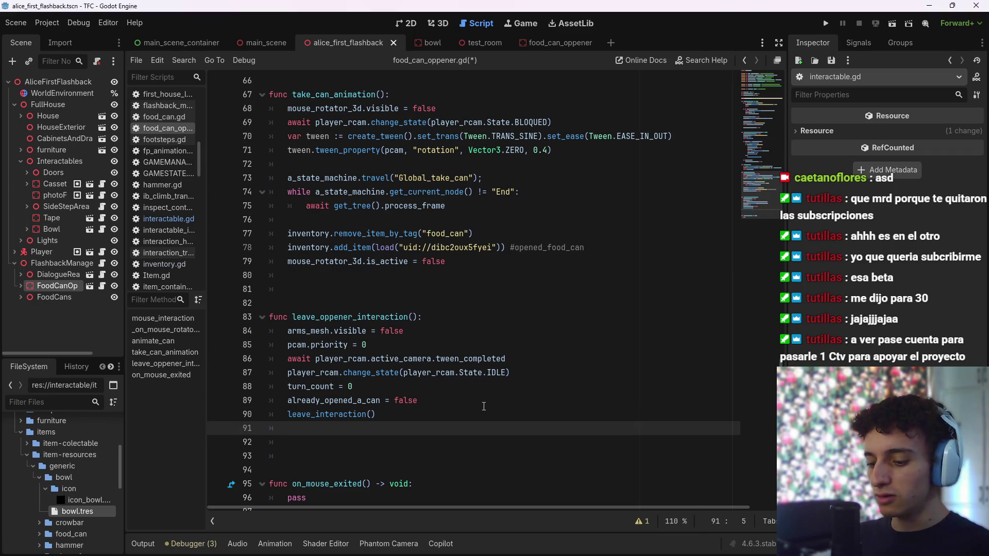
text(leave)
key(Return)
text(.)
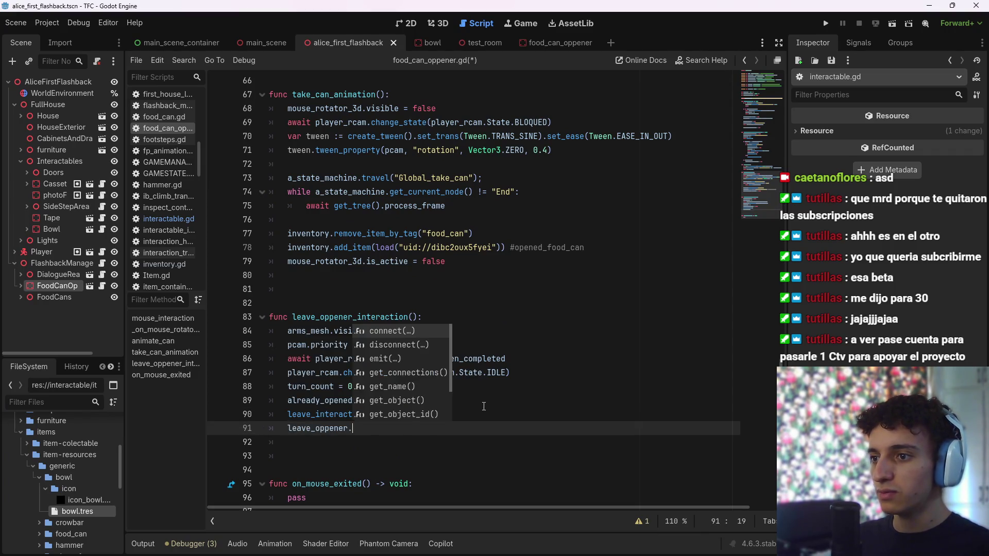
key(Down)
key(Down)
key(Return)
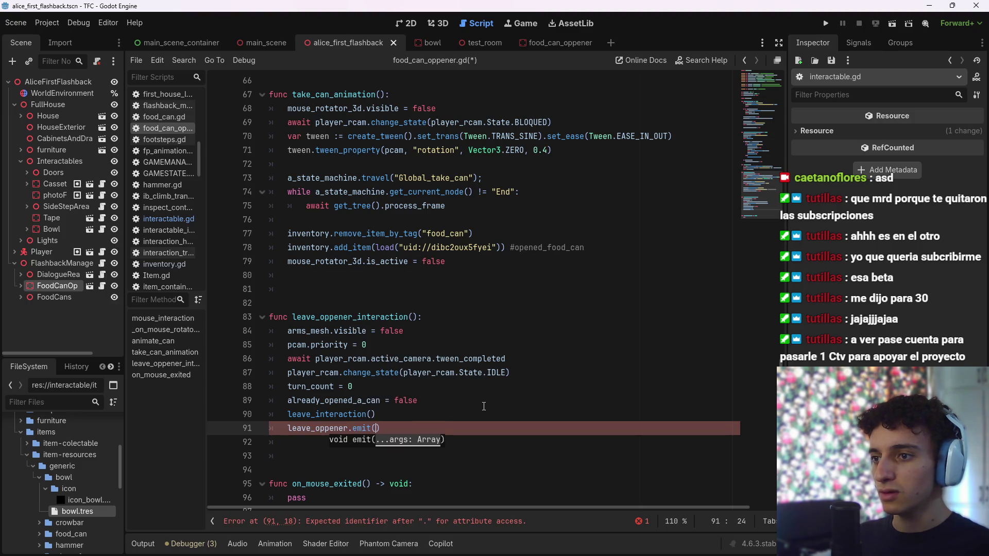
key(ctrl+s)
key(ctrl+s)
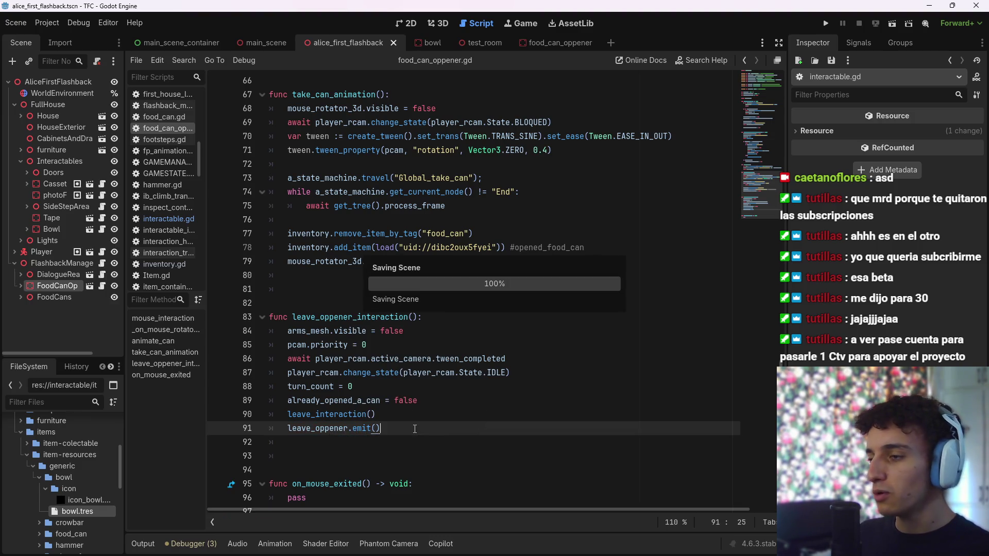
In the 3D view, add a plain Node child under FoodCanOppener
click(438, 23)
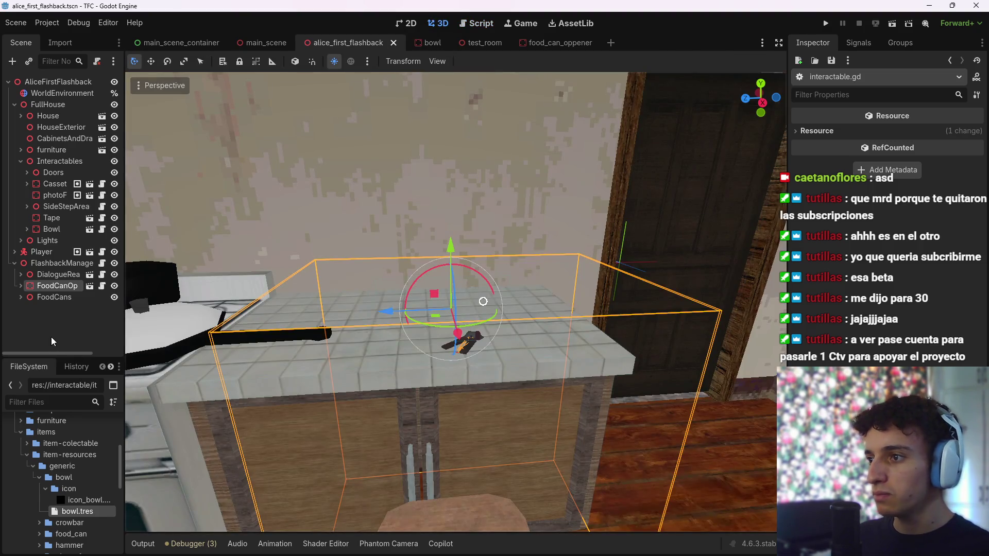
click(61, 284)
key(ctrl+a)
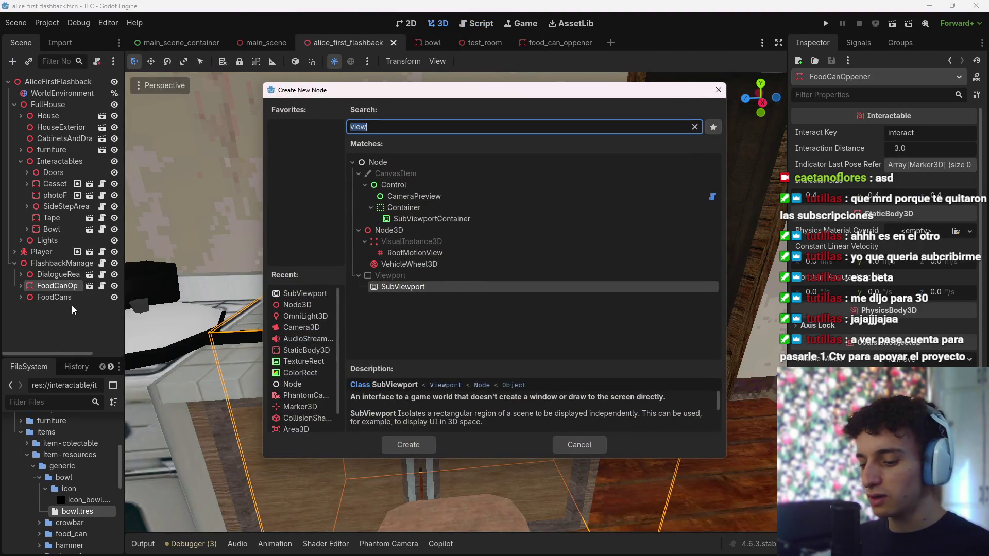
text(node)
key(Return)
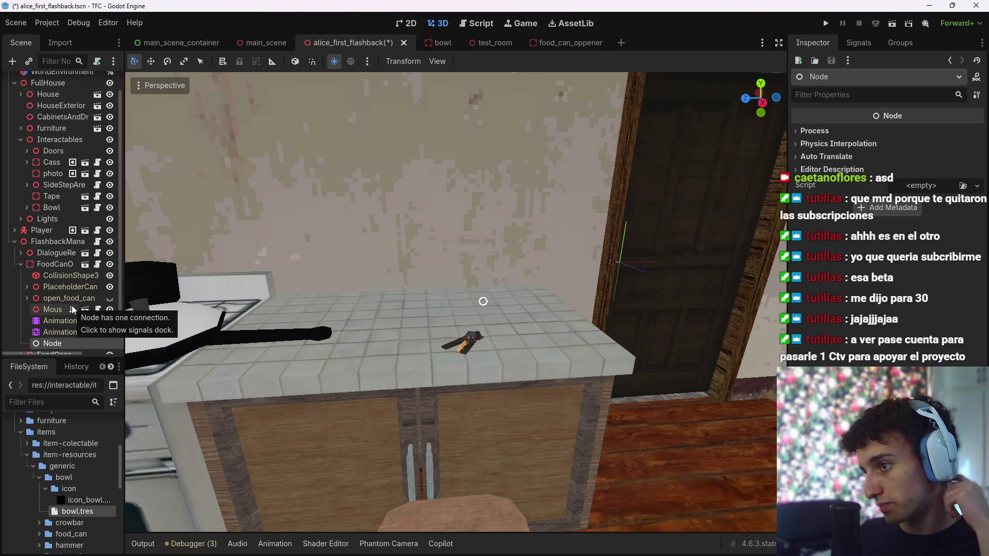
Attach a new on_leave_oppener.gd script to it, saved in Flashbacks/scripts
scroll(63, 293, down, 1)
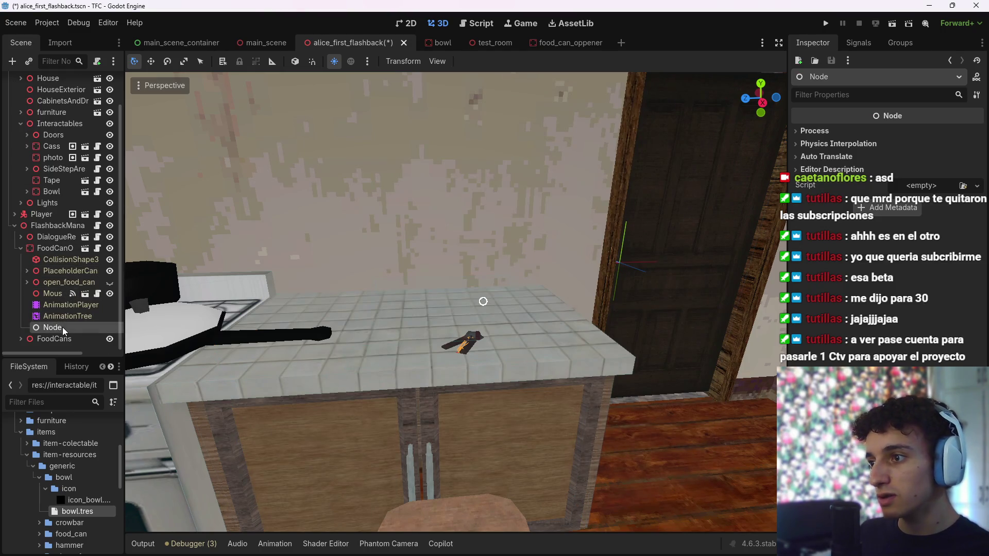
click(97, 61)
click(606, 250)
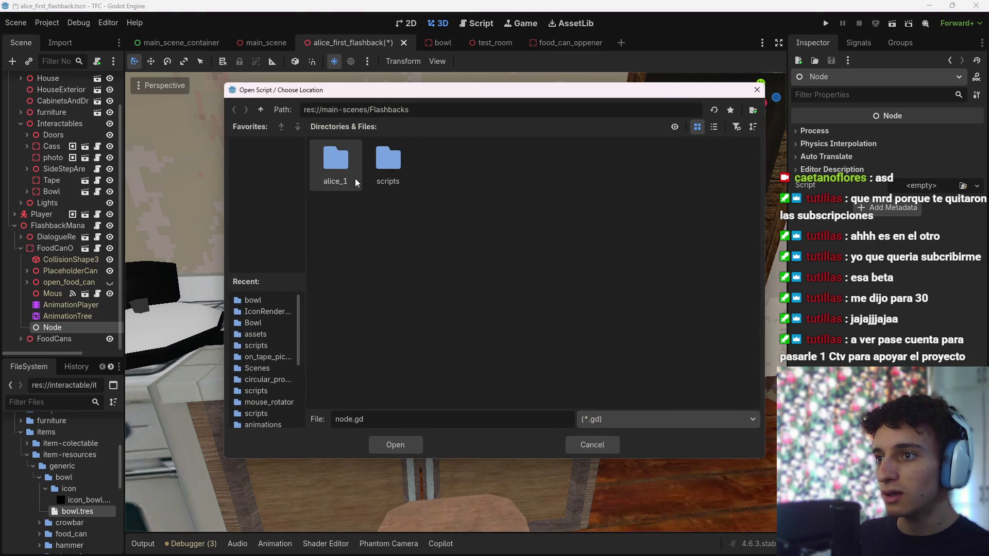
double_click(393, 188)
text(on_)
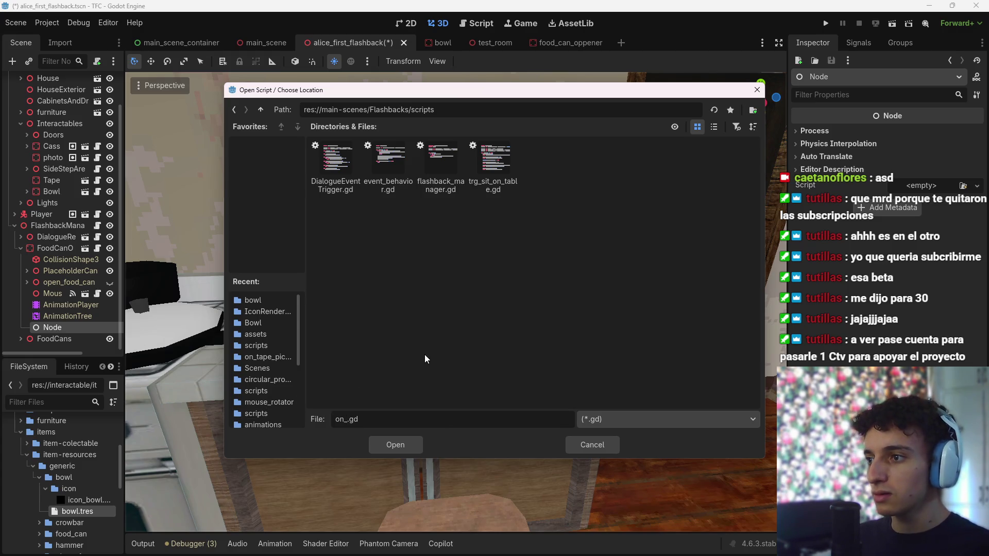
text(leave_oppp)
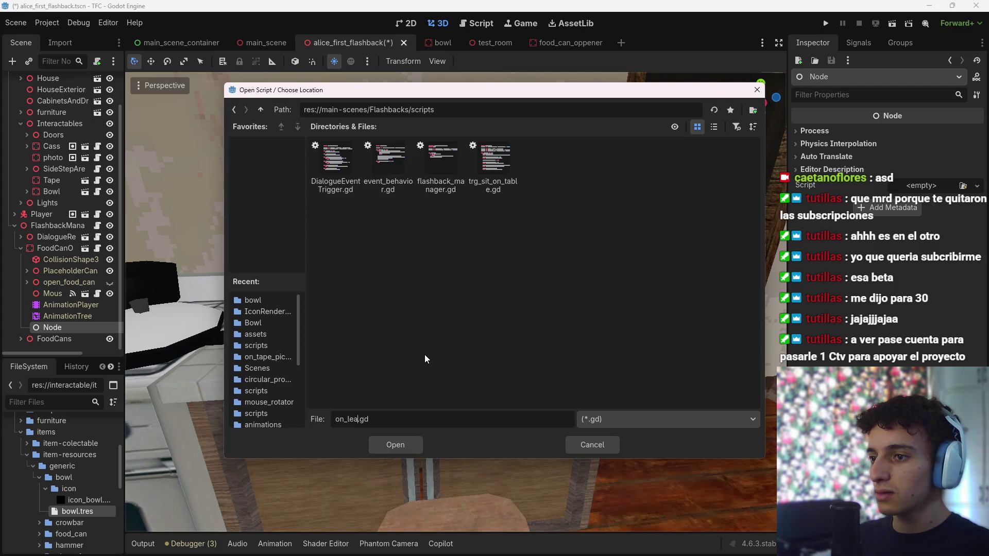
key(BackSpace)
text(ener)
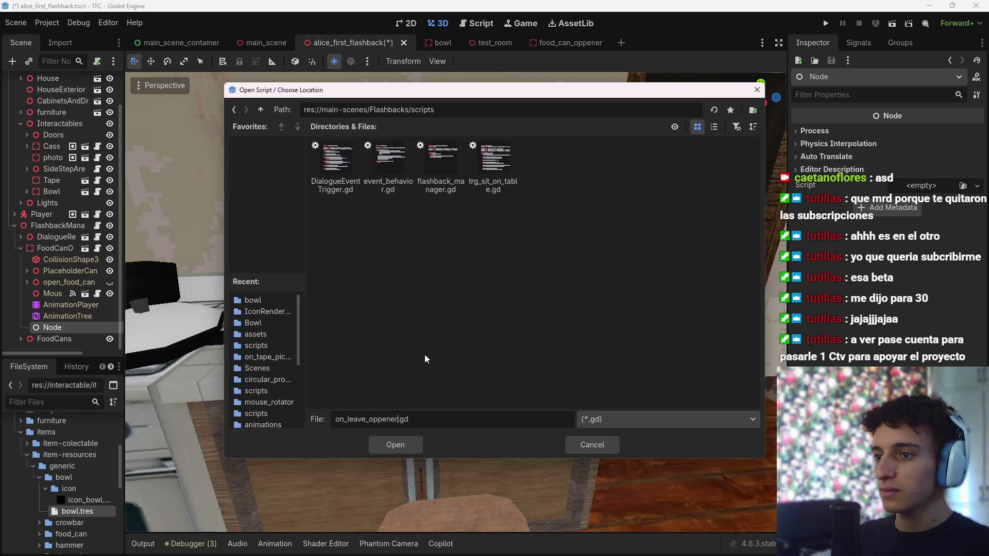
key(Return)
click(437, 378)
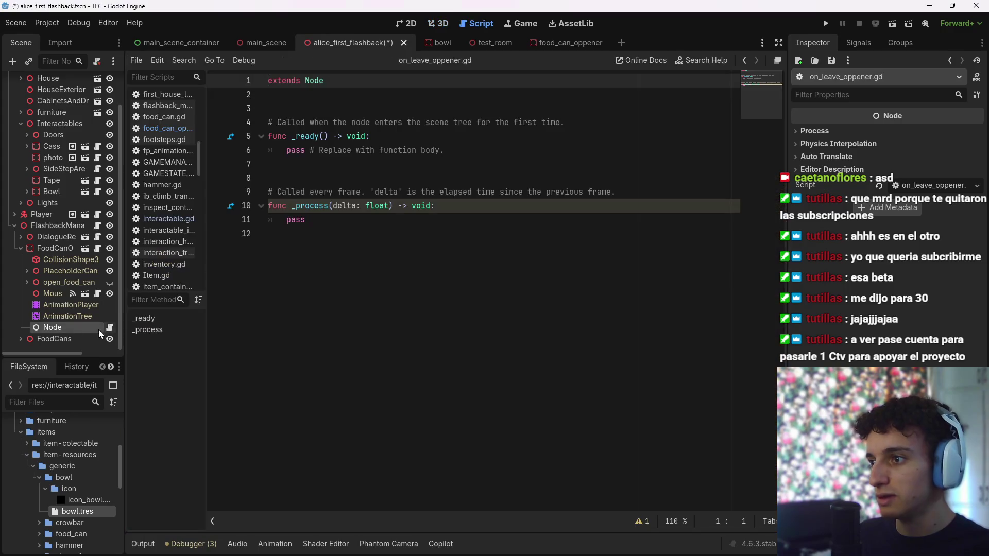
Name the node OnLeaveOppener, delete the template _ready and _process functions, and save
double_click(61, 328)
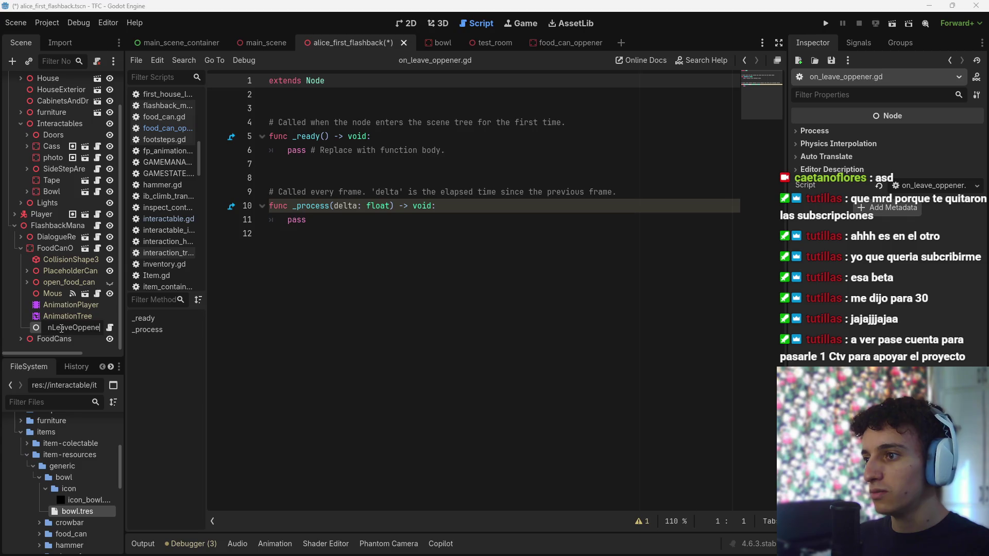
key(Return)
mouse_move(311, 227)
mouse_down()
mouse_move(289, 232)
mouse_move(269, 108)
mouse_up()
key(BackSpace)
key(ctrl+s)
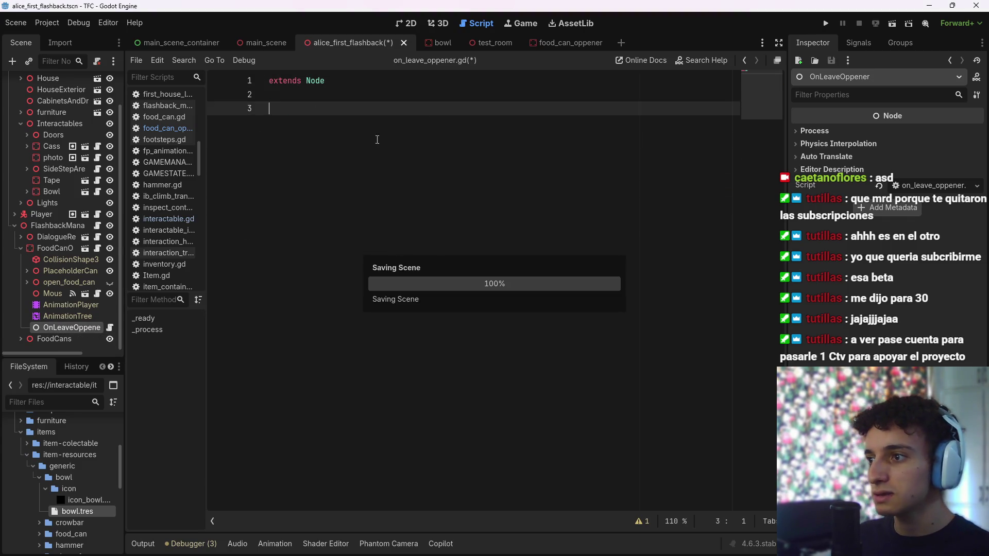
Connect the can opener's leave_oppener signal to the OnLeaveOppener node
click(870, 46)
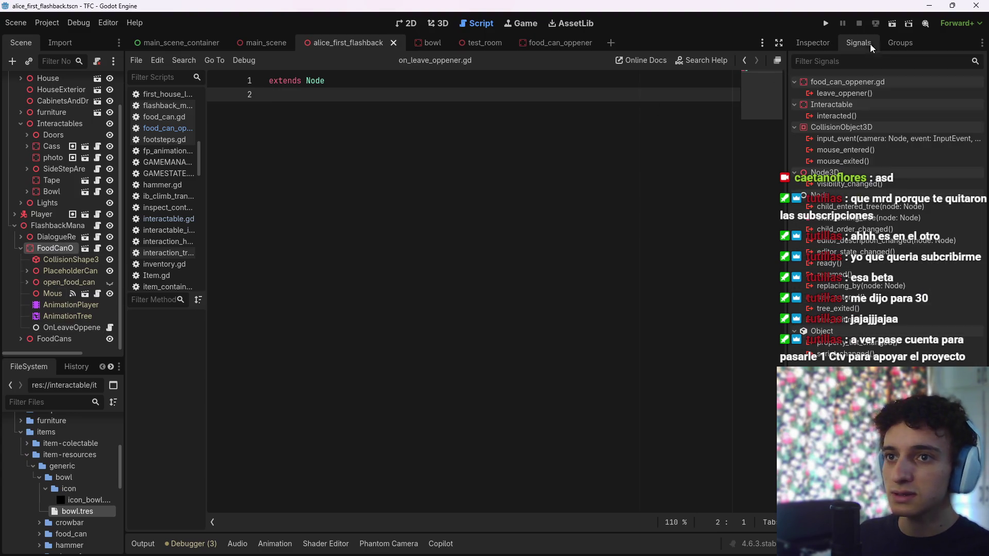
double_click(884, 92)
scroll(458, 293, down, 3)
scroll(459, 293, down, 10)
scroll(463, 288, down, 5)
scroll(505, 277, down, 3)
click(464, 262)
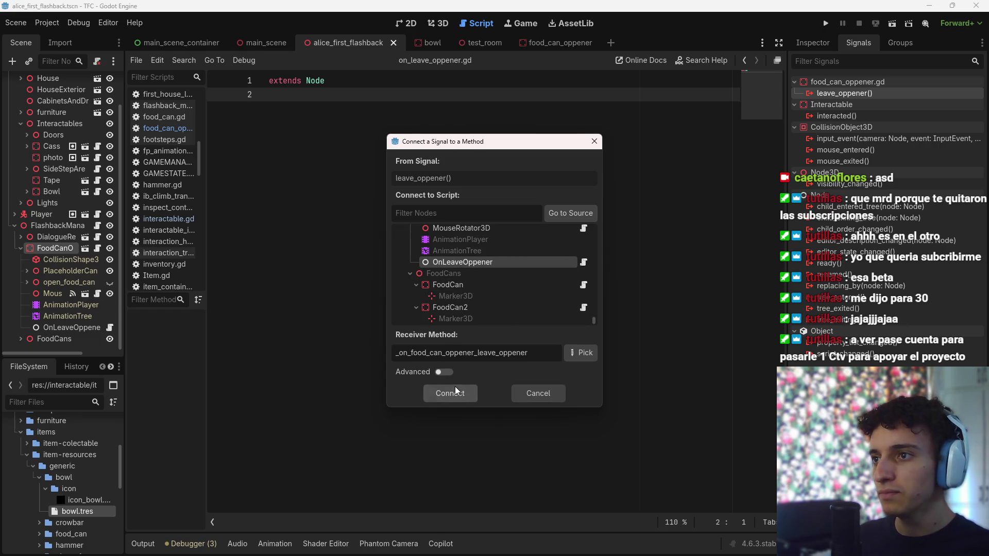
click(455, 391)
Replace the handler's pass with get_parent().queue_free() and save the script
drag(460, 135, 302, 136)
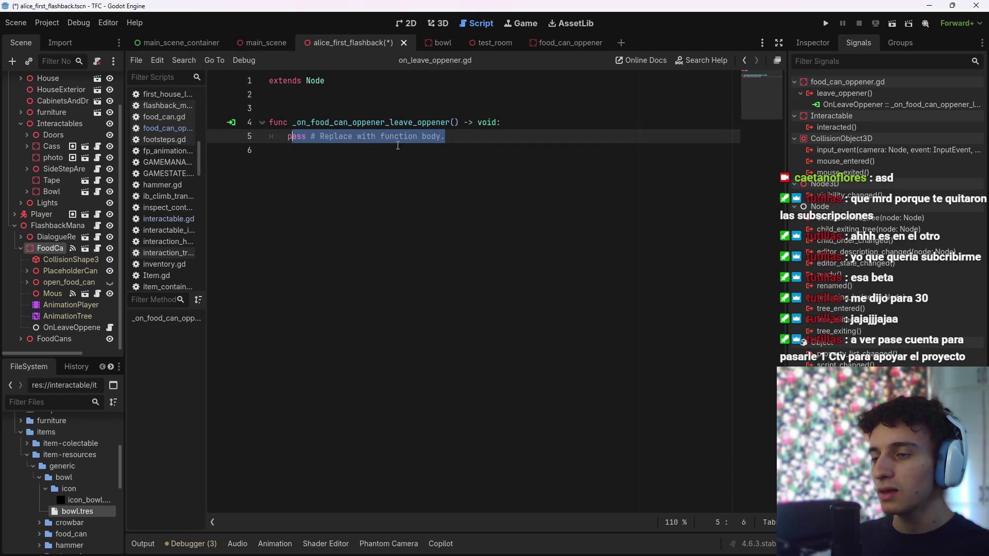
key(BackSpace)
key(BackSpace)
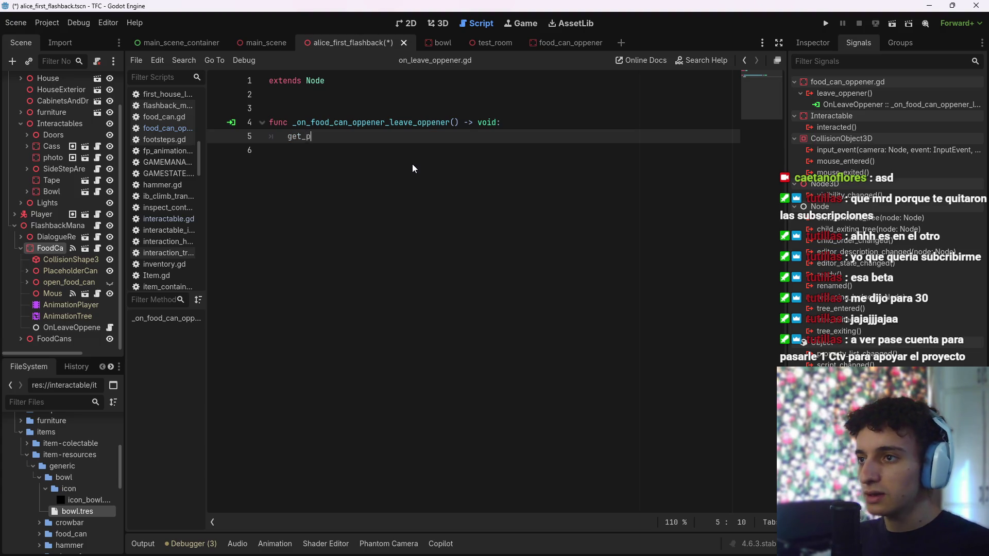
text(ar)
key(Return)
text(queue)
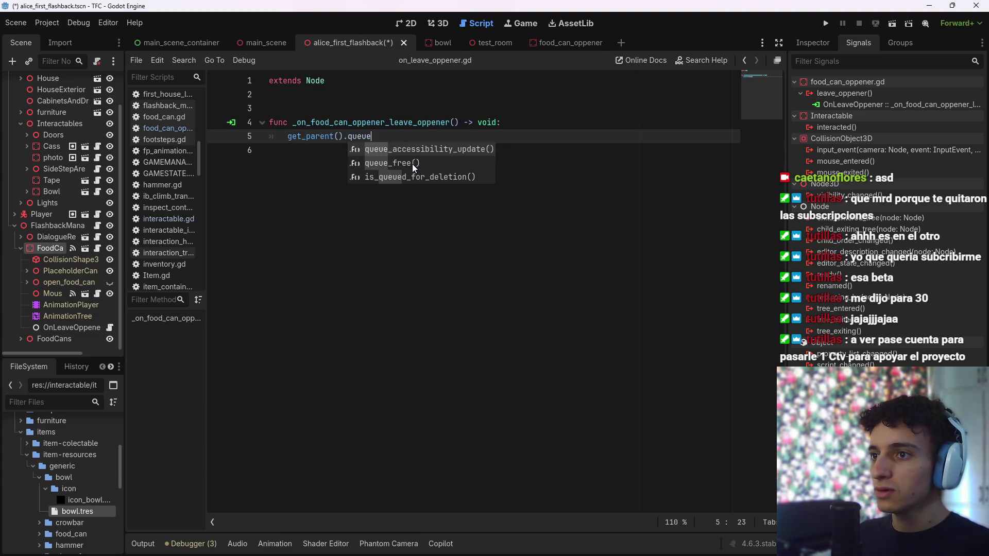
double_click(413, 163)
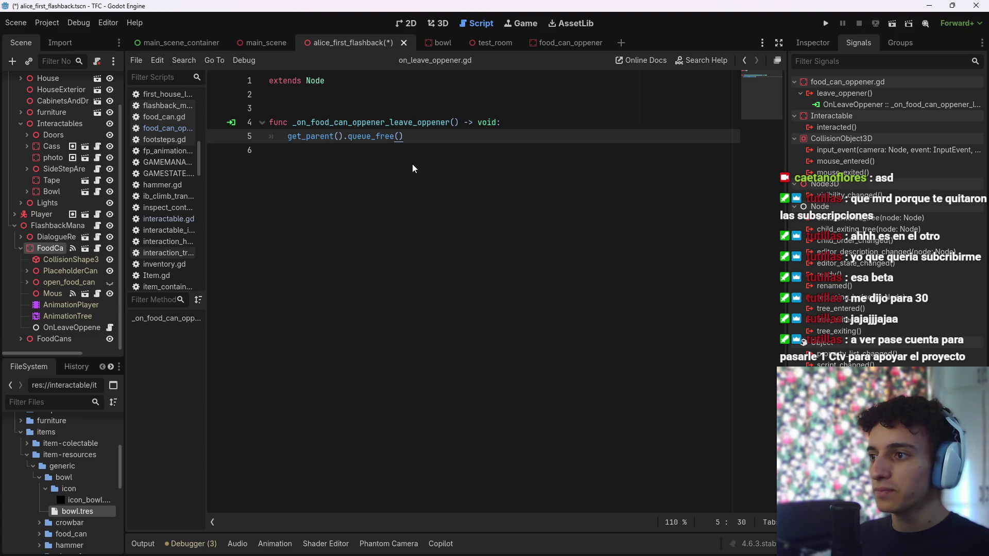
key(ctrl+s)
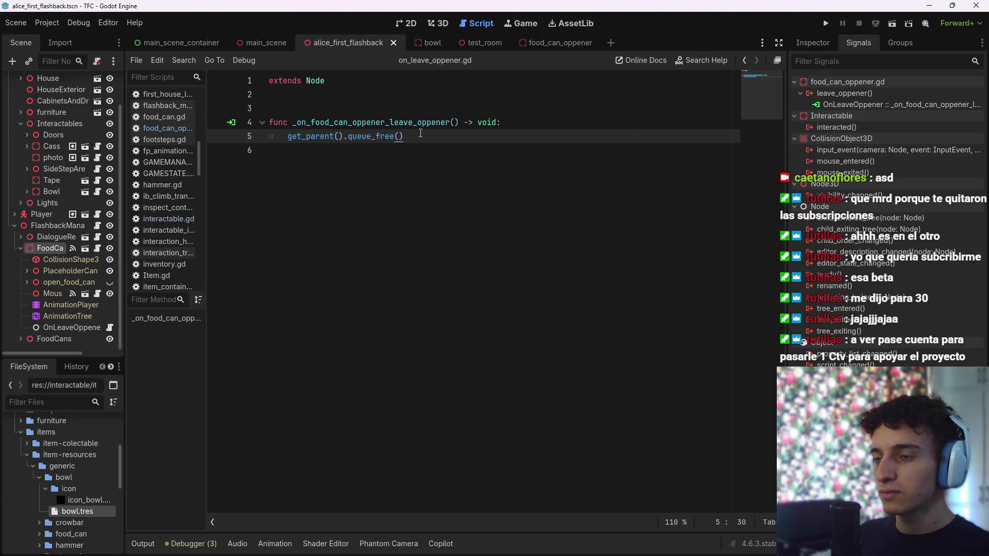
click(421, 164)
key(ctrl+s)
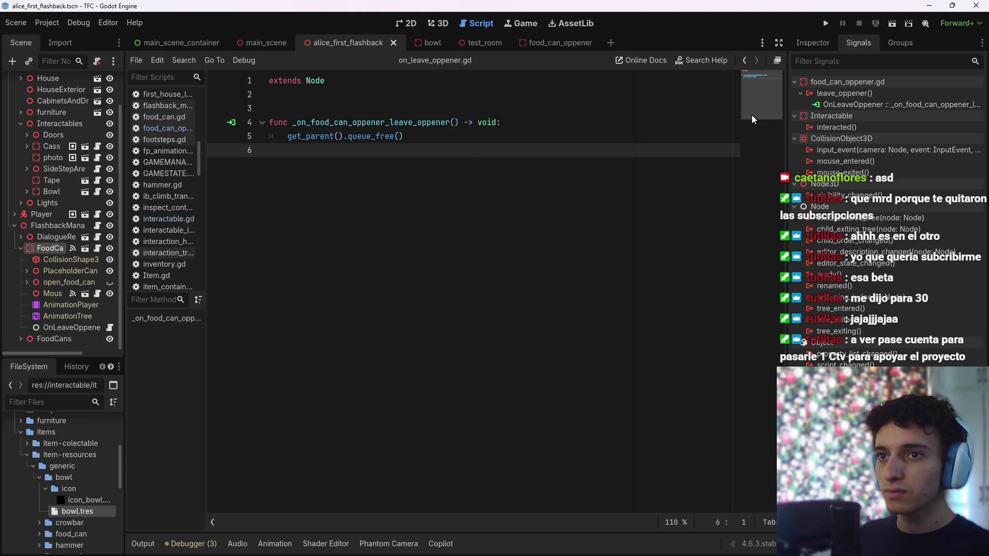
Back in the 3D view, save the scene and collapse the can opener's children
click(818, 44)
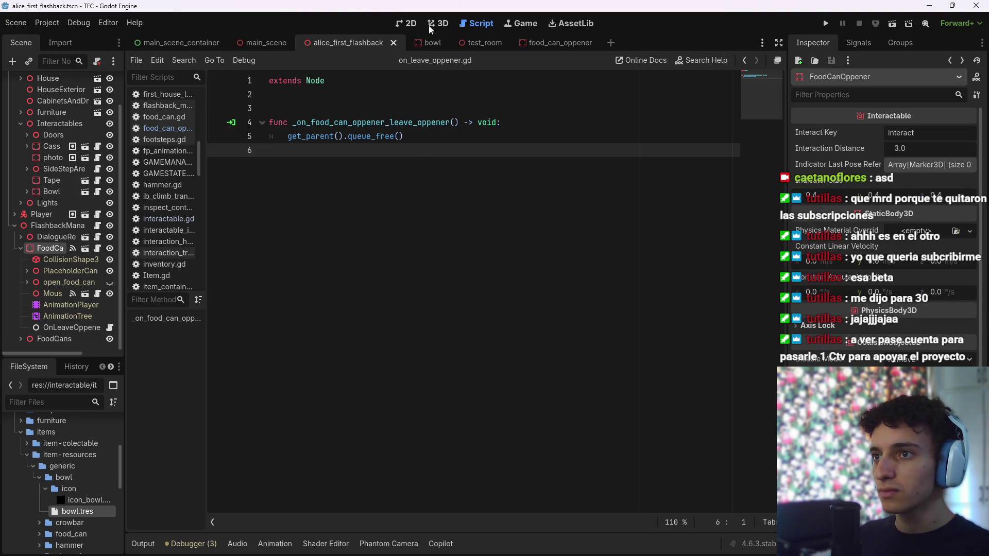
click(432, 25)
key(ctrl+s)
click(21, 249)
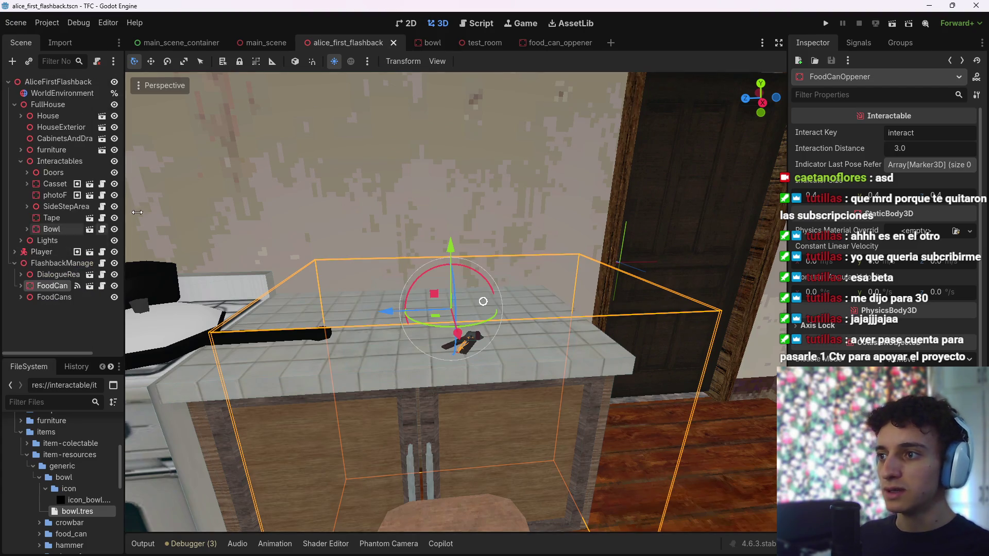
Fly the 3D view over the kitchen down to the can opener, then open on_leave_oppener.gd
click(55, 309)
key(s)
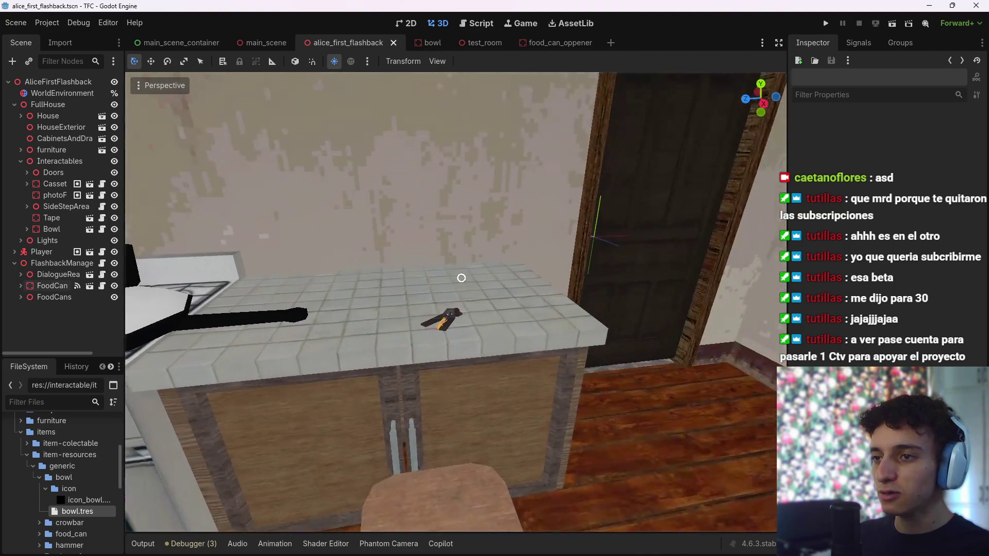
key(s)
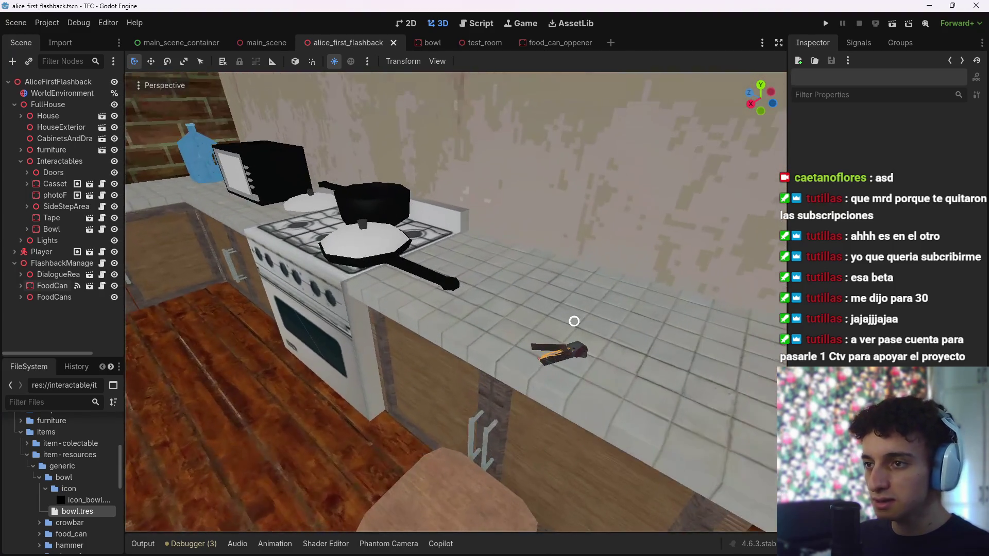
key(w)
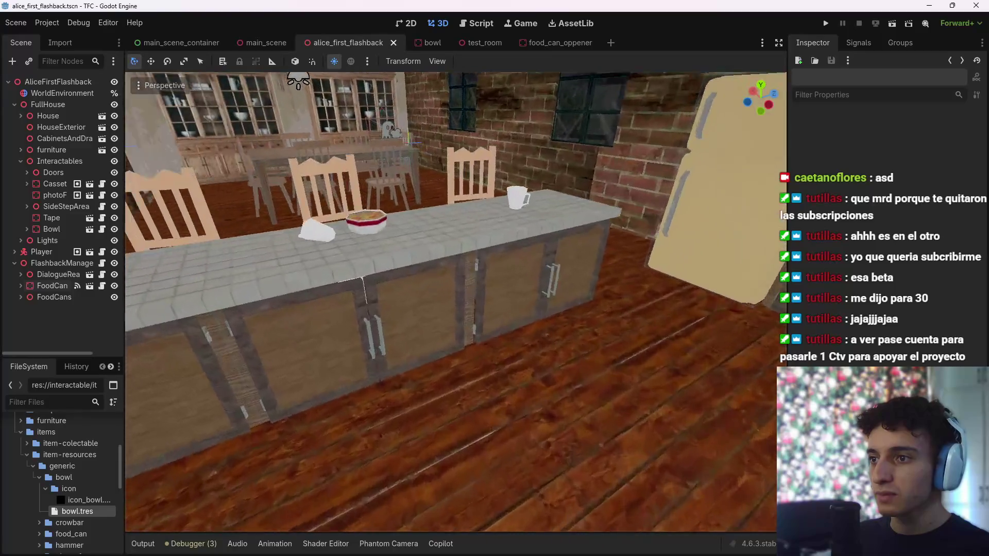
key(s)
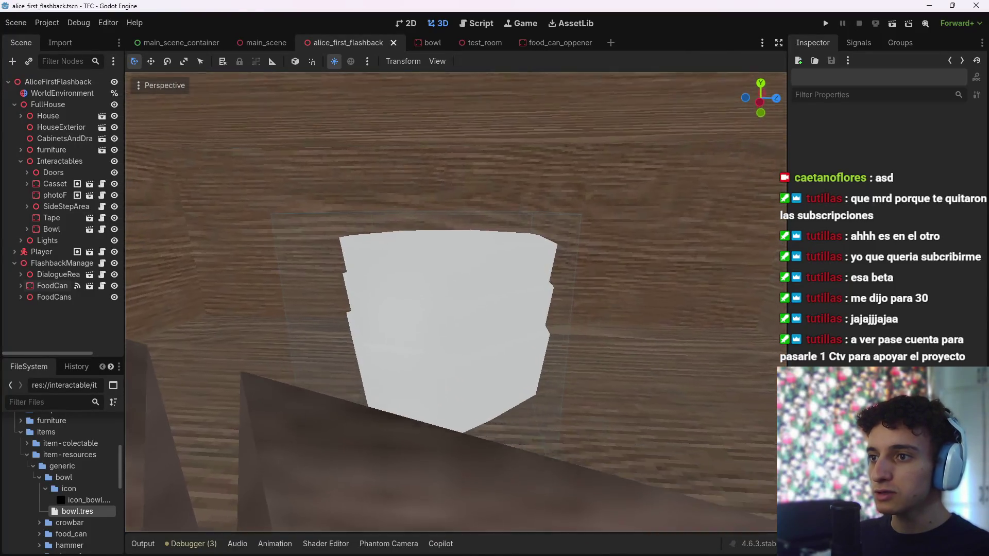
key(w)
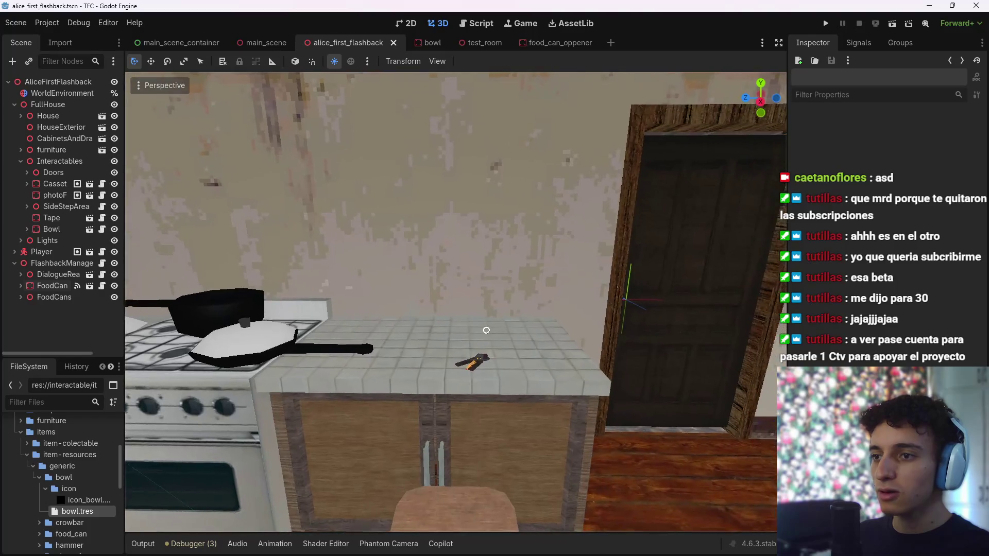
key(s)
key(w)
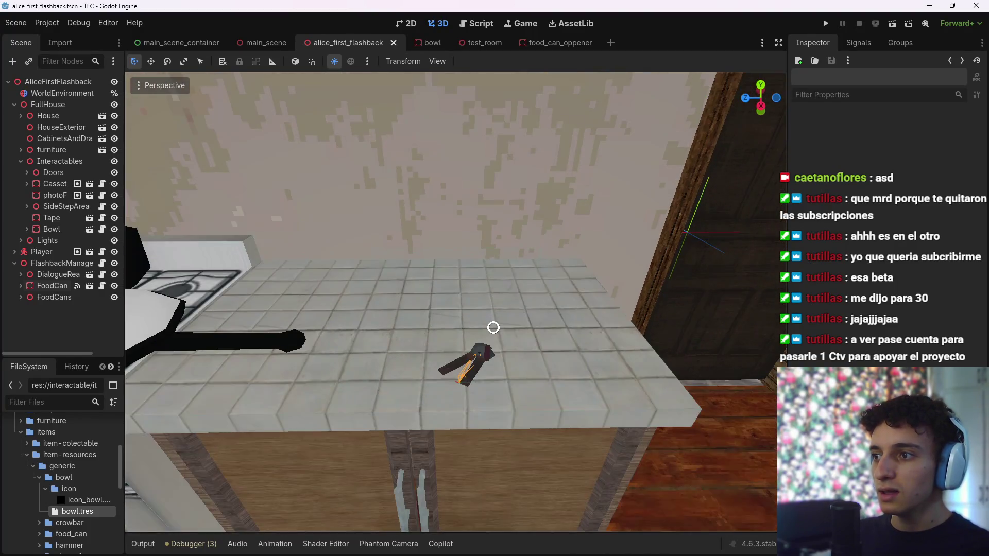
drag(493, 328, 496, 416)
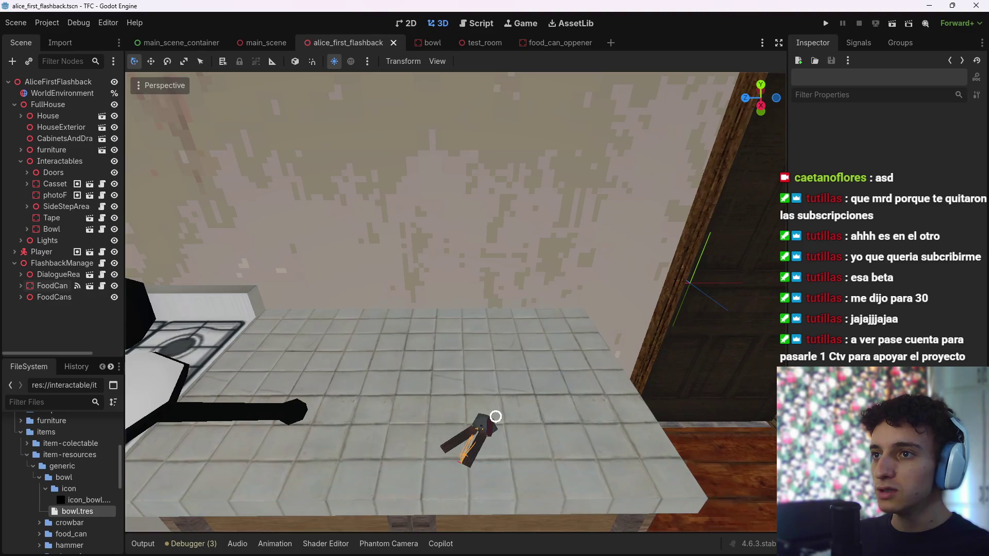
click(474, 26)
click(416, 138)
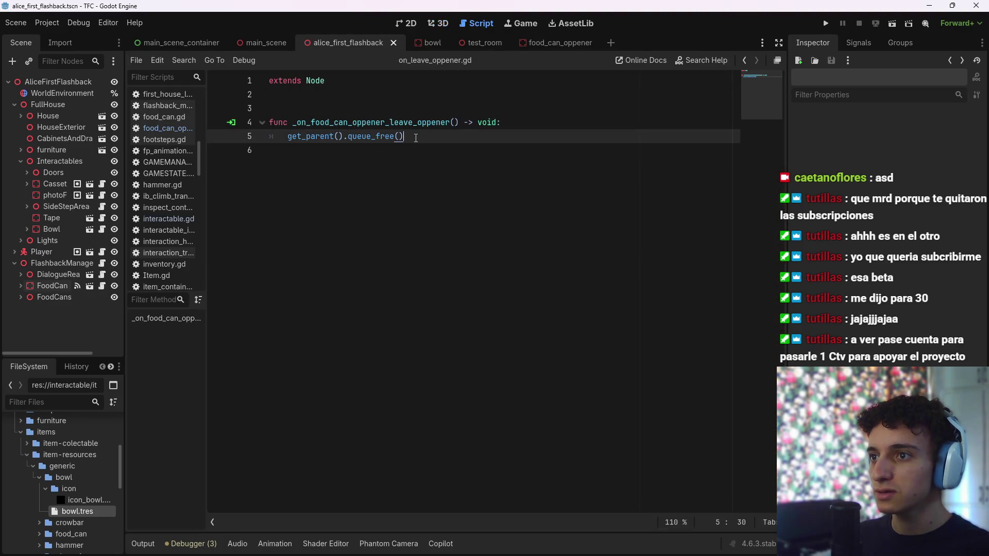
Move the OnLeaveOppener node under FlashbackManager in the Scene dock and save the scene
drag(369, 141, 286, 142)
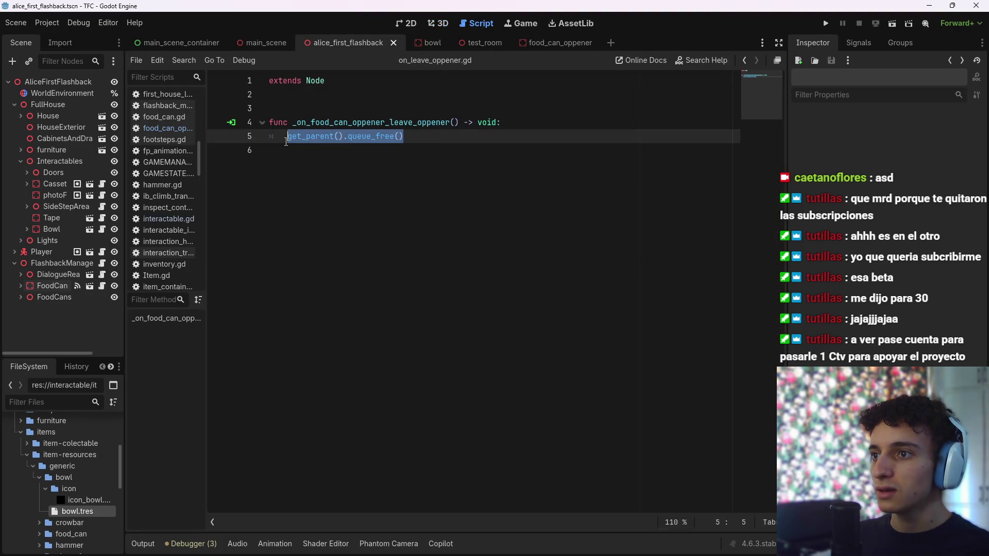
click(458, 140)
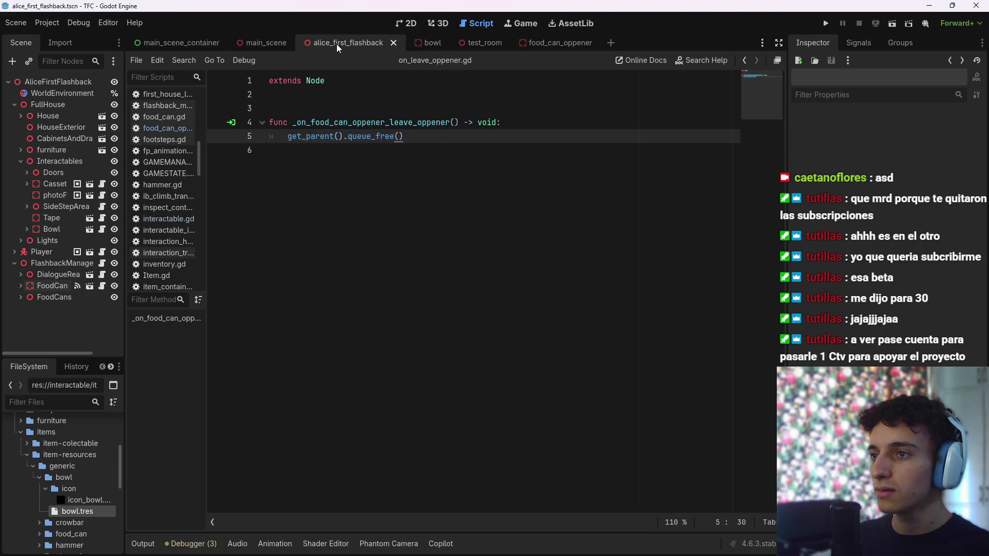
click(20, 287)
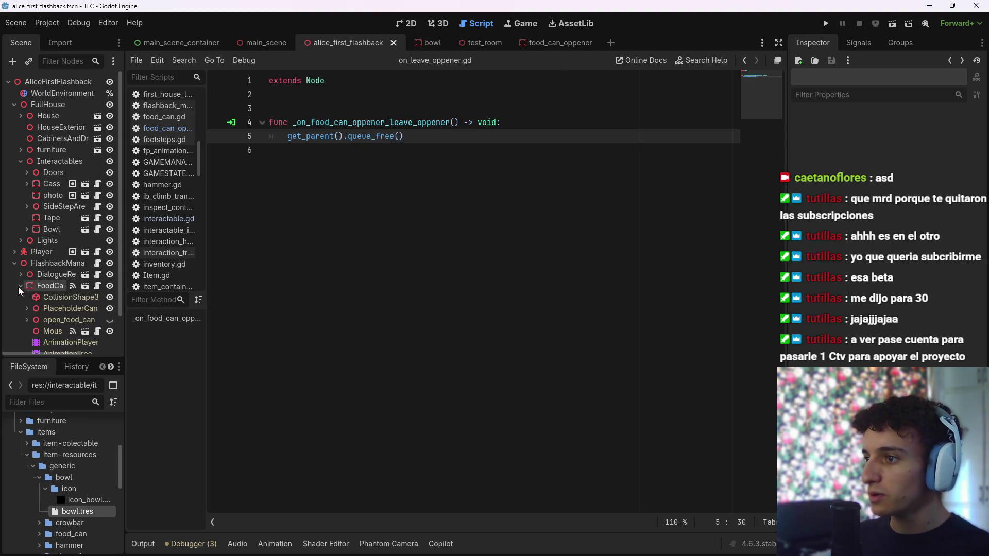
scroll(20, 291, down, 2)
drag(67, 327, 44, 247)
drag(52, 286, 48, 305)
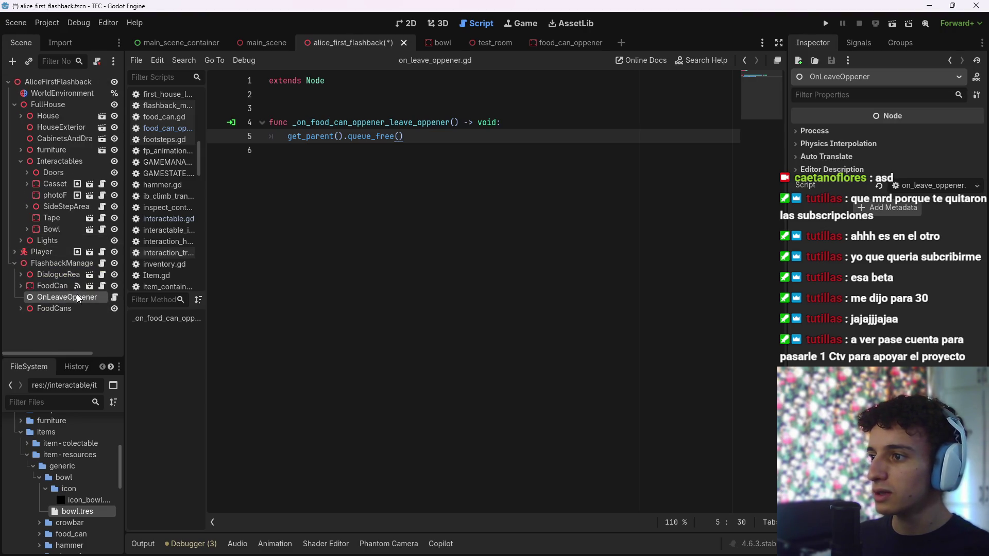
key(ctrl+s)
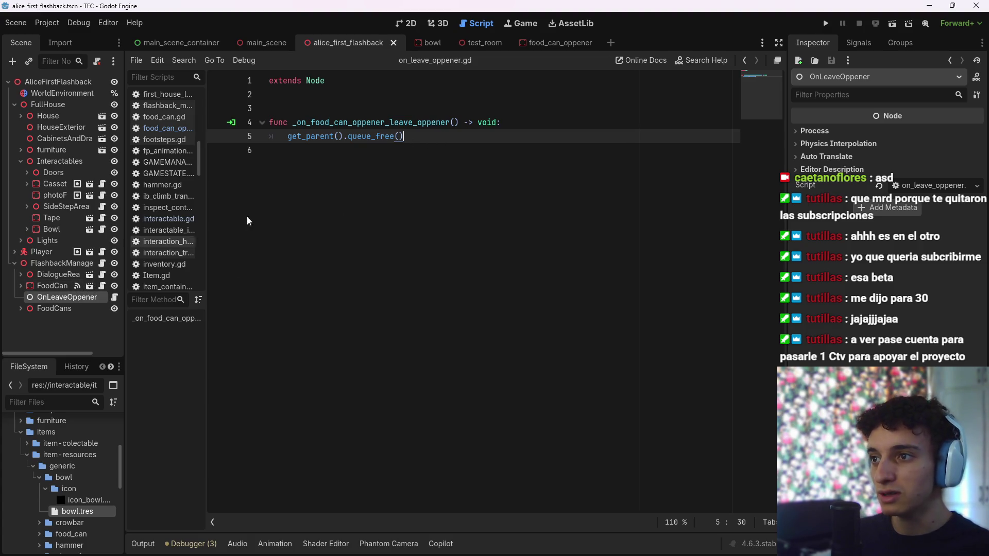
Replace get_parent() on line 5 with $"../FoodCanOppener" before .queue_free(), then save
drag(405, 136, 287, 137)
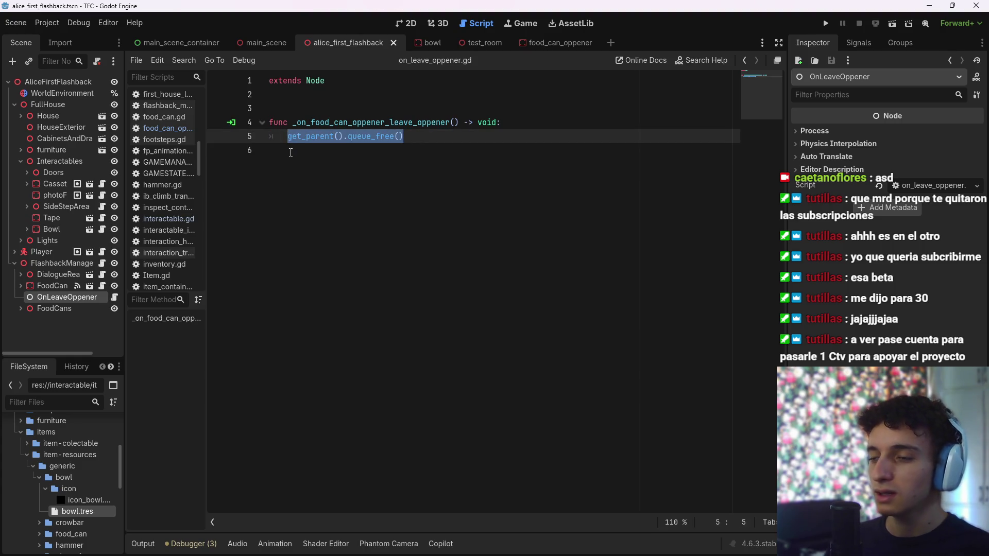
key(BackSpace)
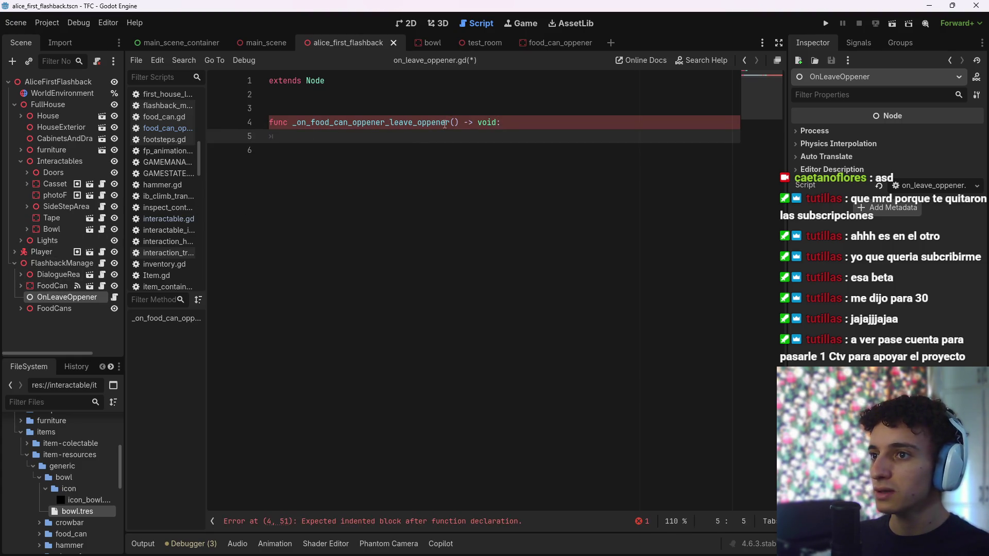
mouse_move(52, 286)
mouse_down()
mouse_move(299, 125)
mouse_move(365, 138)
mouse_up()
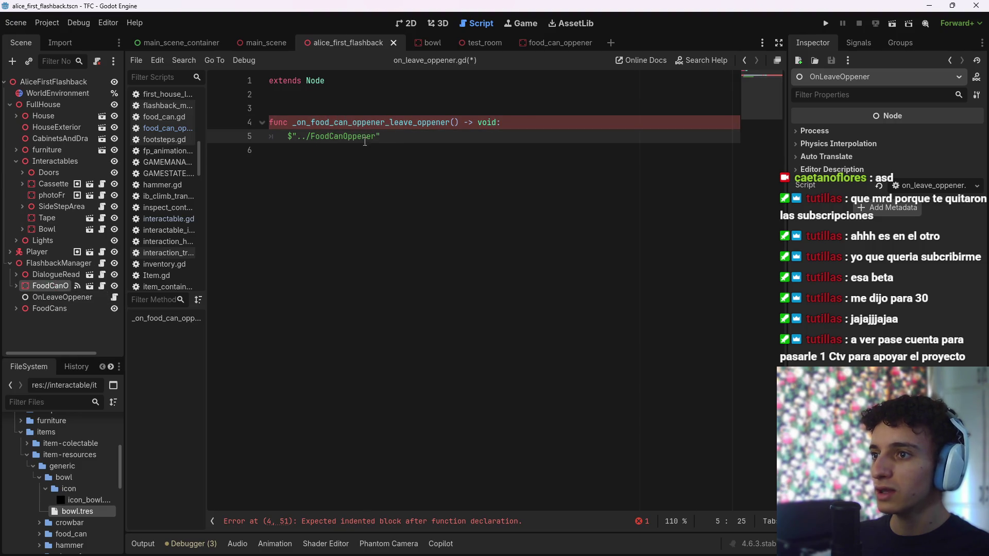
text(.queu)
key(Return)
key(ctrl+s)
Collapse FullHouse, select FoodCanOppener, add a new line after line 5, and save again
click(9, 104)
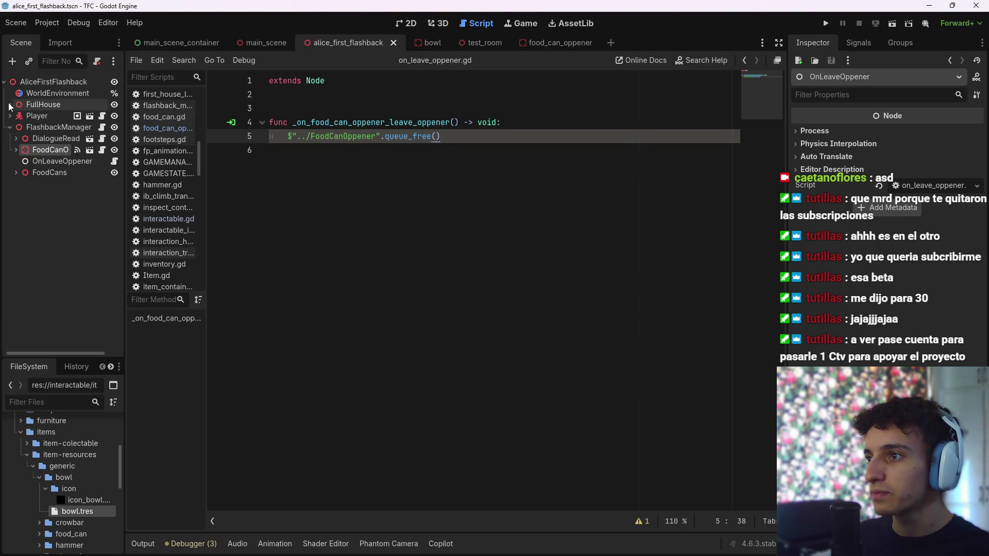
click(46, 150)
click(397, 195)
key(ctrl+s)
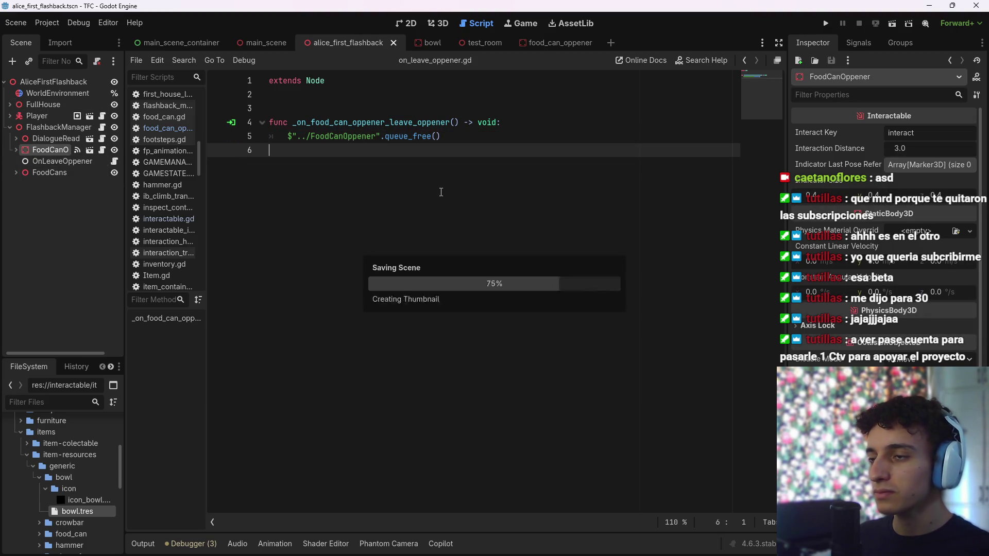
click(478, 137)
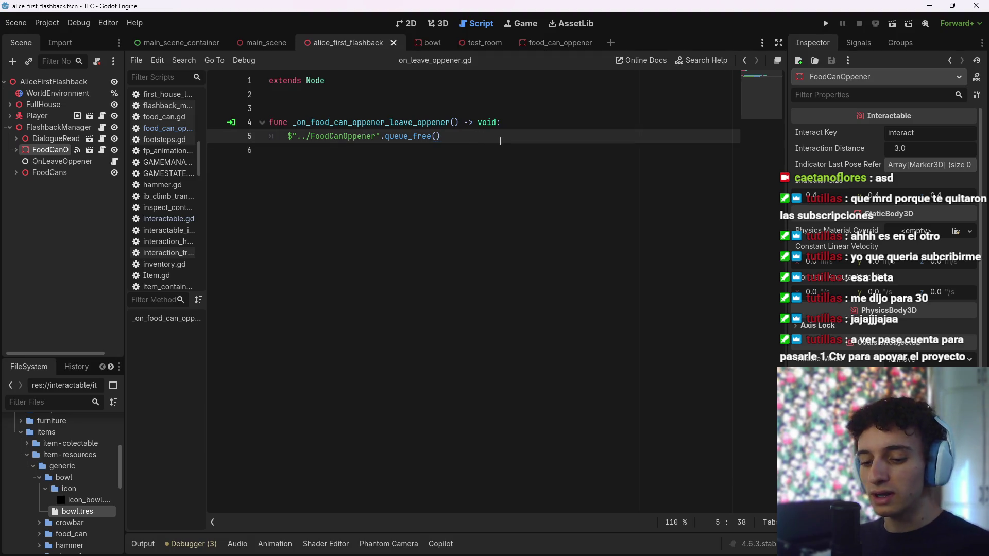
key(Return)
key(ctrl+s)
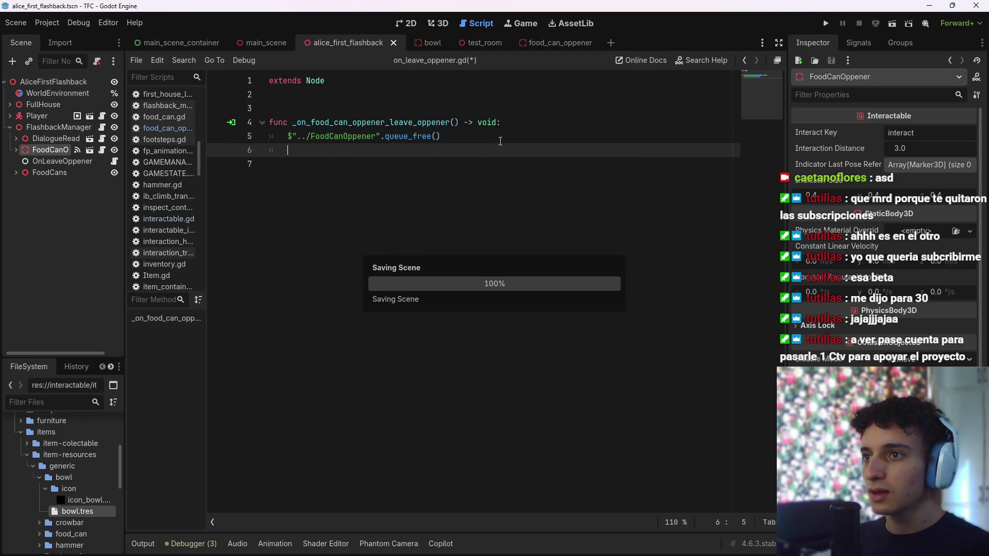
click(433, 22)
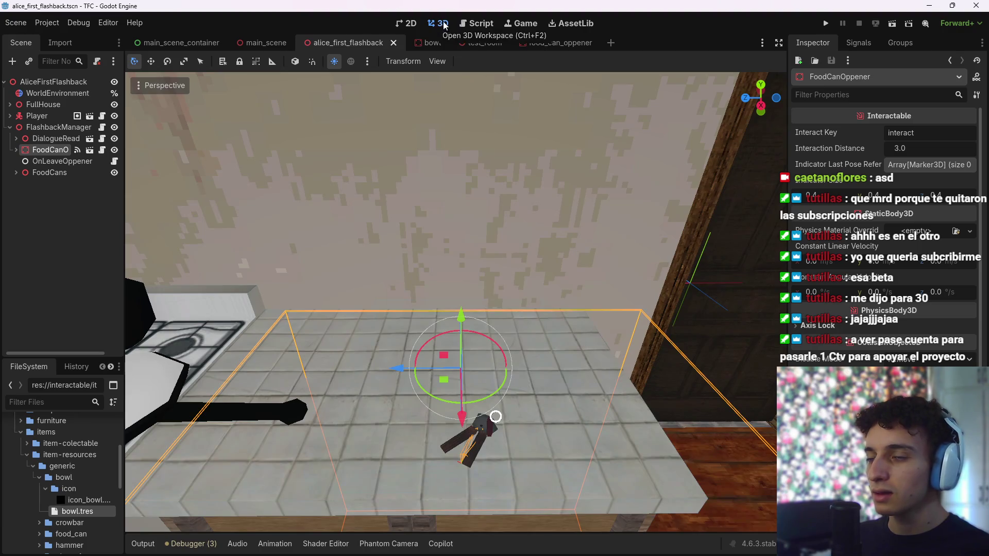
click(59, 277)
scroll(376, 297, down, 5)
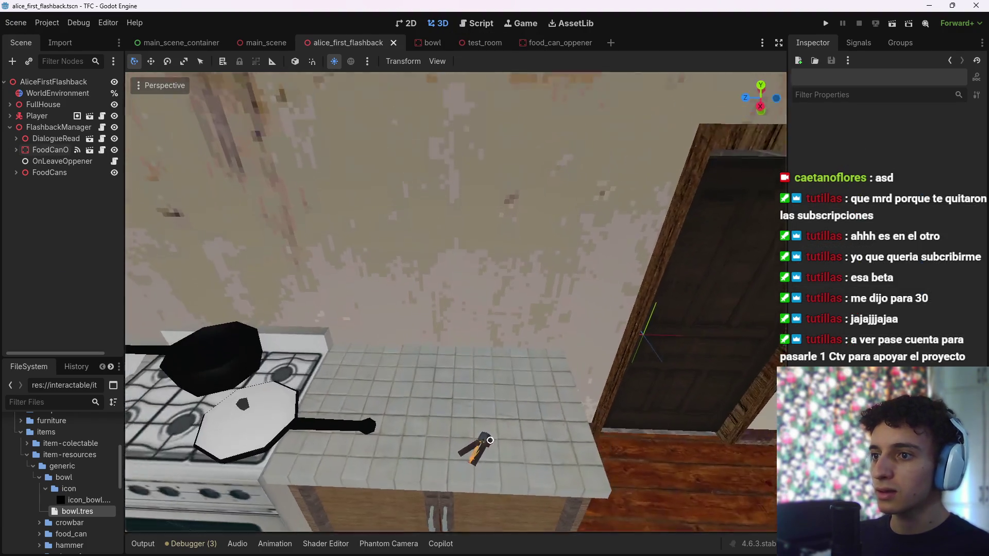
drag(463, 216, 485, 202)
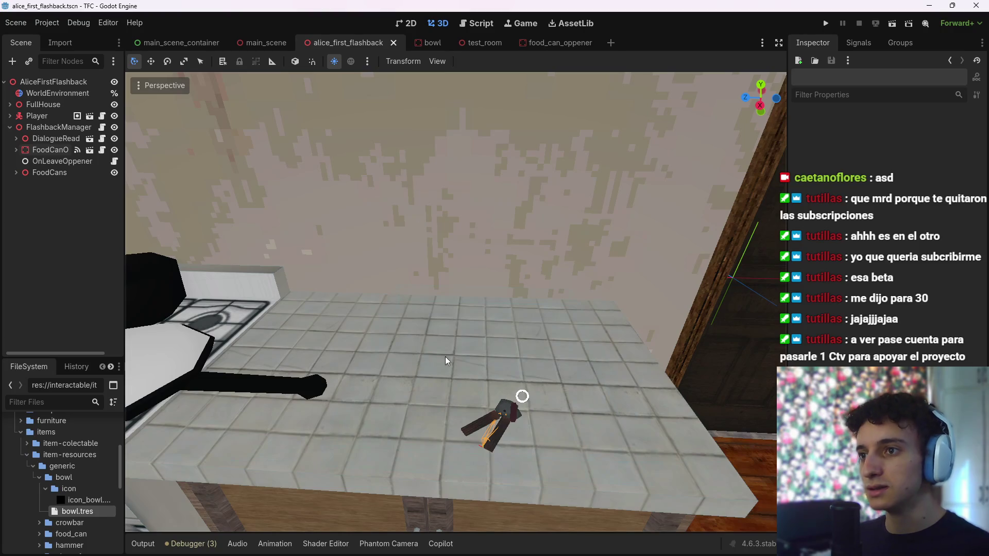
mouse_move(507, 552)
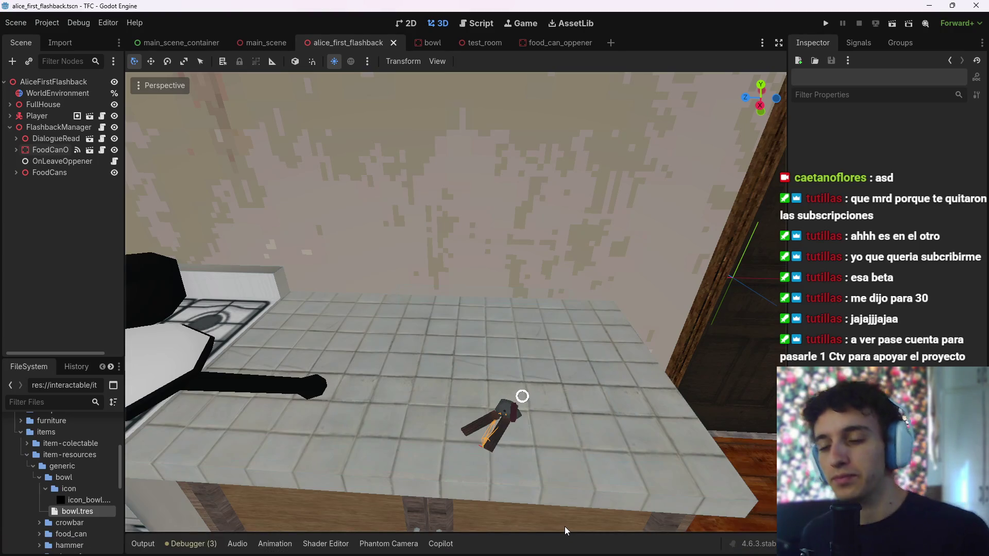
mouse_move(581, 554)
mouse_move(620, 546)
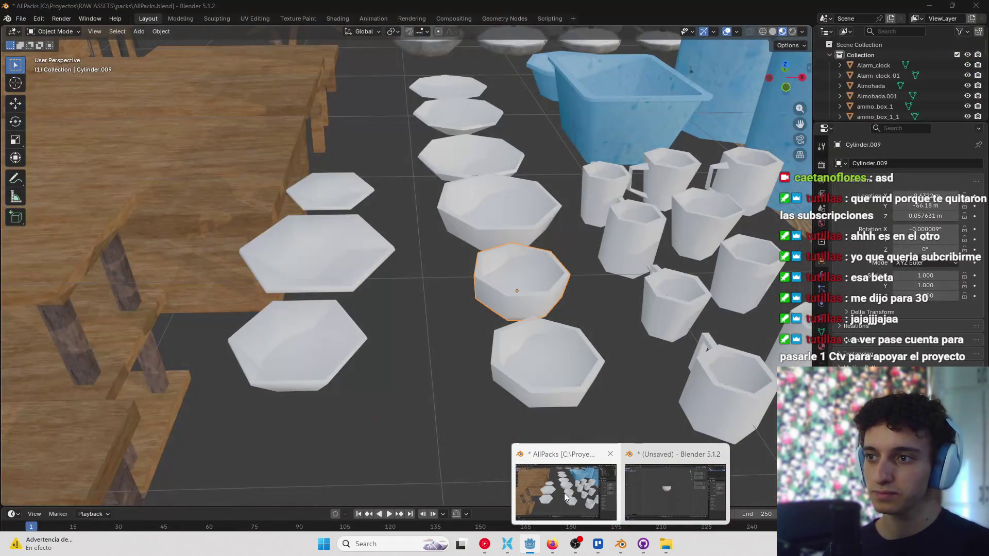
Close the AllPacks Blender window without saving and delete the bowl Cylinder.009 in the other scene
click(530, 451)
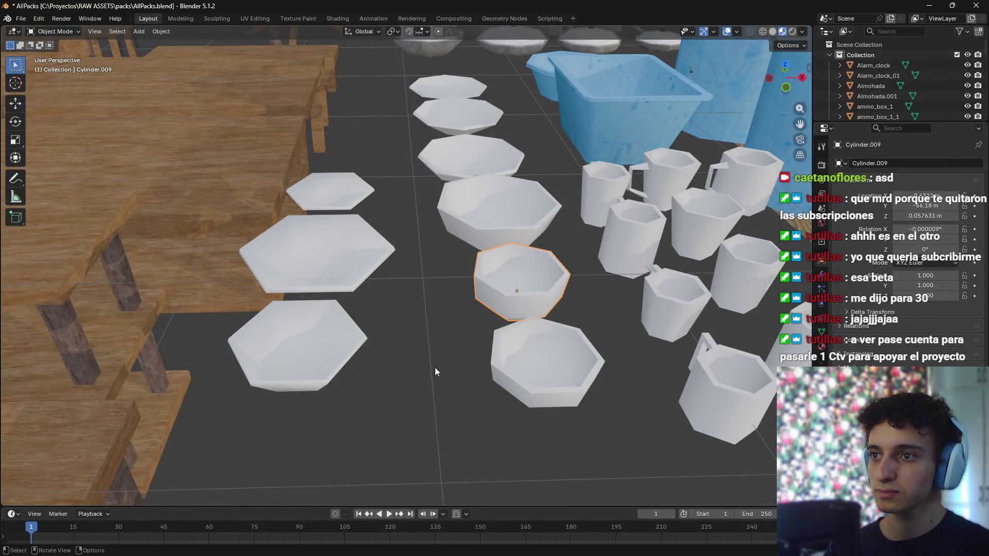
key(Home)
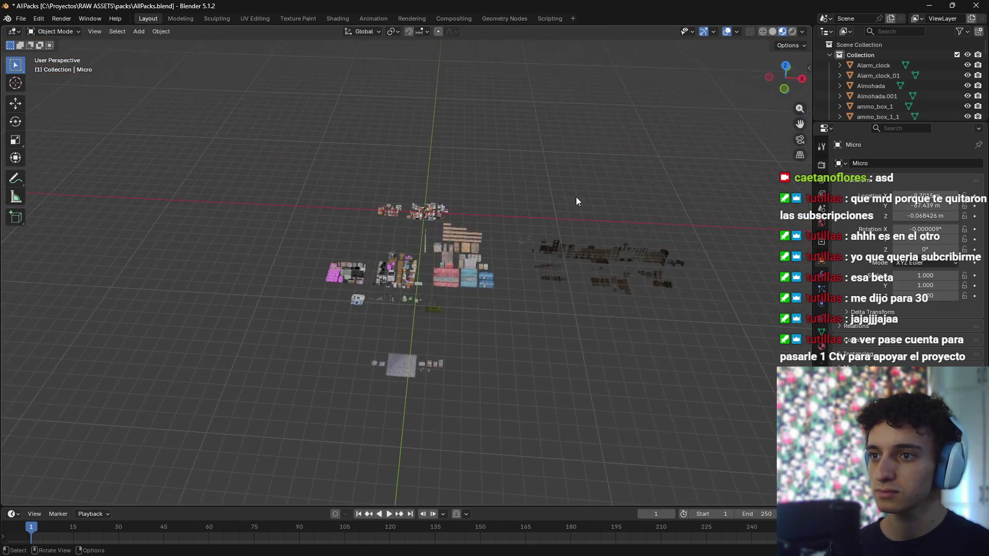
click(976, 6)
click(514, 296)
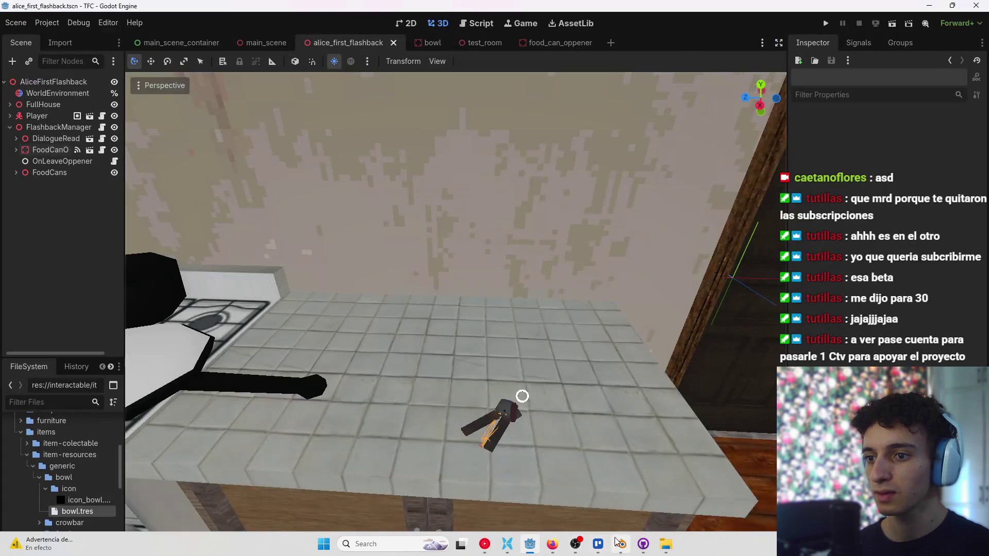
click(621, 544)
scroll(556, 322, down, 5)
key(a)
key(Delete)
Start a glTF 2.0 import and paste the items folder path copied from Explorer
click(21, 19)
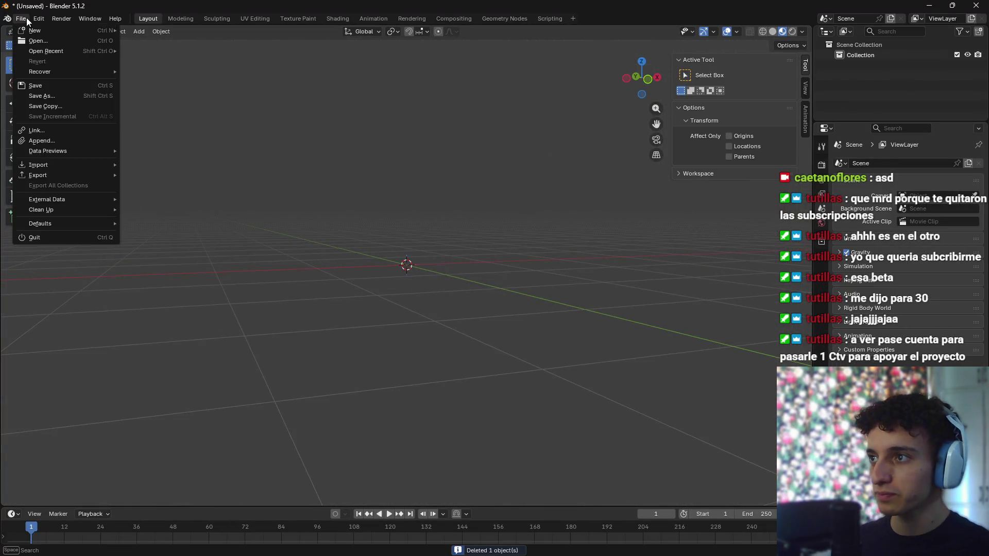
mouse_move(52, 165)
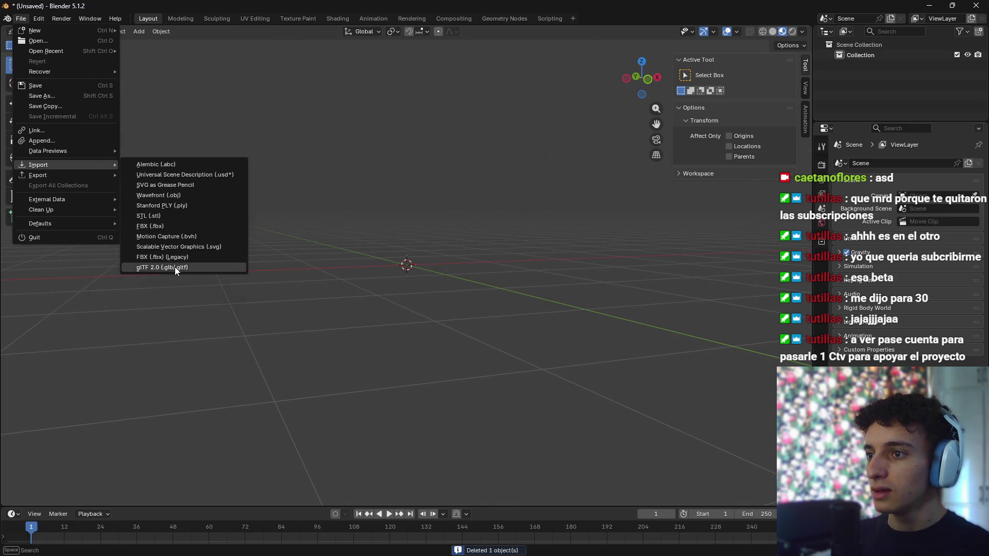
click(175, 266)
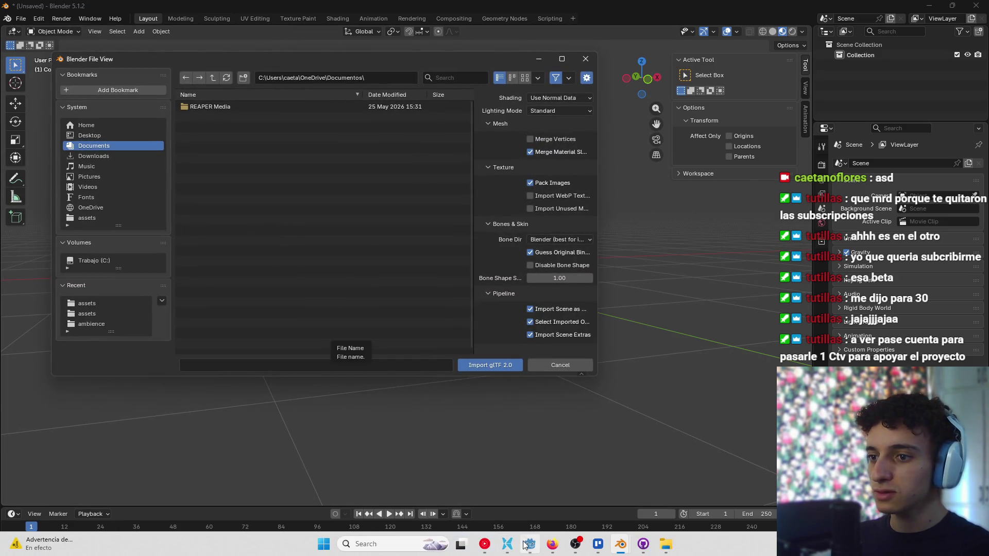
click(507, 544)
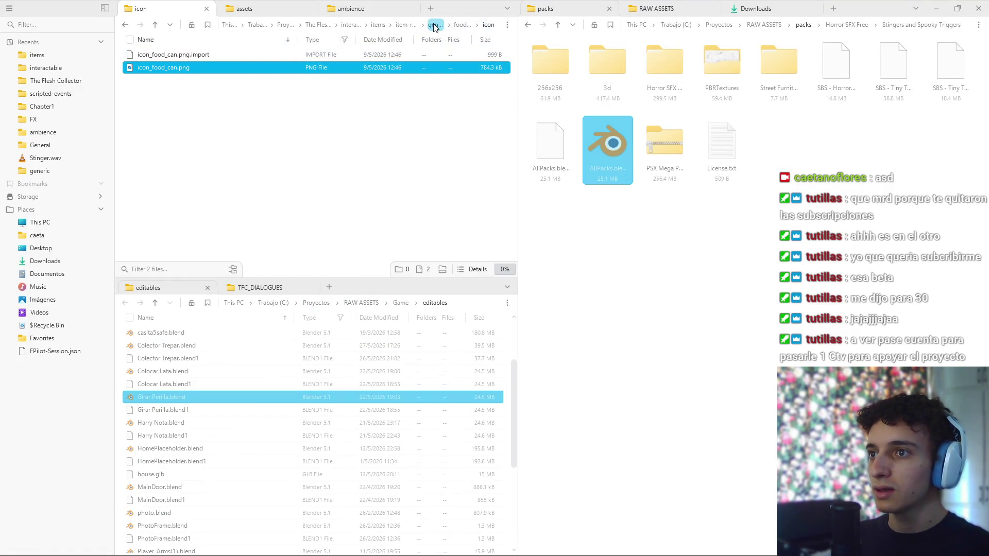
click(378, 26)
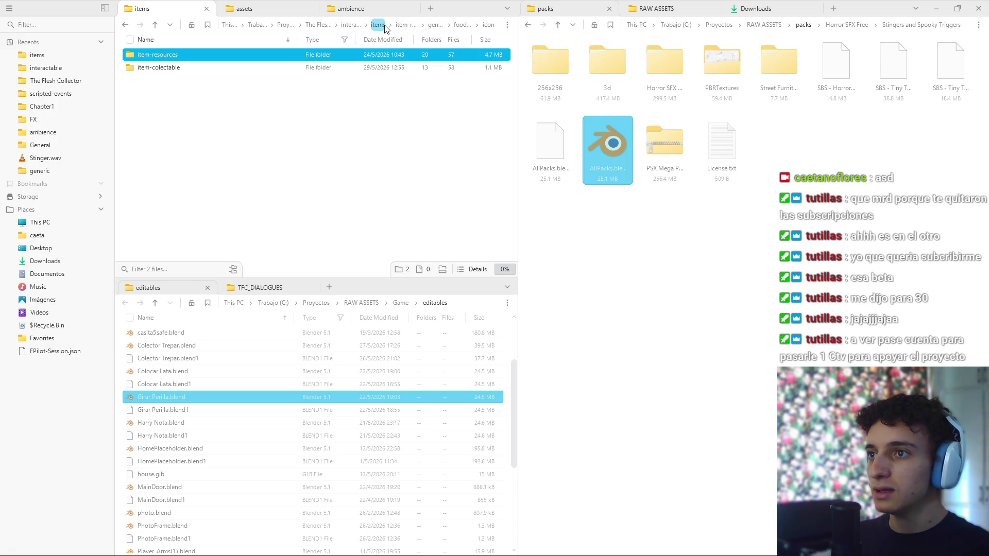
click(382, 27)
key(ctrl+c)
key(alt+Tab)
click(314, 73)
key(ctrl+v)
key(Return)
Import food_can.glb from the item-colectable > food_can folder
click(383, 76)
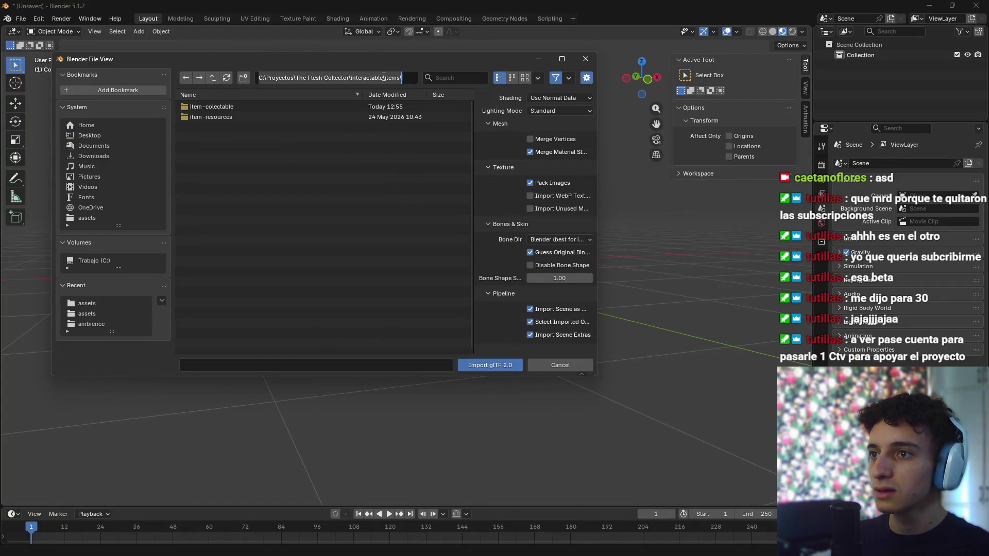
click(244, 110)
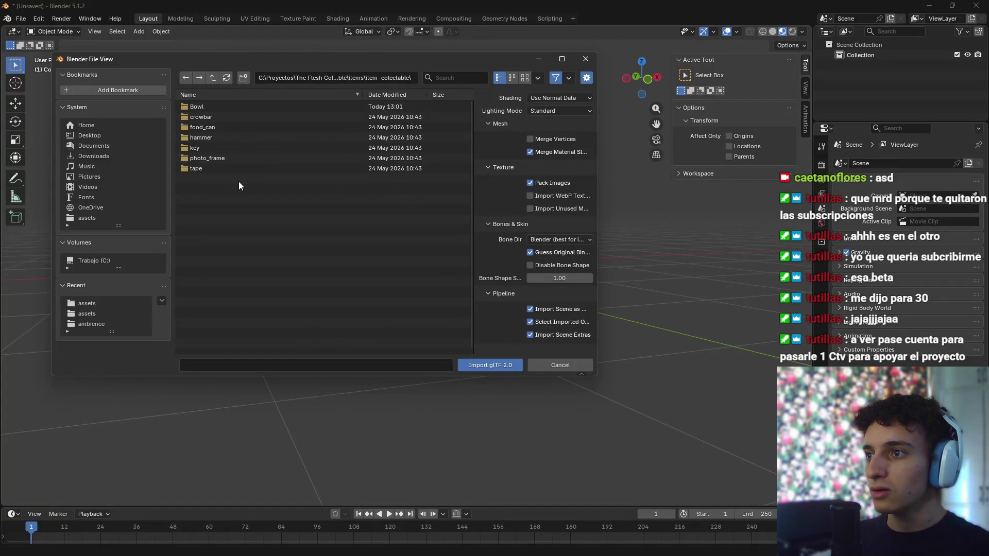
double_click(216, 126)
click(248, 107)
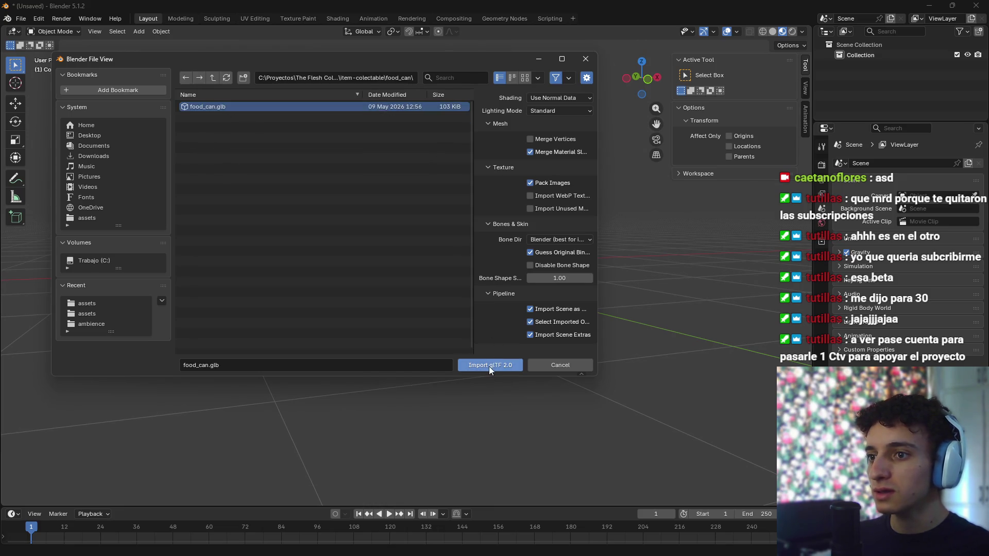
click(489, 366)
scroll(436, 248, up, 5)
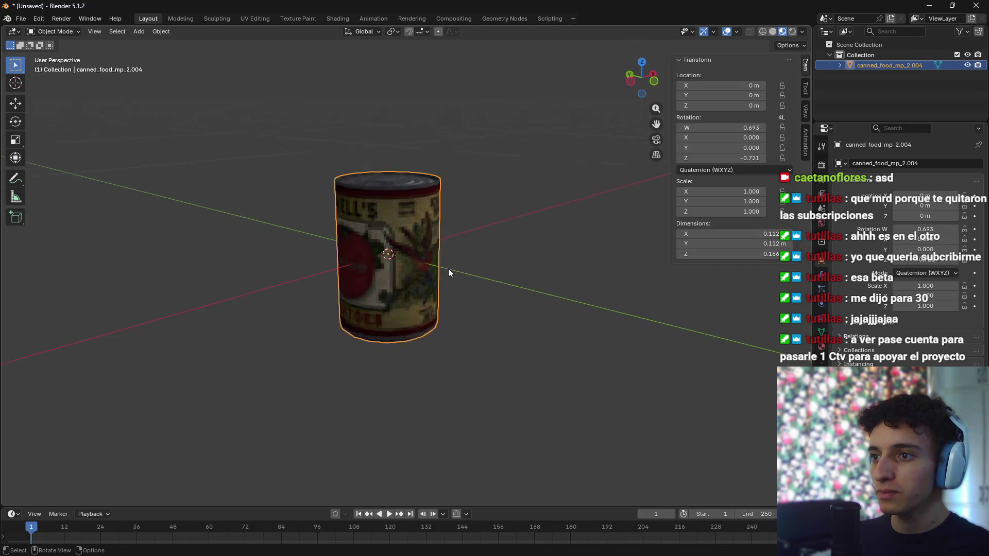
Put the can in Edit Mode with face select, viewed from above its top
key(KP_1)
mouse_move(441, 264)
mouse_down()
mouse_move(455, 273)
mouse_move(456, 301)
mouse_up()
key(Tab)
scroll(406, 181, up, 4)
drag(407, 181, 335, 273)
key(3)
scroll(317, 296, up, 3)
Select all the faces of the can's top cap, including the left sliver
click(317, 297)
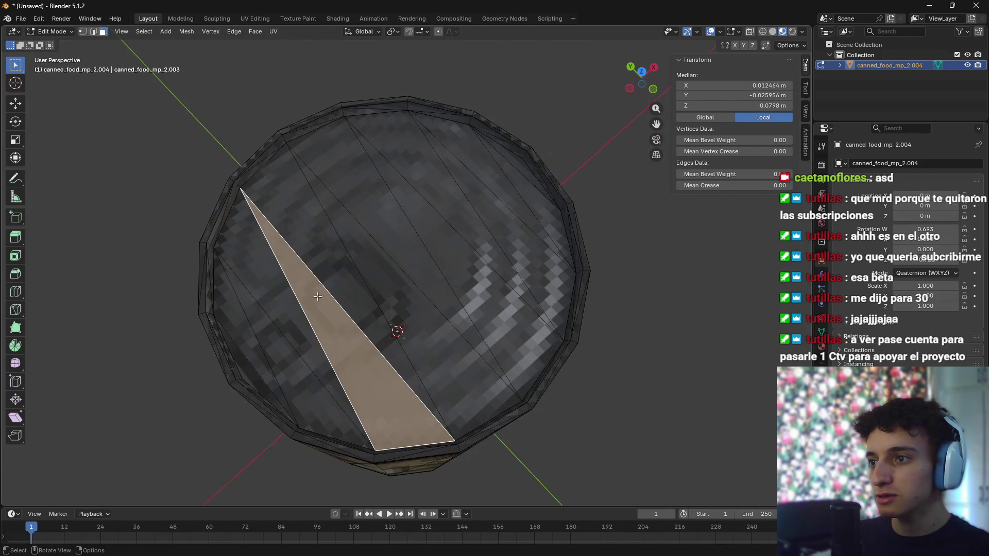
shift+click(311, 242)
shift+click(278, 242)
shift+click(371, 289)
shift+click(422, 191)
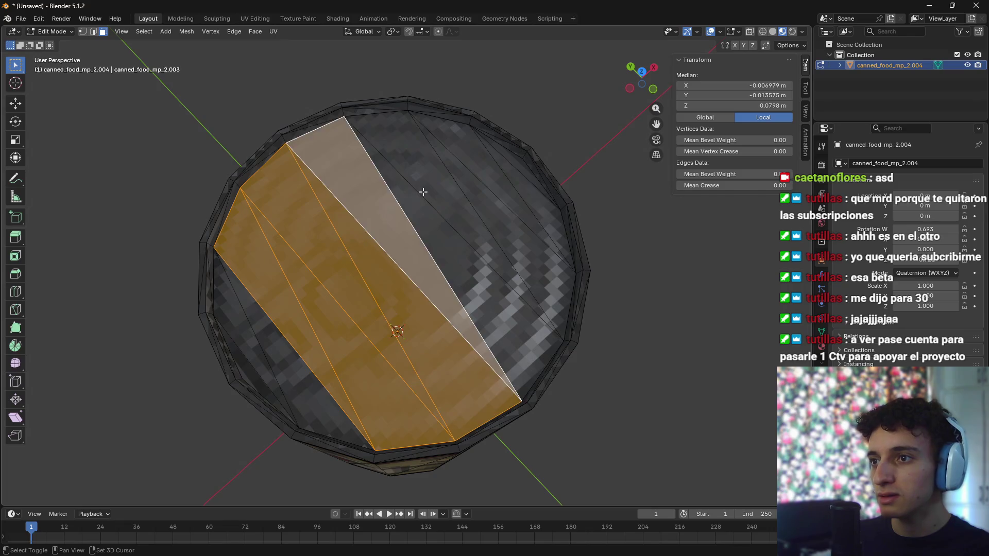
shift+click(466, 193)
shift+click(526, 172)
shift+click(523, 173)
shift+click(518, 170)
shift+click(520, 151)
shift+click(523, 192)
shift+click(238, 326)
Delete the selected cap faces and orbit to inspect the opened can
key(x)
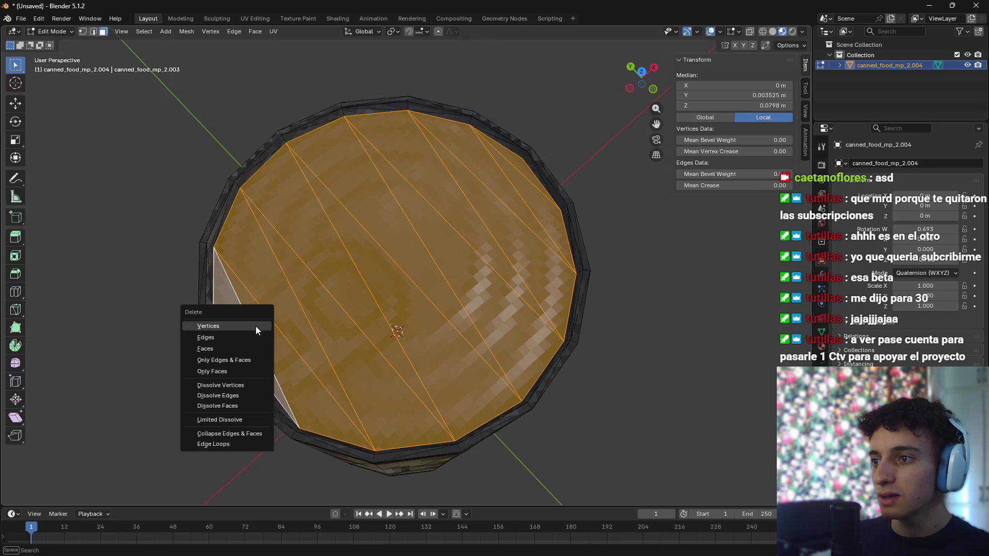
click(235, 349)
key(ctrl+z)
key(x)
click(237, 353)
mouse_move(449, 351)
mouse_down()
mouse_move(398, 352)
mouse_move(378, 340)
mouse_up()
mouse_move(354, 291)
mouse_down()
mouse_move(329, 327)
mouse_move(396, 325)
mouse_up()
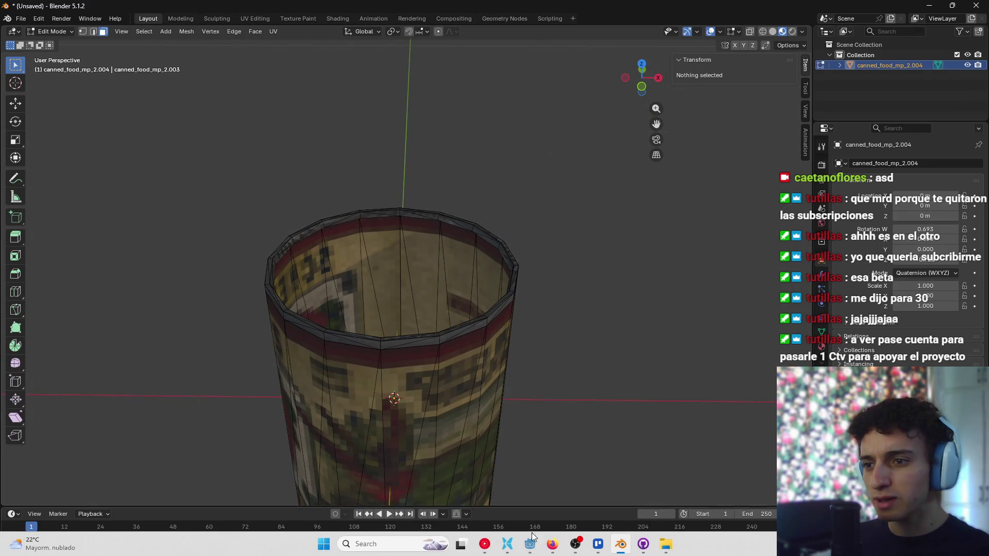
click(518, 545)
scroll(324, 420, down, 5)
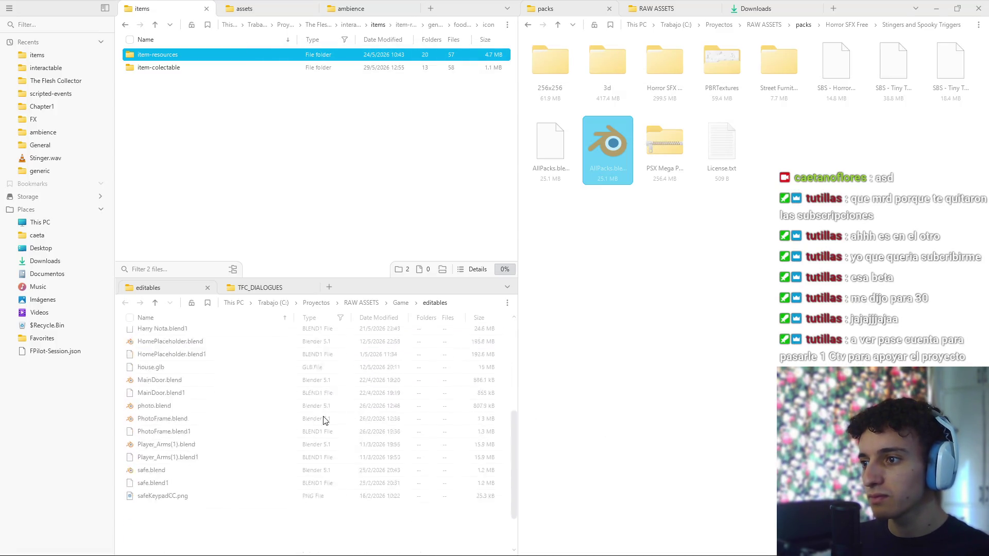
Close Blender with Don't Save and return to the Godot kitchen scene
scroll(220, 479, up, 3)
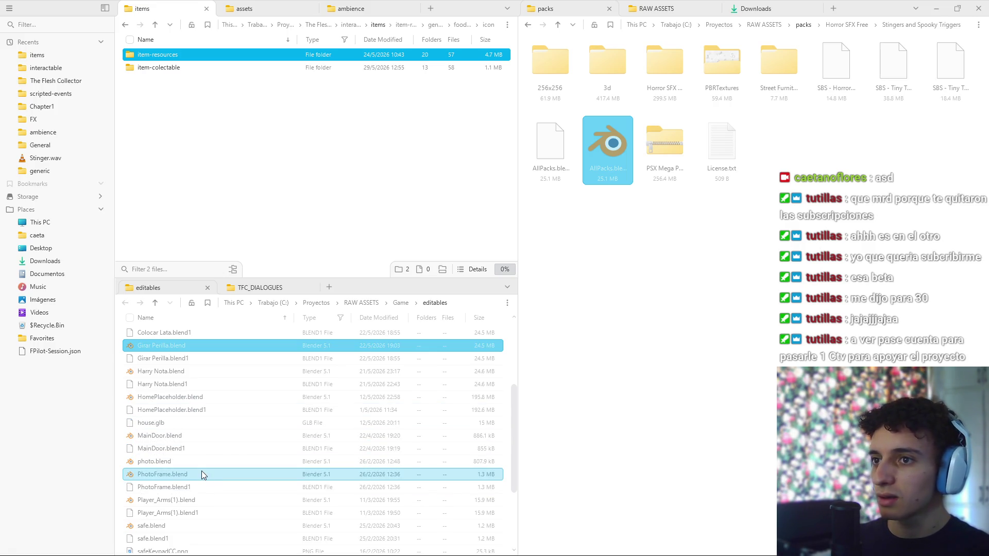
mouse_move(514, 544)
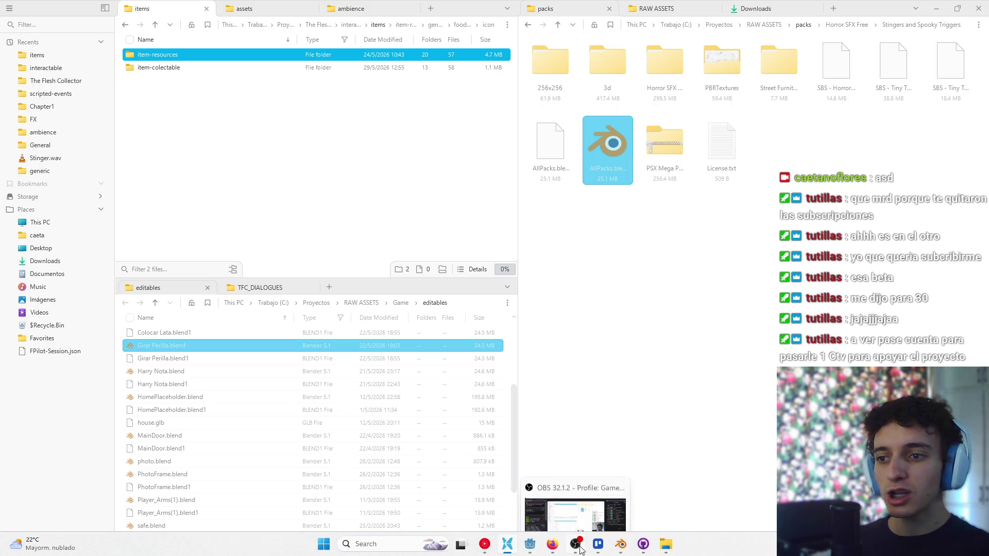
click(577, 489)
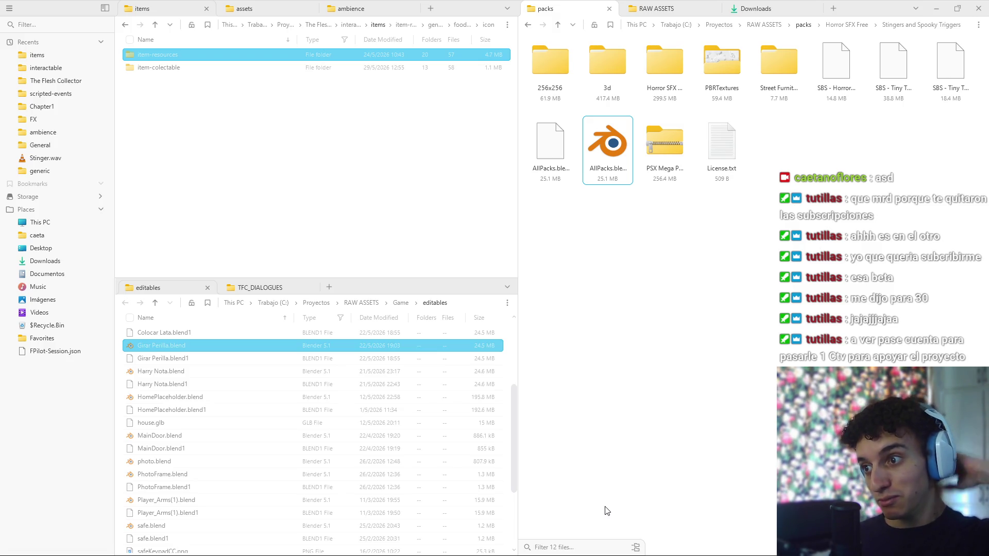
scroll(236, 471, down, 3)
scroll(260, 487, up, 3)
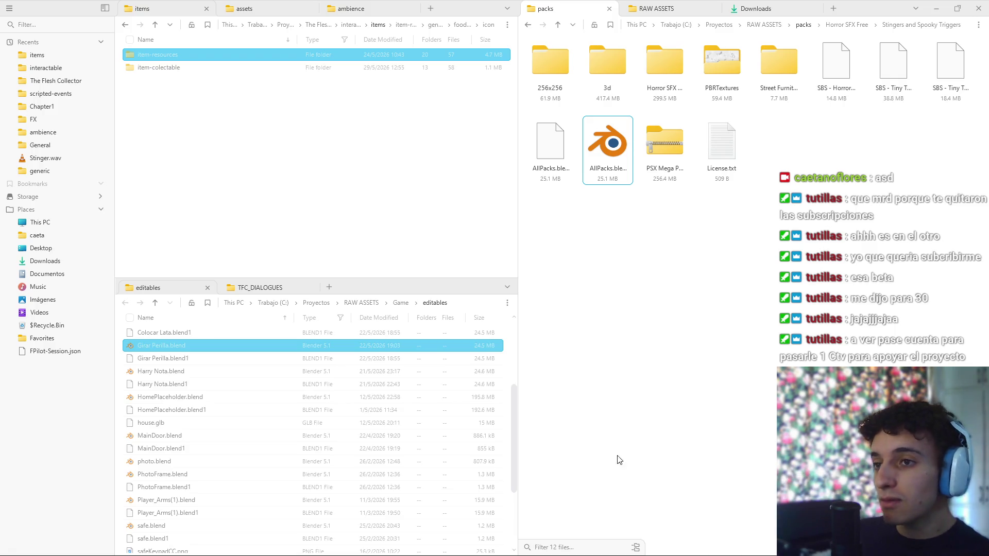
click(621, 544)
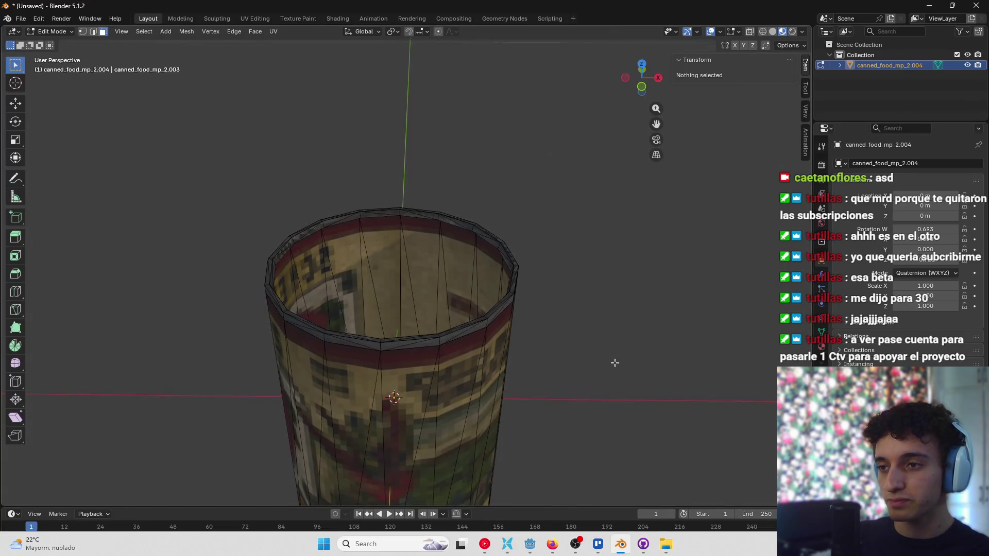
click(976, 6)
click(507, 296)
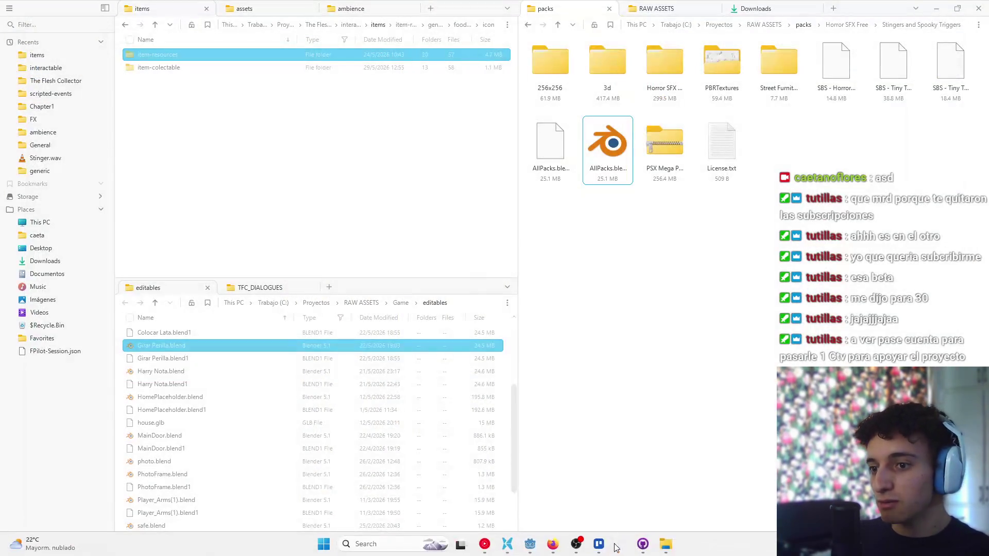
click(530, 544)
scroll(455, 302, down, 5)
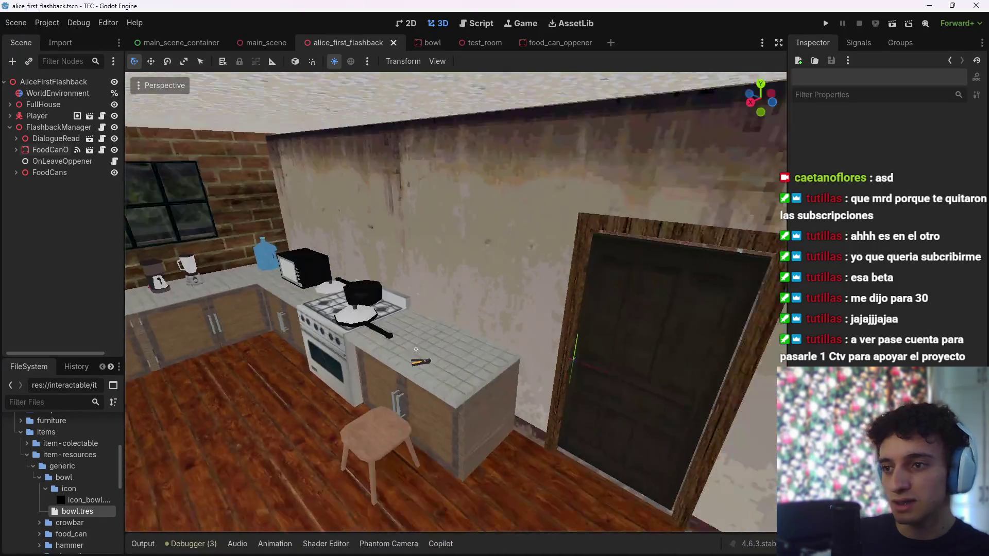
Open the OnLeaveOppener script and rename the node FoodCanInteractions
scroll(416, 350, up, 8)
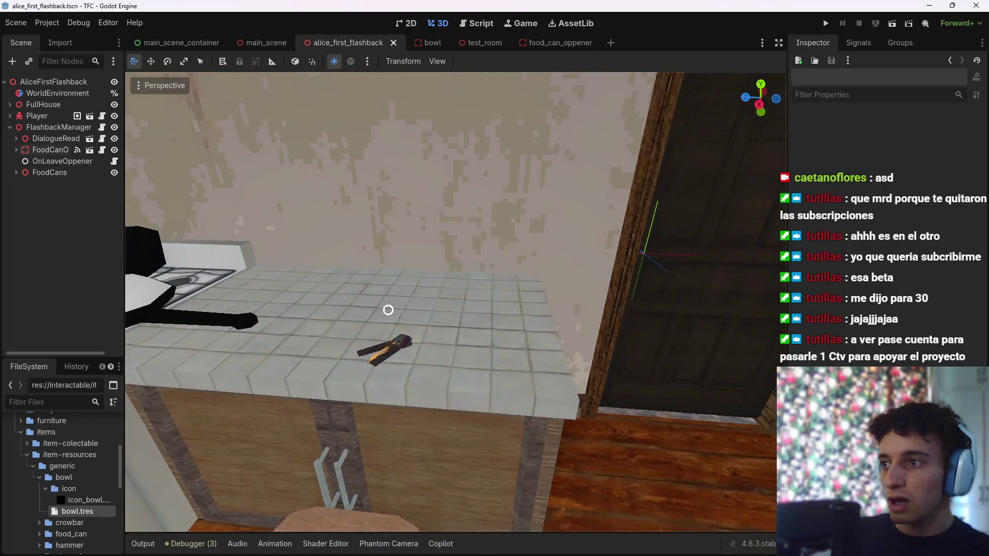
click(48, 149)
click(49, 161)
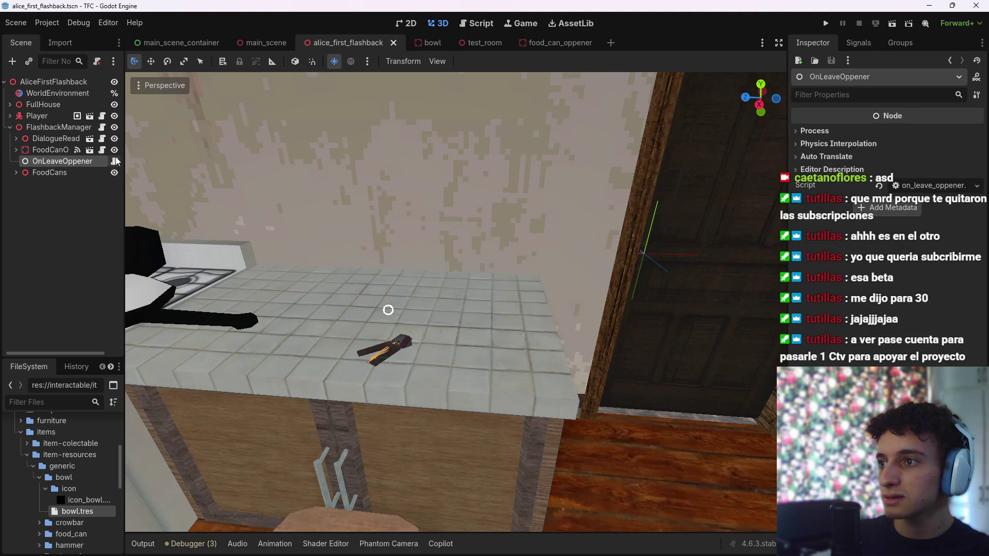
click(114, 161)
double_click(58, 161)
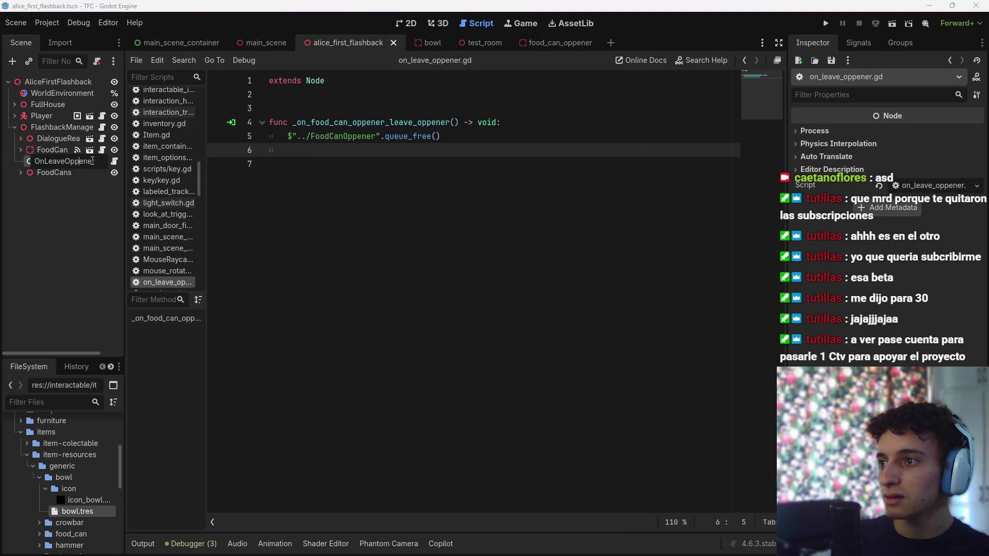
drag(59, 161, 49, 162)
key(ctrl+a)
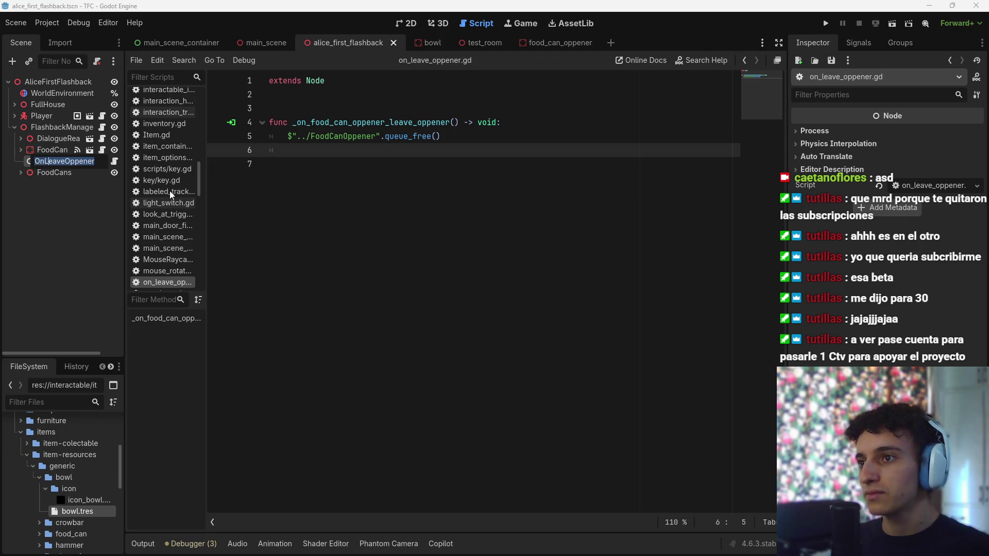
key(BackSpace)
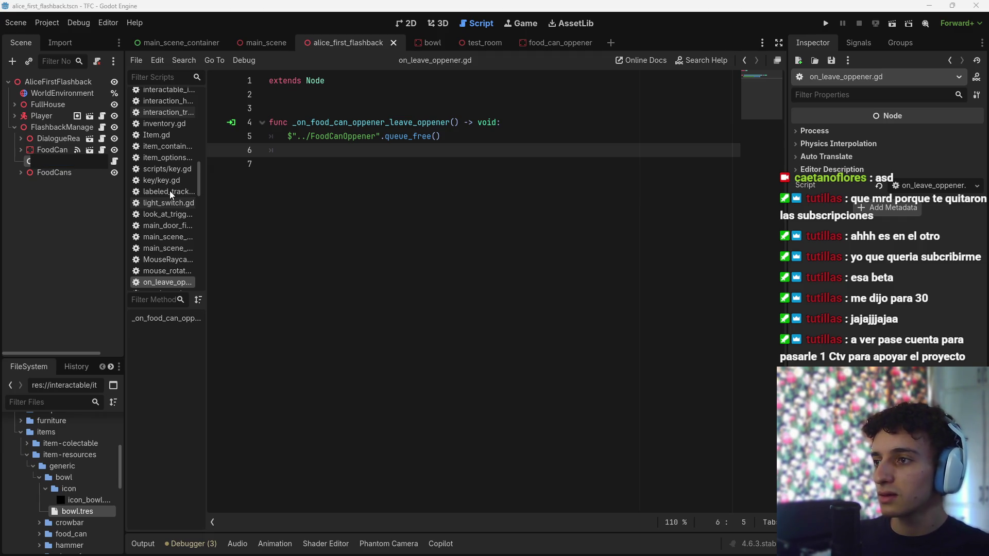
text(FoodCanInteractions)
key(Return)
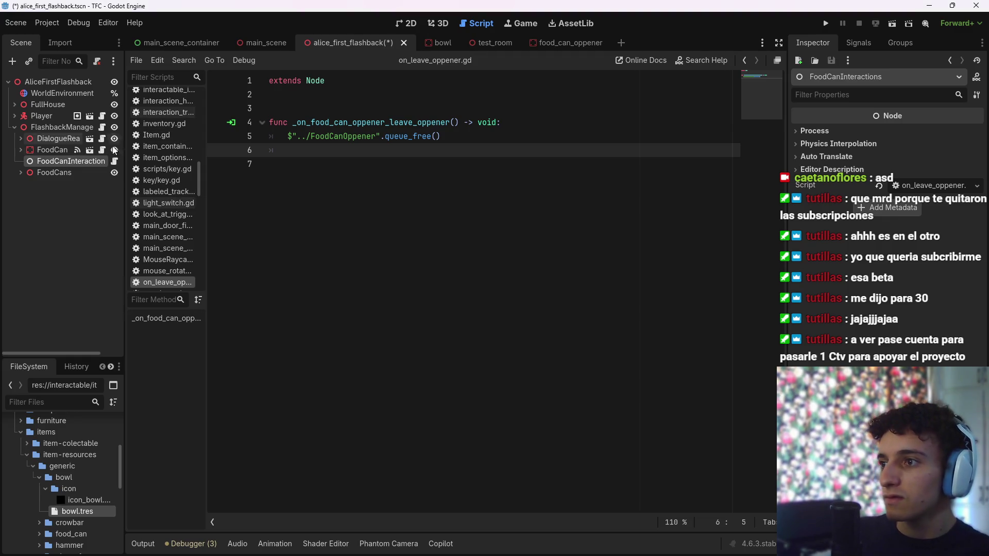
Trim the 'Interaction' part from the node's name
double_click(96, 161)
drag(103, 161, 67, 162)
key(BackSpace)
text(FoodCans2)
key(Return)
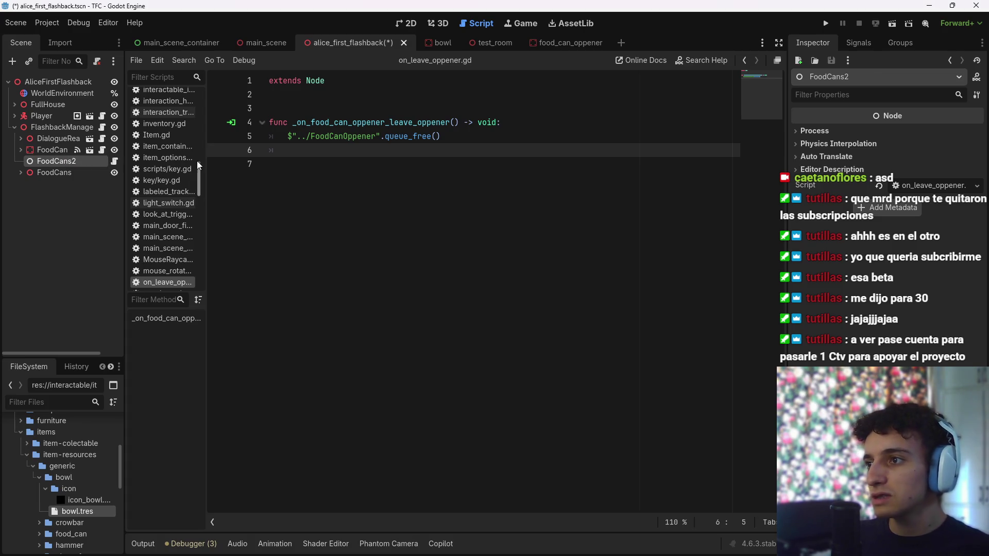
Rename the node to trgFoodCanInteractions
double_click(73, 161)
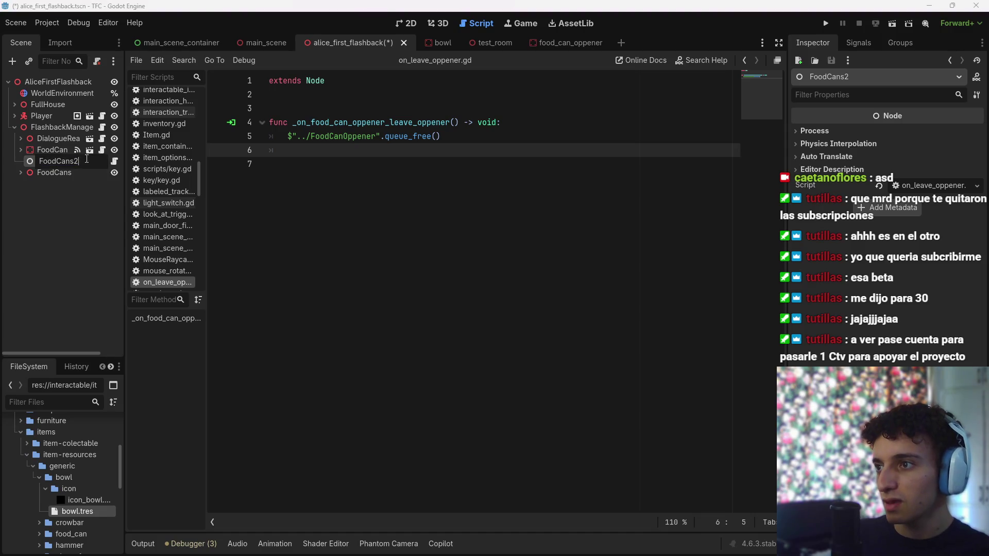
key(BackSpace)
text(Sc)
key(BackSpace)
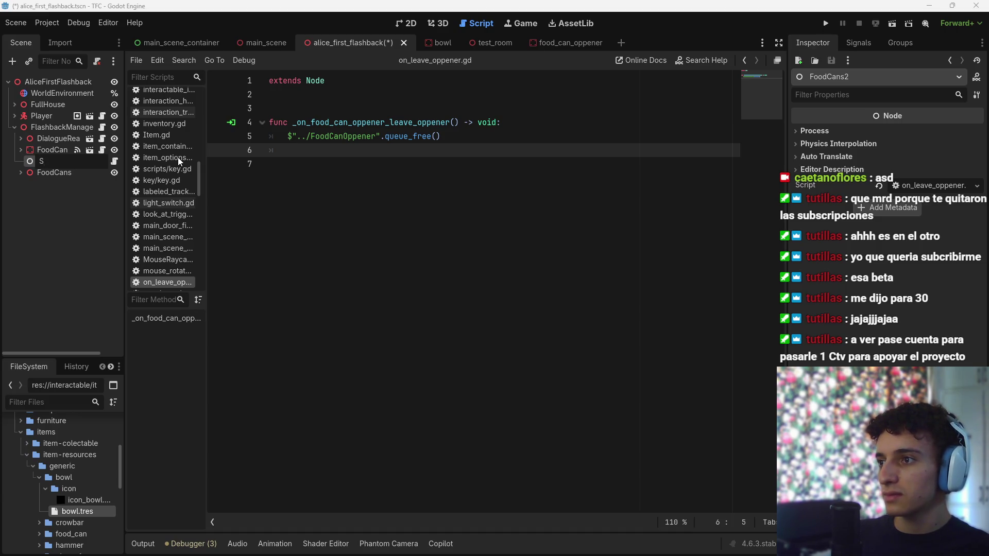
key(BackSpace)
text(trf_)
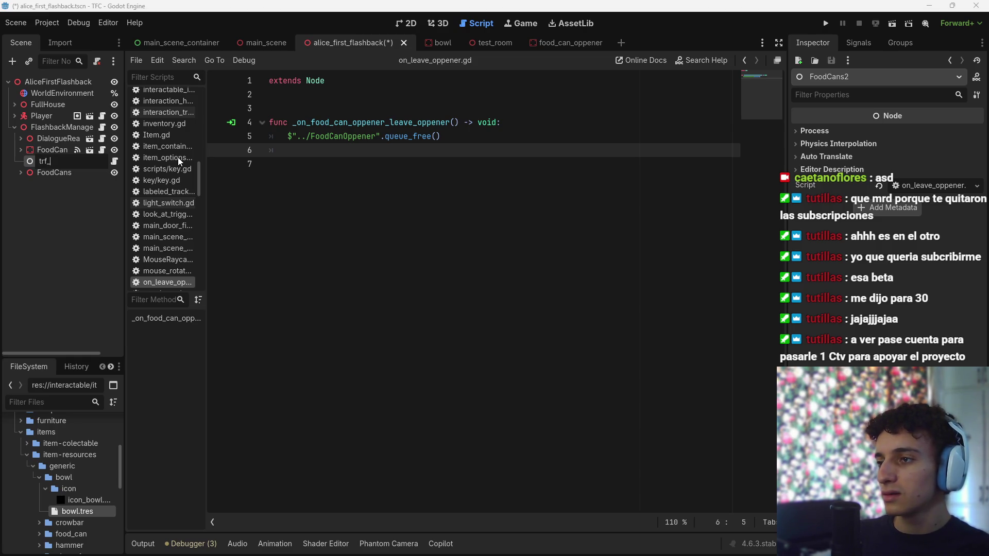
key(BackSpace)
text(g_food)
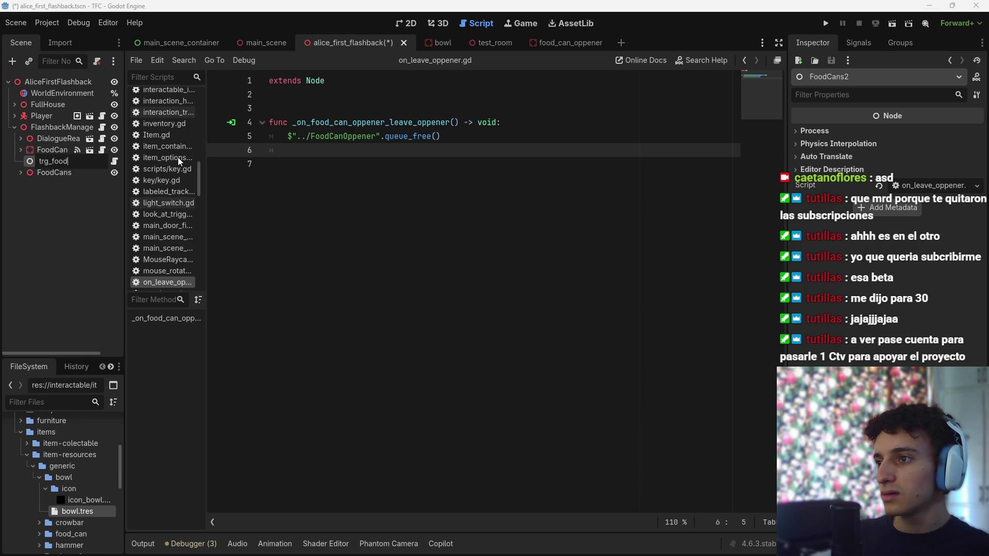
key(BackSpace)
key(BackSpace)
key(BackSpace)
key(BackSpace)
key(BackSpace)
text(FoodCanO)
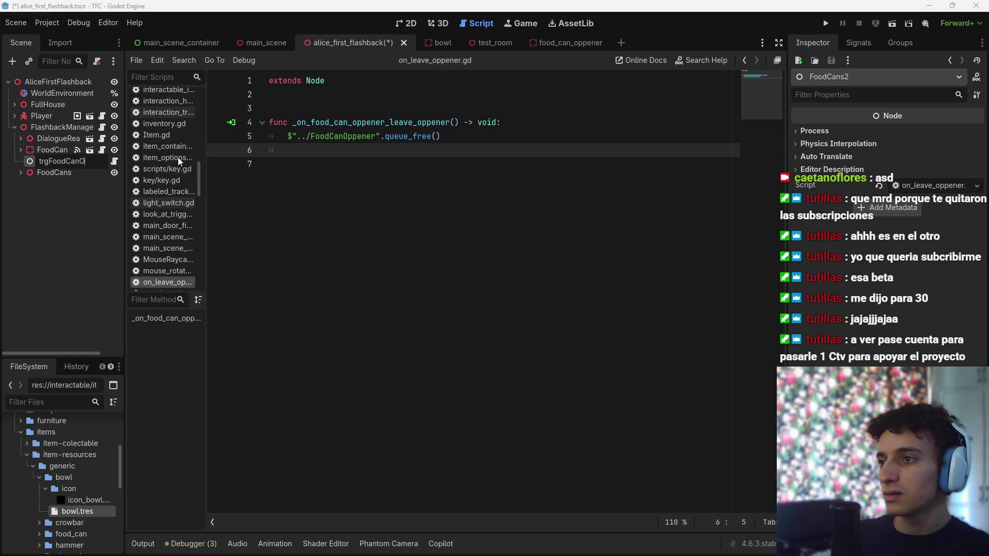
key(BackSpace)
text(Interactions)
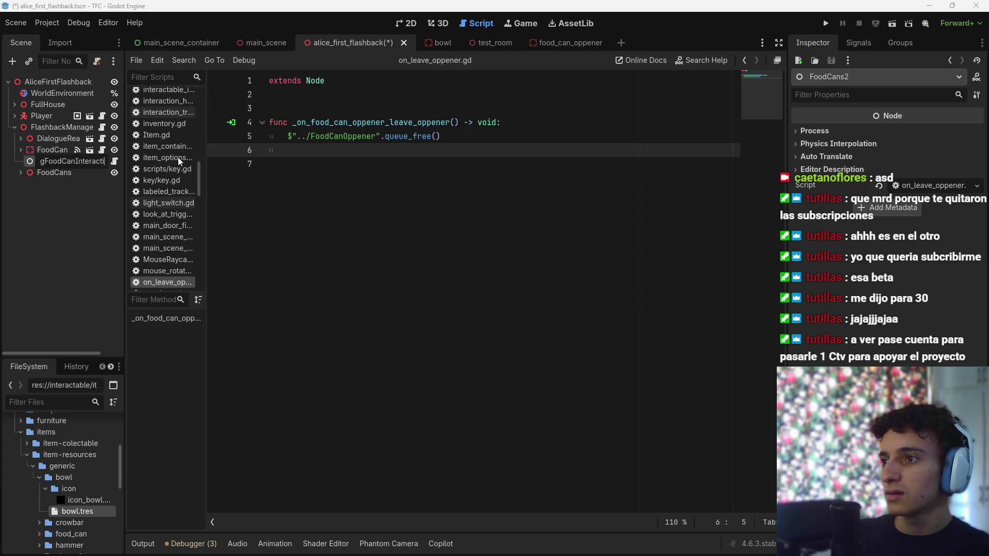
key(Return)
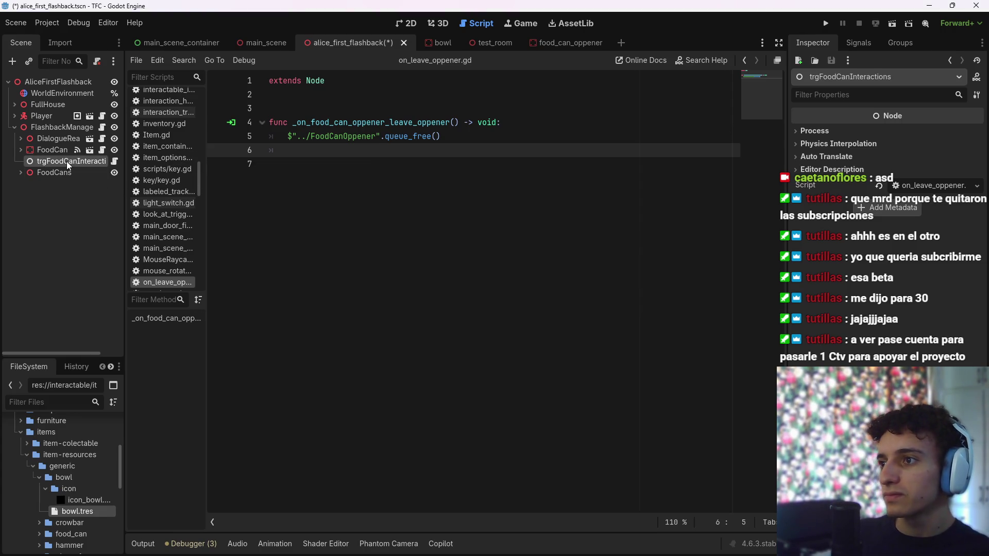
click(60, 149)
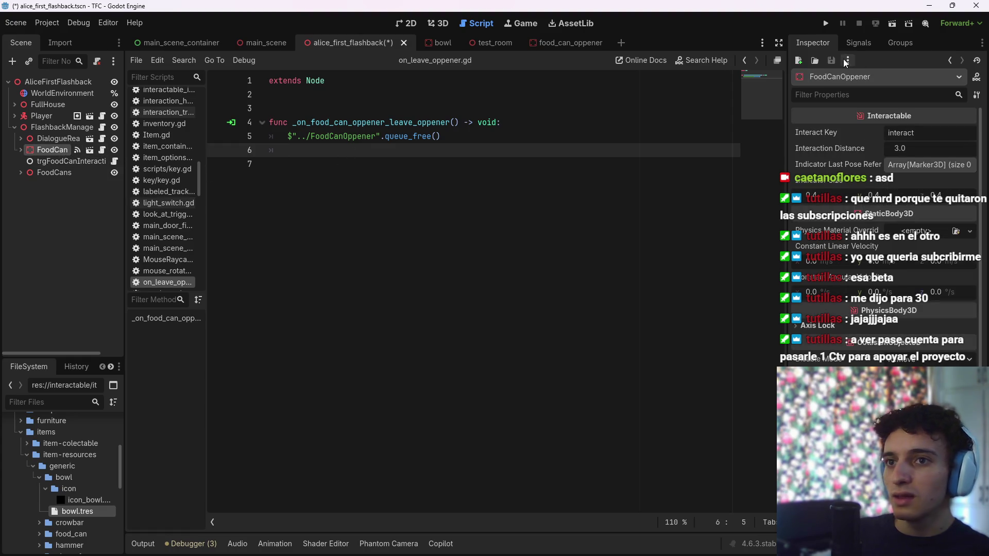
Start connecting FoodCanOppener's interacted() signal from its Signals list
click(871, 42)
double_click(842, 128)
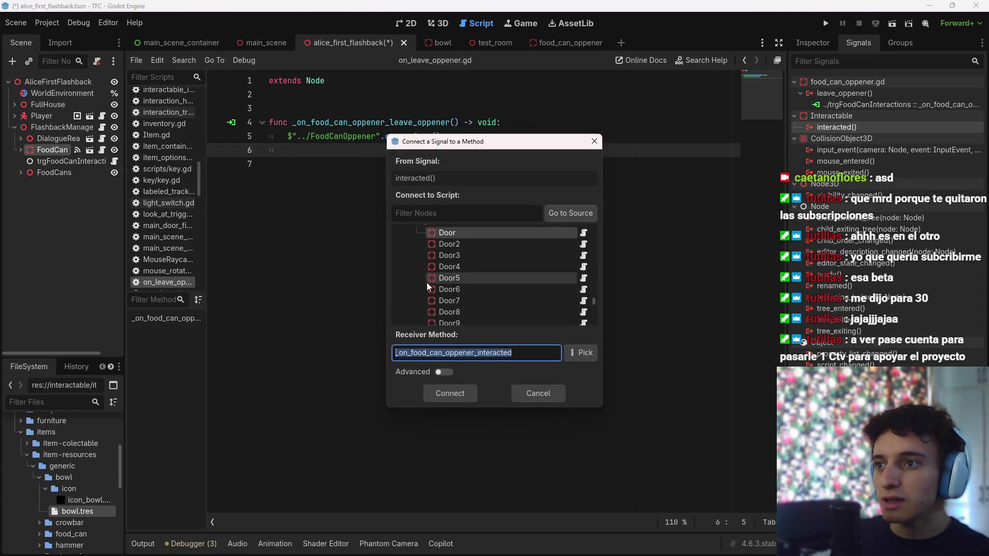
click(559, 217)
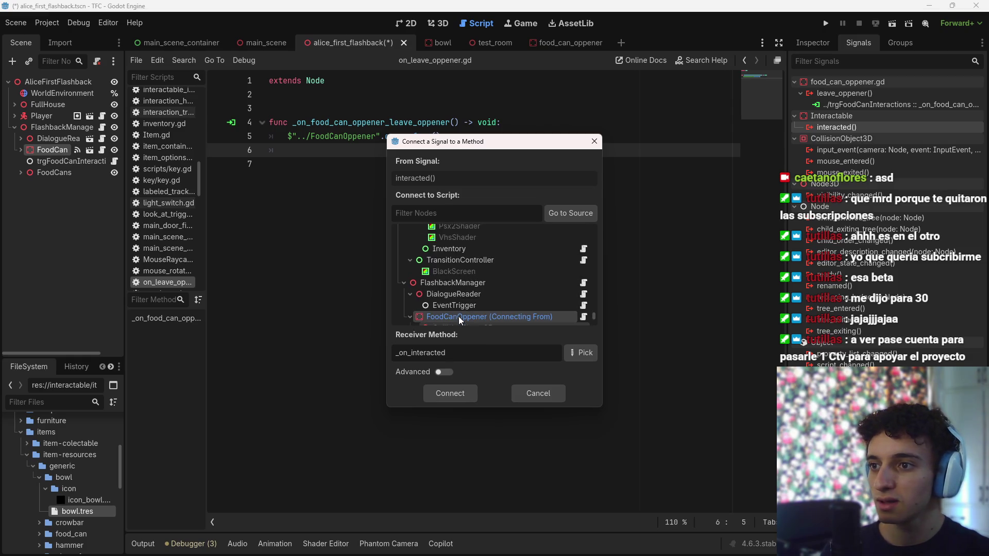
scroll(458, 316, down, 3)
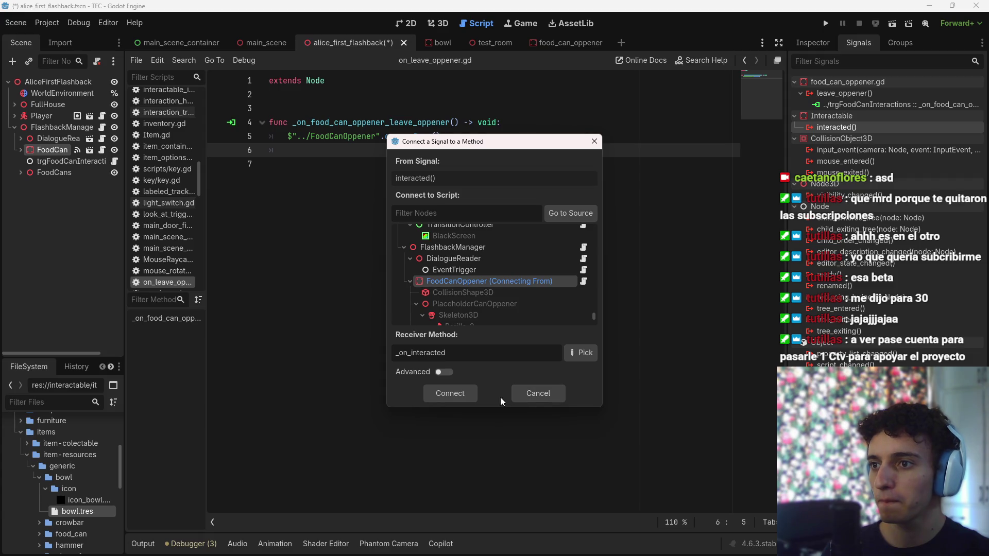
scroll(517, 277, down, 5)
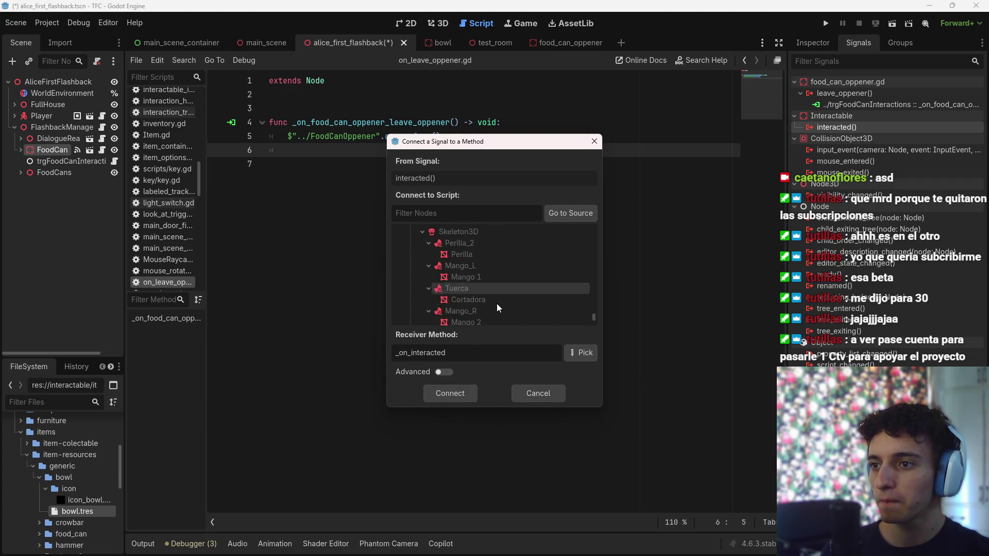
scroll(465, 298, down, 4)
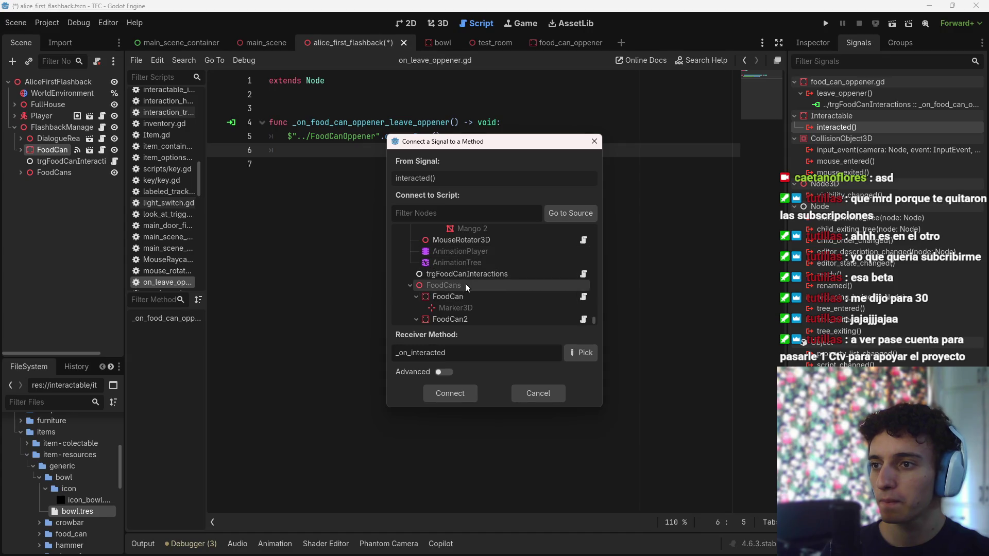
Connect it to trgFoodCanInteractions, then delete the generated interacted function stub
click(465, 274)
key(Return)
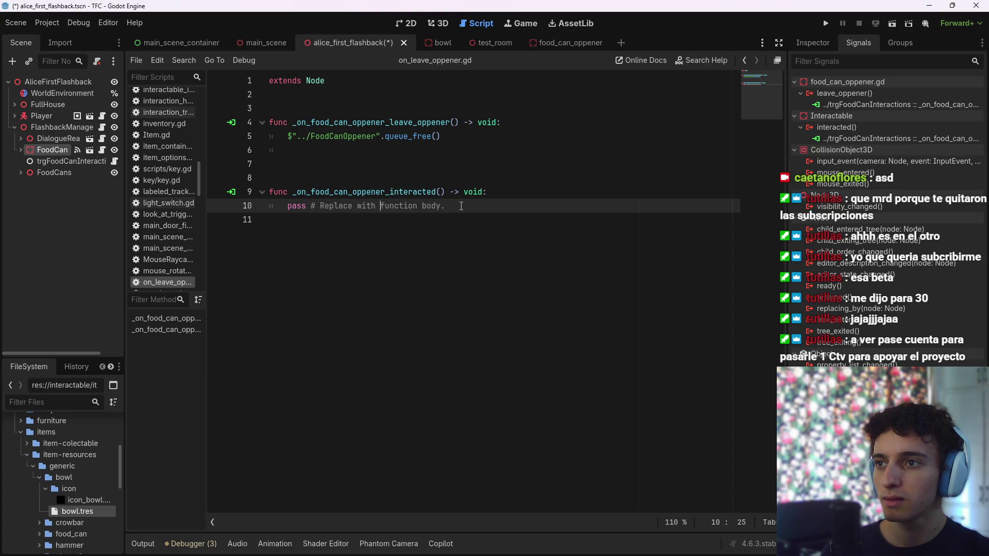
drag(461, 207, 240, 193)
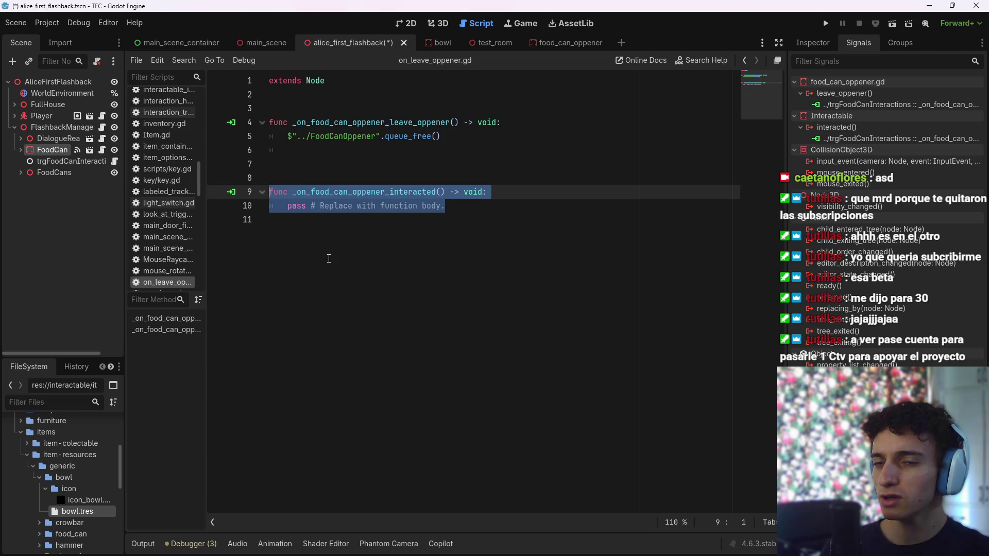
key(BackSpace)
key(BackSpace)
key(BackSpace)
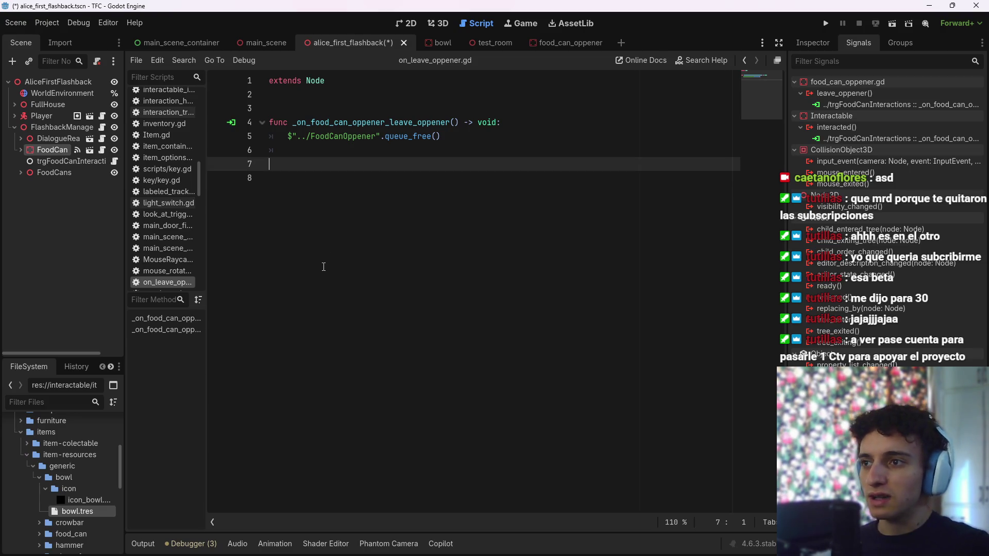
Rename trgFoodCanInteractions to OnLeaveOppener and move it under FoodCanOppener
click(66, 162)
click(812, 43)
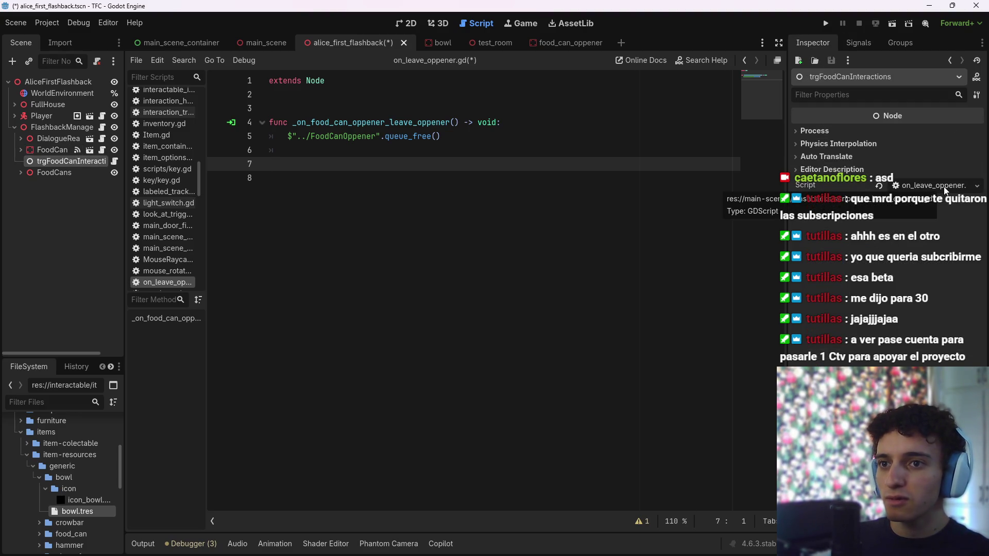
double_click(90, 161)
text(OnLeaveOppen)
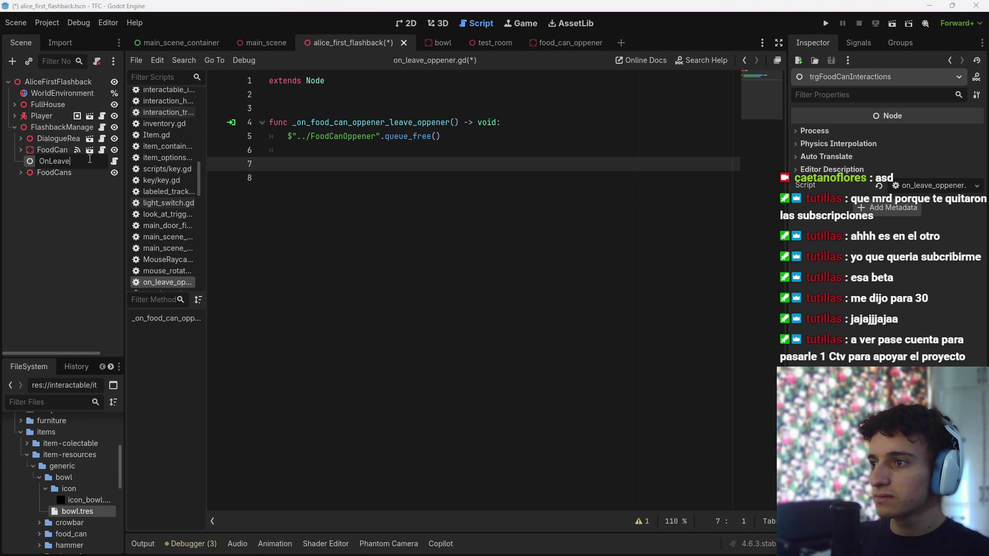
text(er)
key(Return)
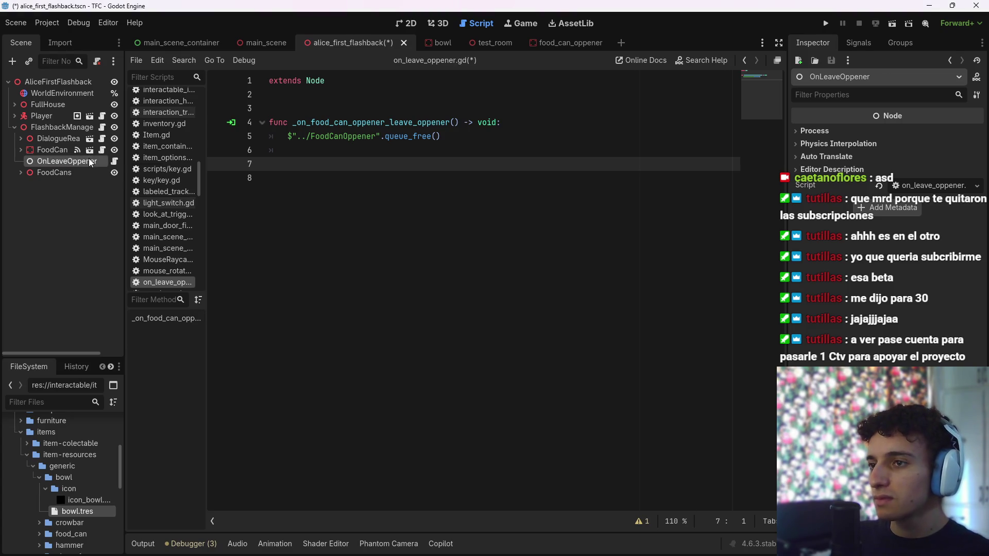
drag(53, 164, 43, 149)
Replace line 5 with get_parent().queue_free() and save the scene
drag(440, 136, 288, 135)
text(get_pare)
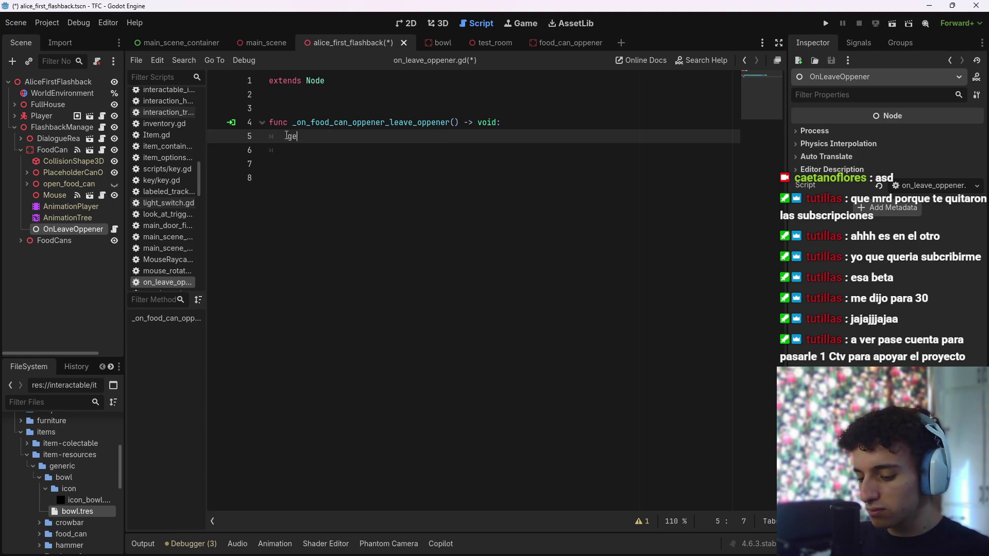
key(Return)
text(.queue)
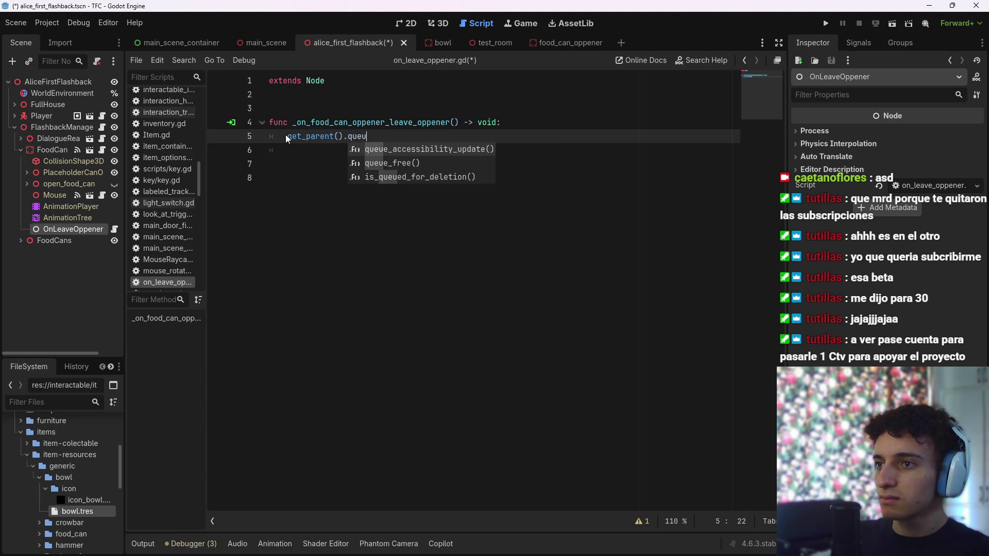
key(Return)
key(ctrl+s)
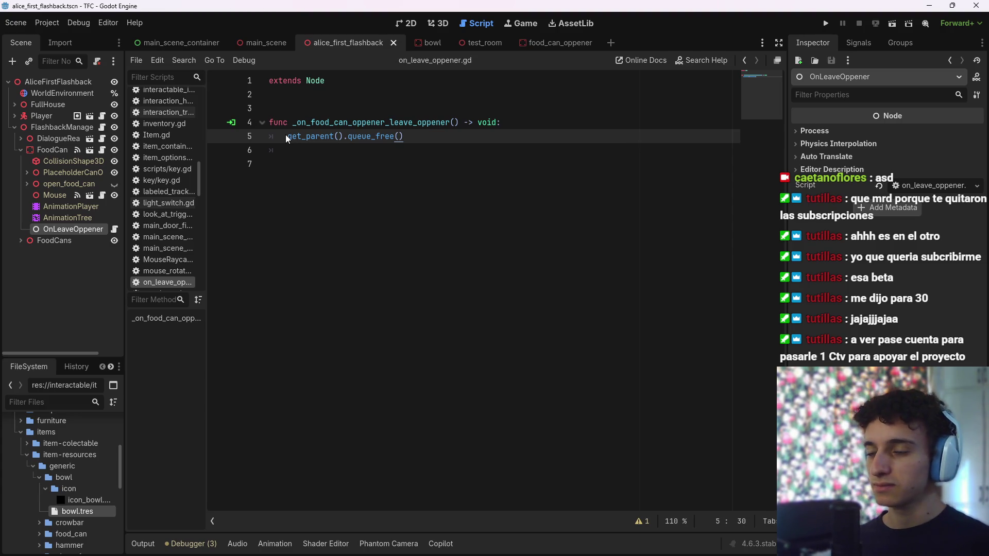
key(ctrl+s)
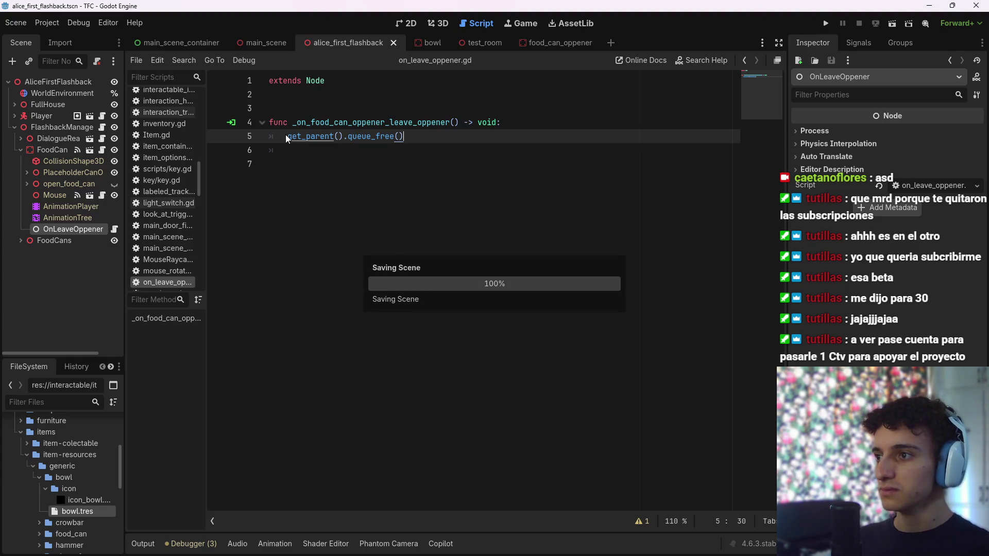
click(20, 150)
key(ctrl+s)
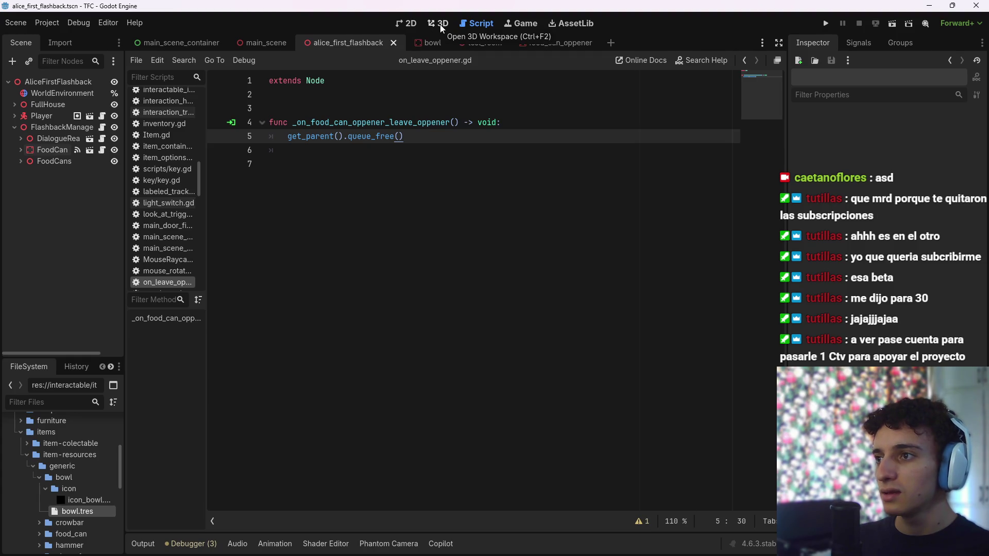
Check the FoodCanOppener node's children, then view the food_can_oppener scene in 3D
click(17, 150)
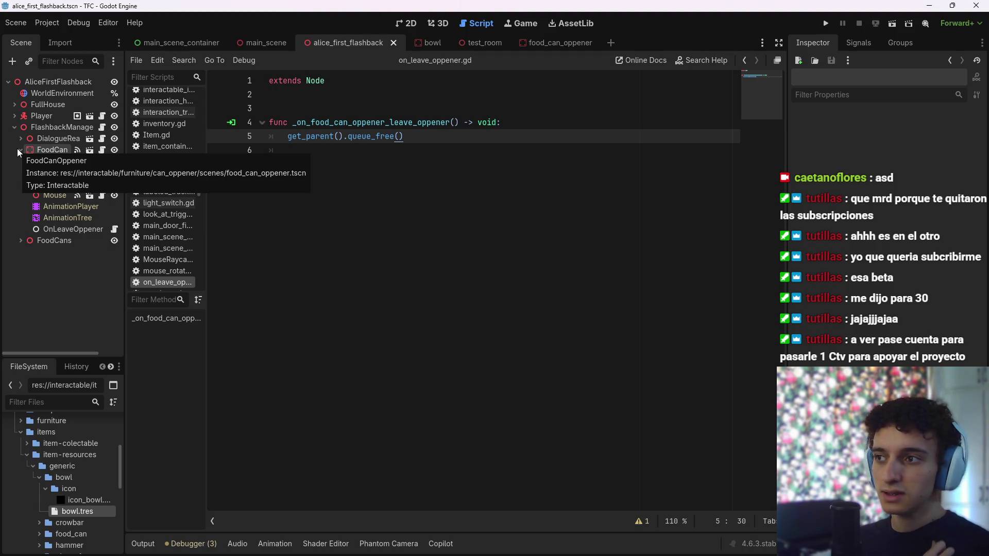
click(17, 148)
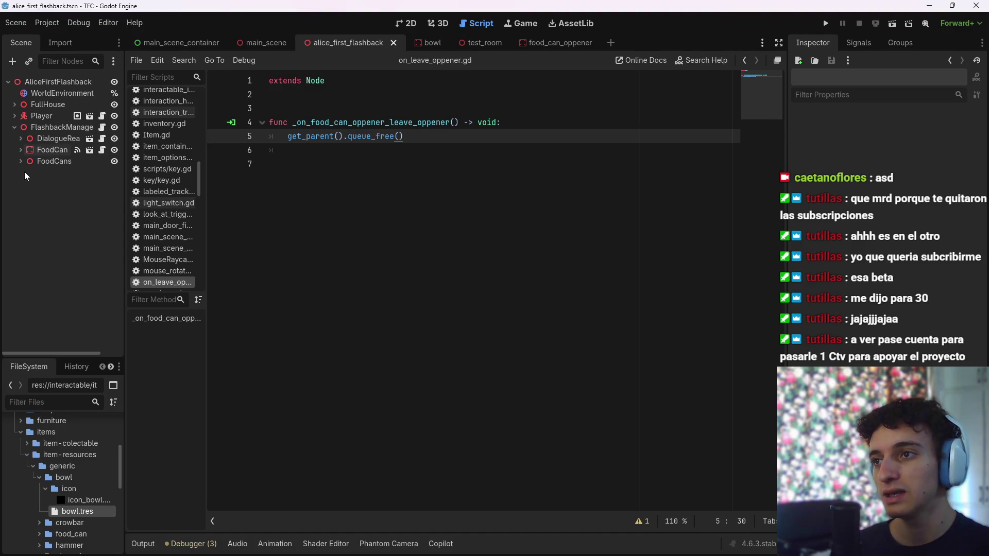
mouse_move(421, 41)
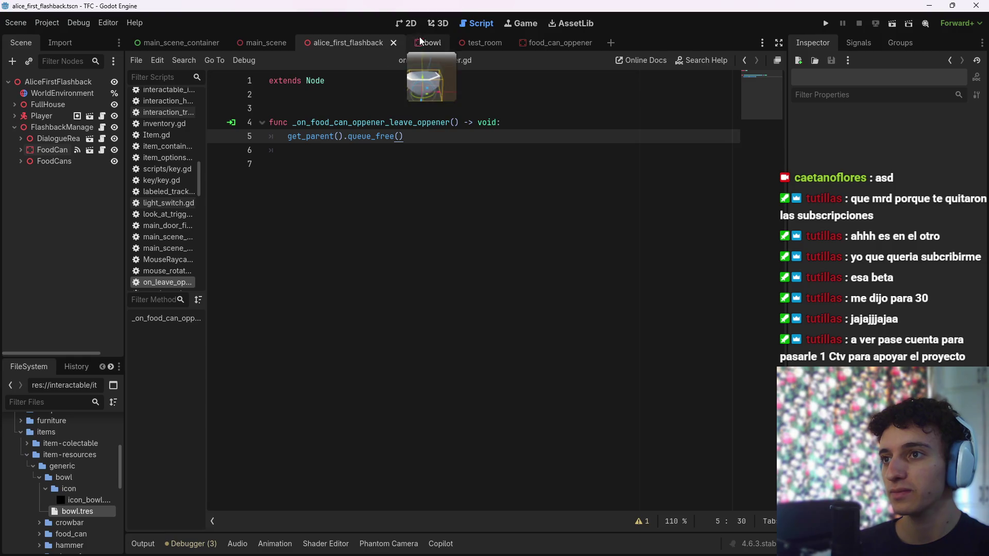
click(437, 23)
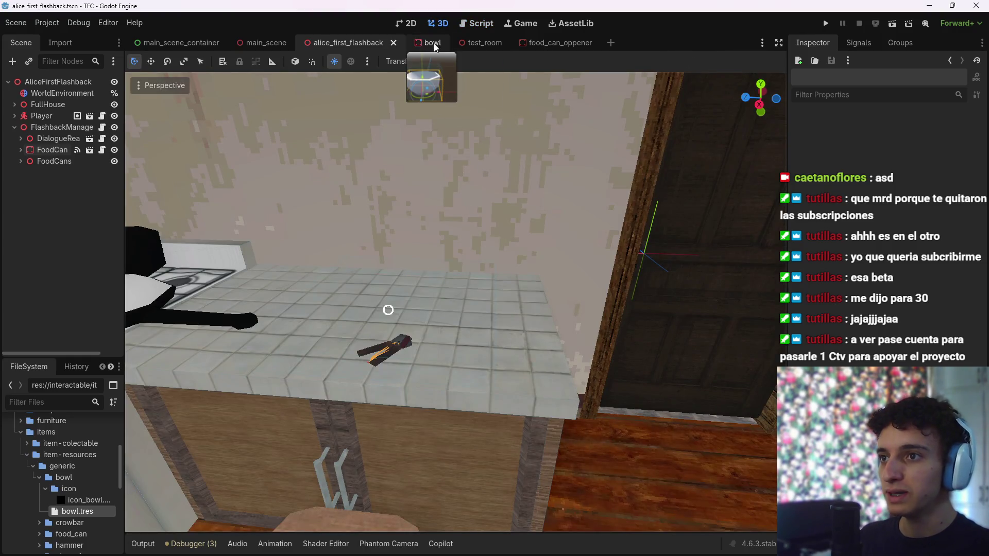
mouse_move(548, 43)
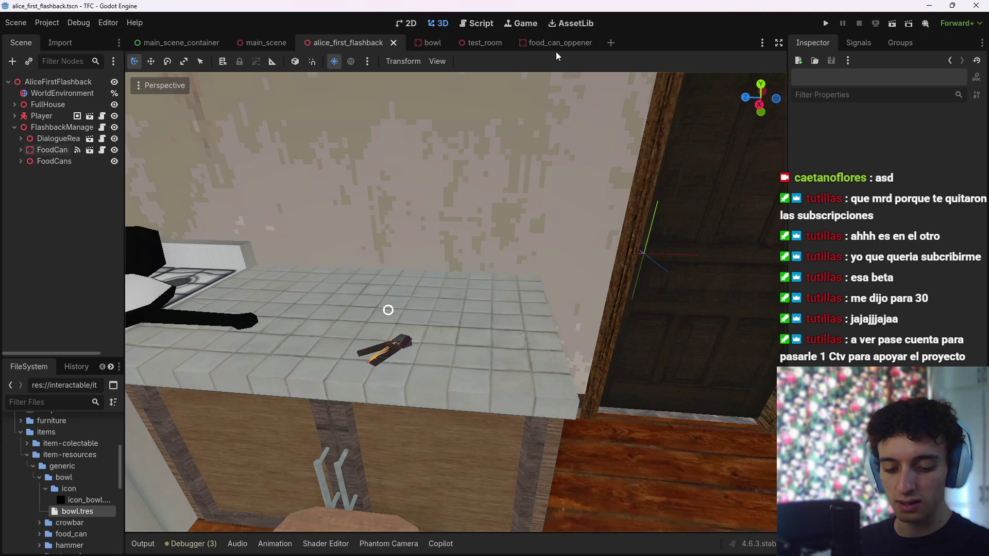
click(542, 41)
Back in alice_first_flashback, open DialogueReader's dialogue_reader.gd script at its top
click(337, 37)
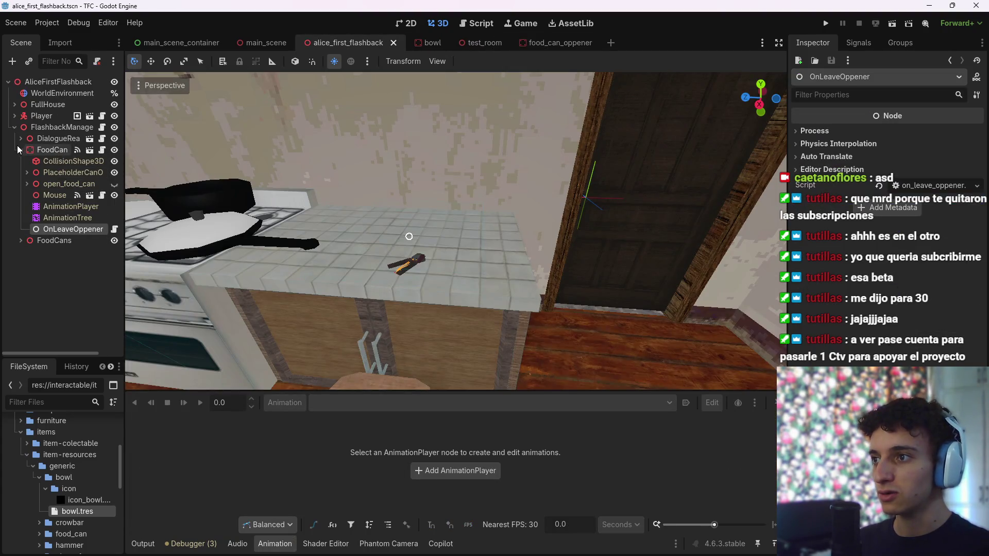
click(21, 150)
click(103, 140)
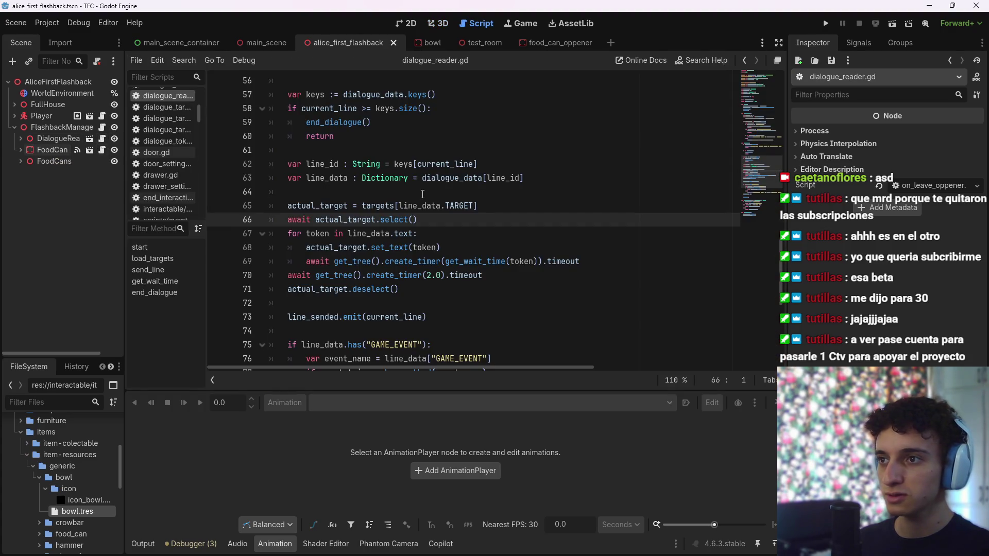
scroll(422, 241, up, 15)
scroll(422, 241, up, 4)
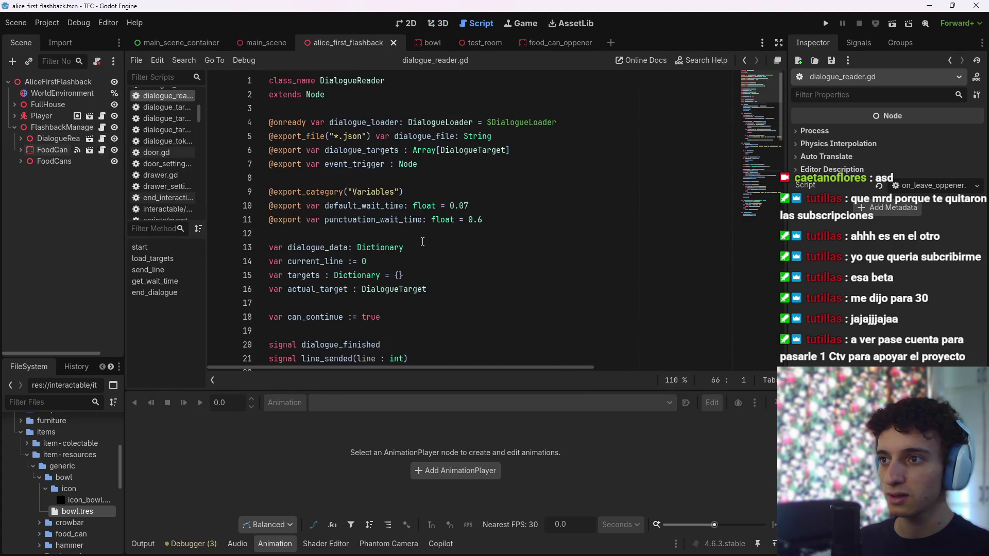
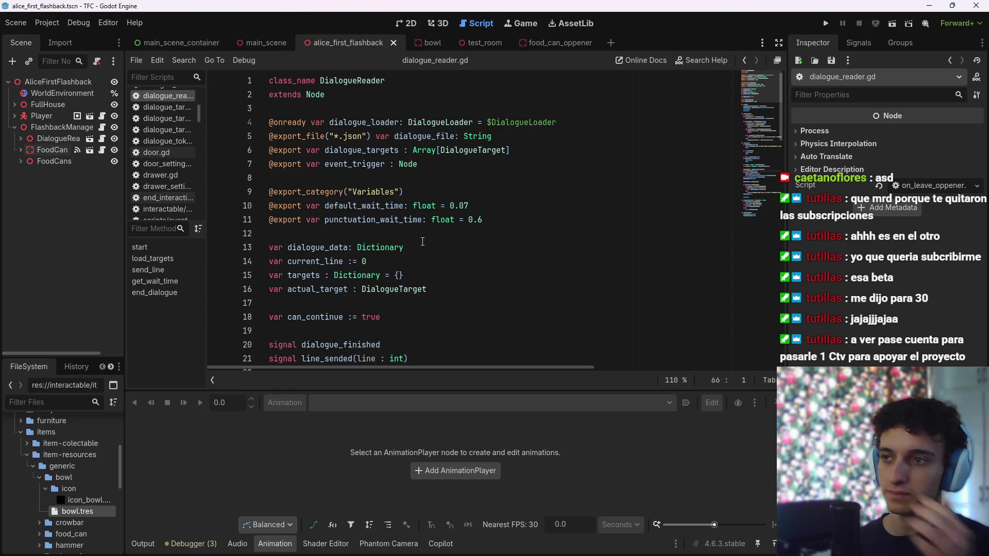
Open dialogue_target_2d.gd from main_scene_container and declare 'var selected := false'
key(ctrl+shift+Tab)
key(ctrl+shift+Tab)
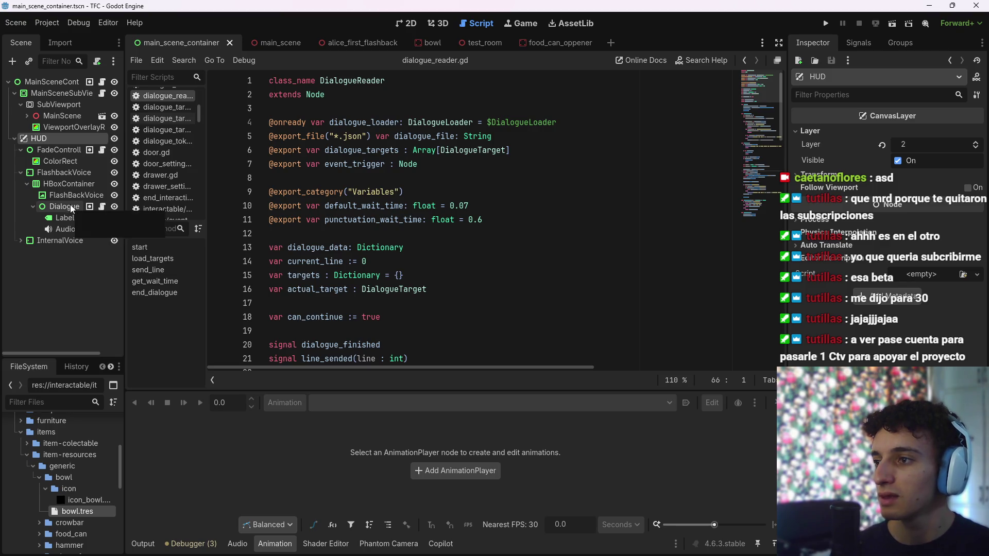
click(104, 206)
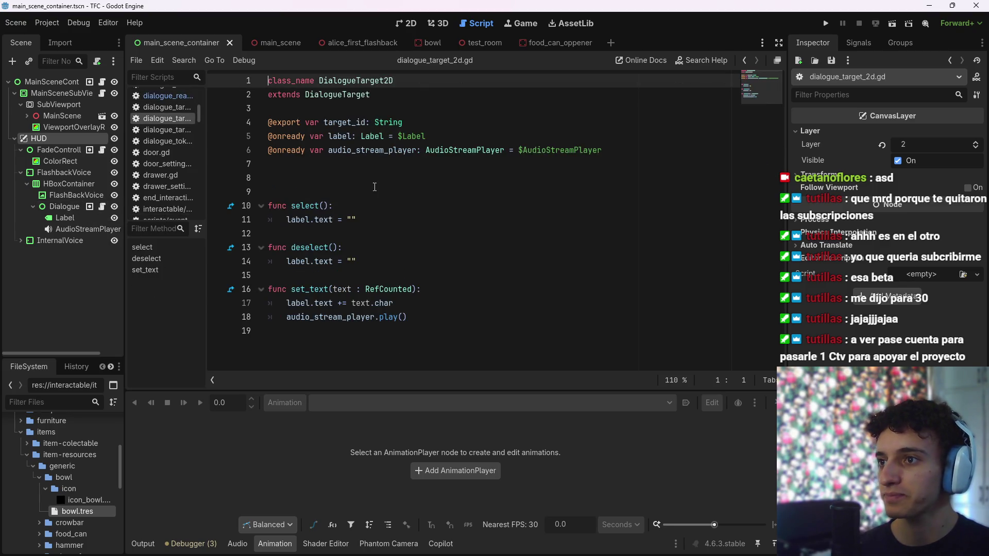
click(360, 221)
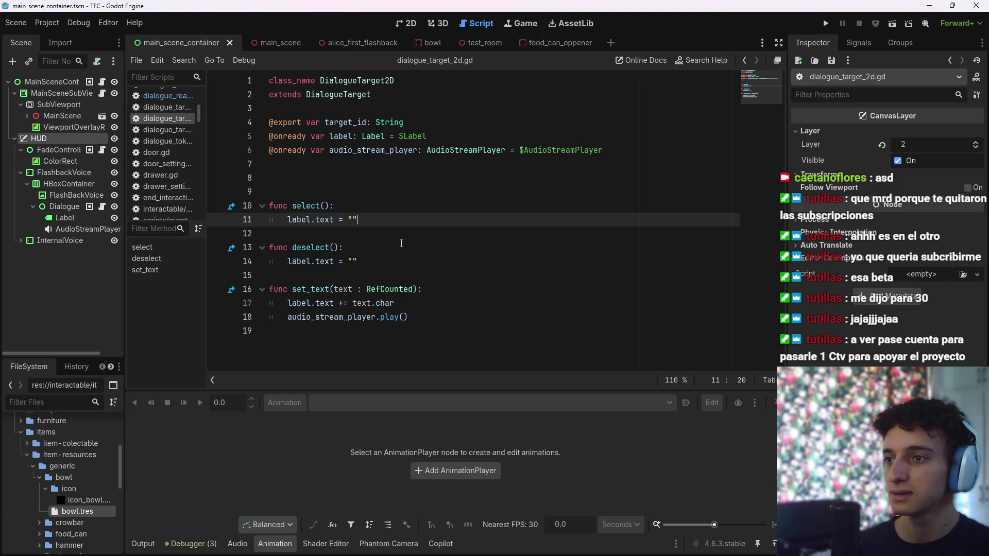
drag(370, 220, 265, 217)
click(389, 220)
drag(388, 223, 286, 221)
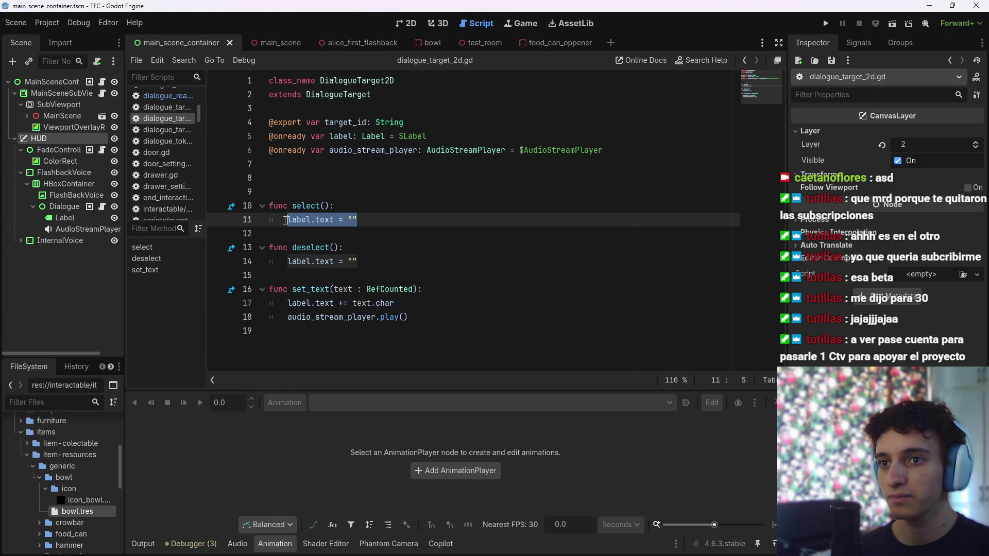
click(380, 219)
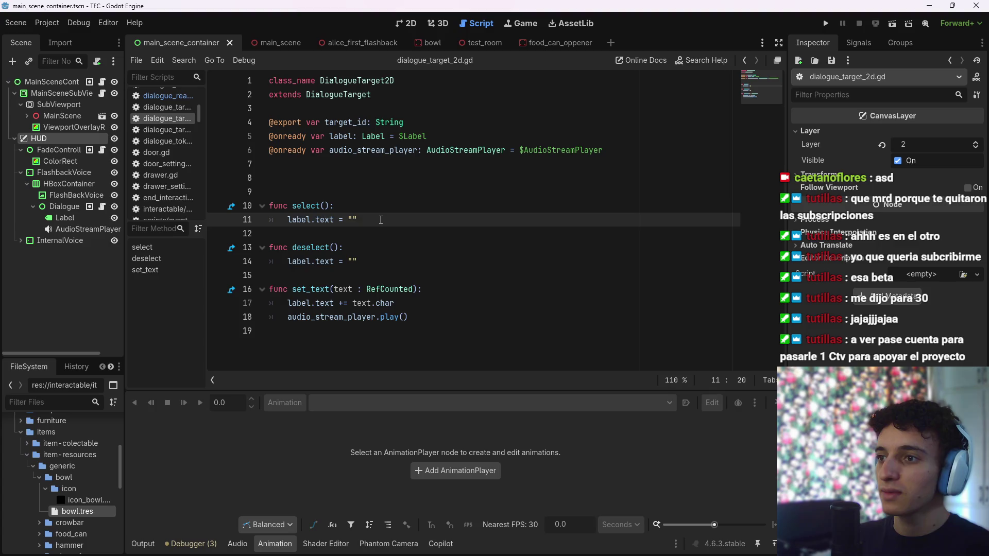
key(Up)
key(Up)
key(Up)
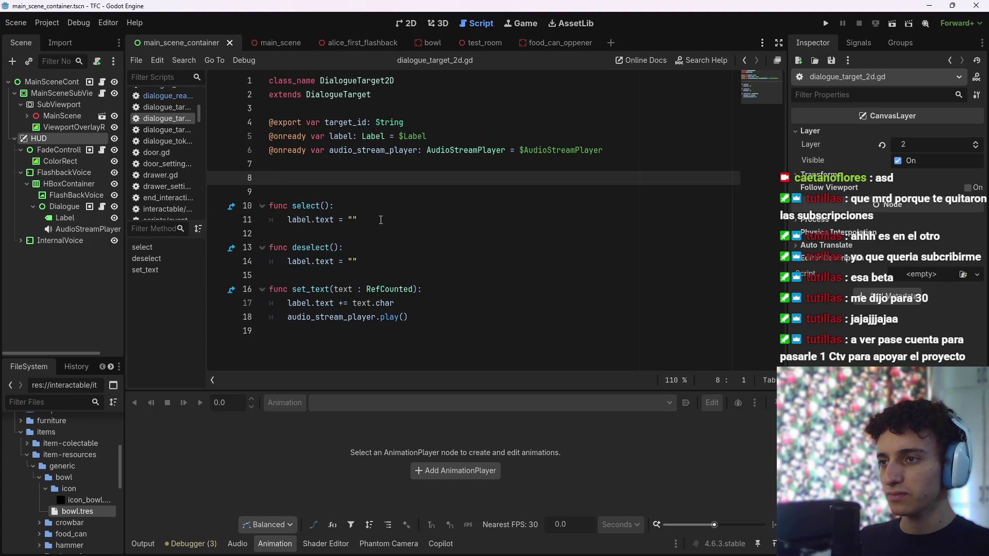
text(var selected :)
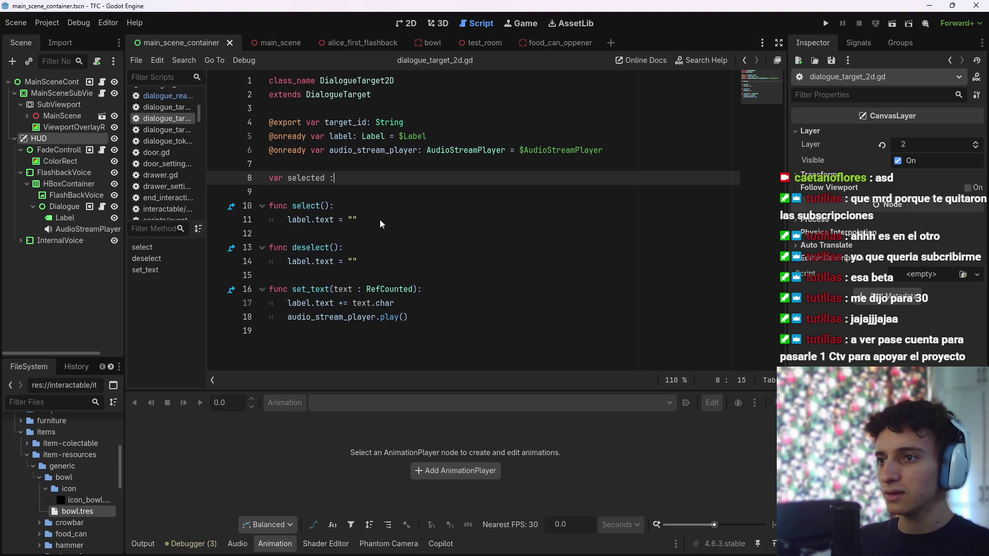
text(= false)
key(ctrl+s)
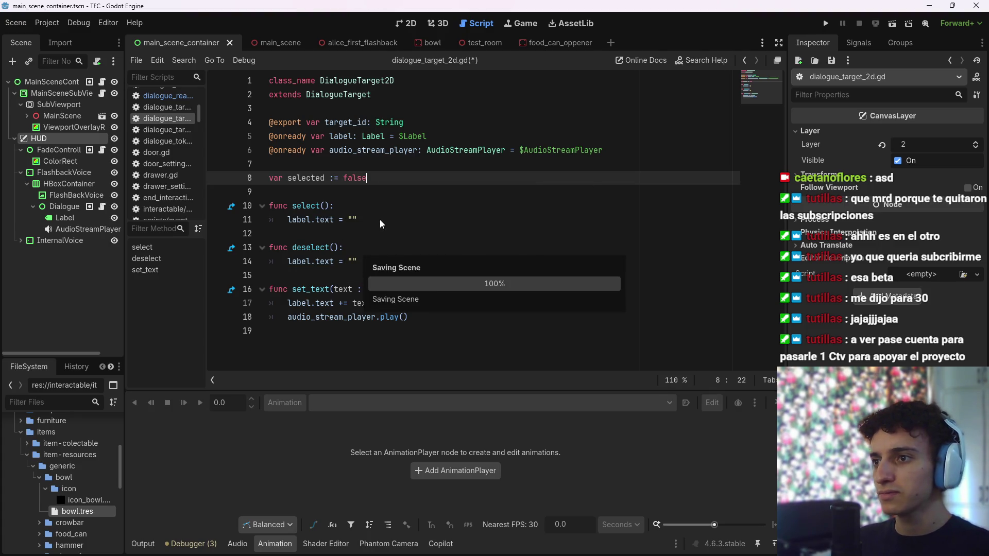
Add 'selected = true' inside select(), copy the same line into deselect(), and save
click(428, 204)
key(Return)
text(selected = true)
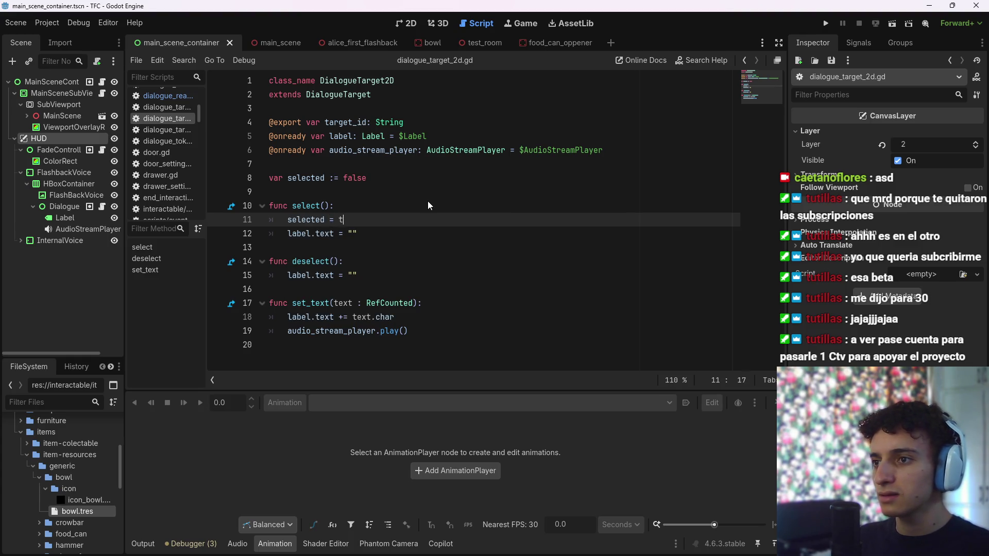
key(ctrl+shift+Left)
key(ctrl+shift+Left)
key(ctrl+shift+Left)
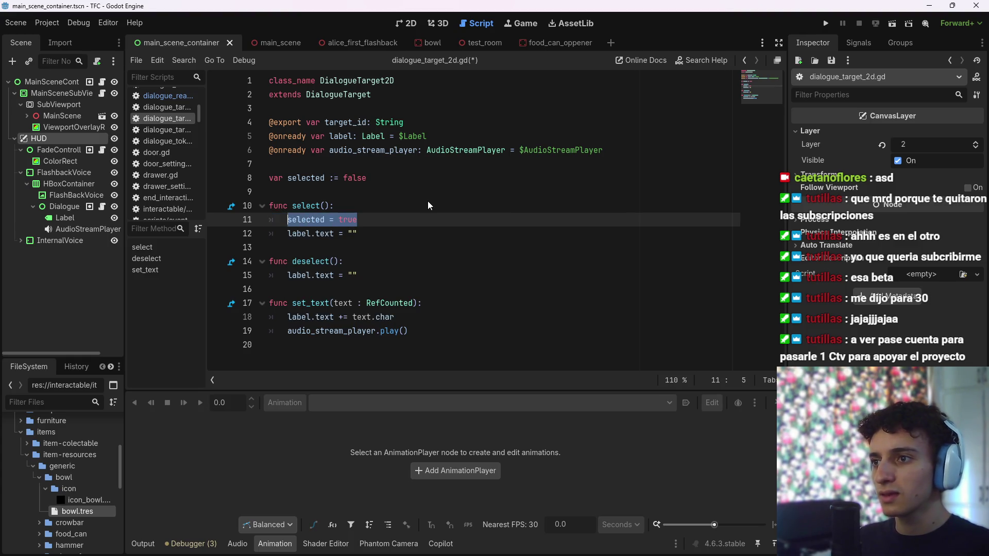
key(Down)
key(Down)
key(Down)
key(End)
key(Return)
key(Down)
key(Up)
text(selected = true)
key(ctrl+s)
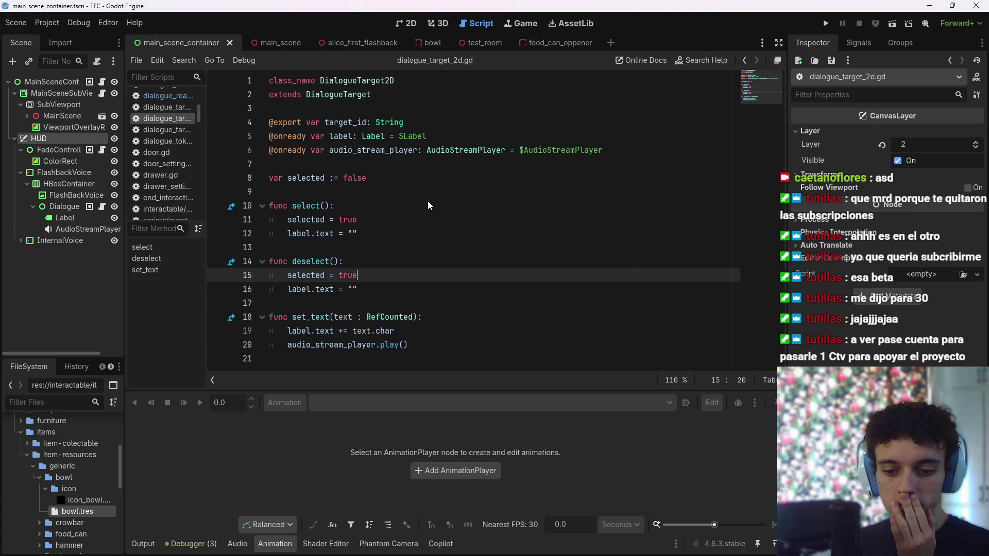
key(ctrl+s)
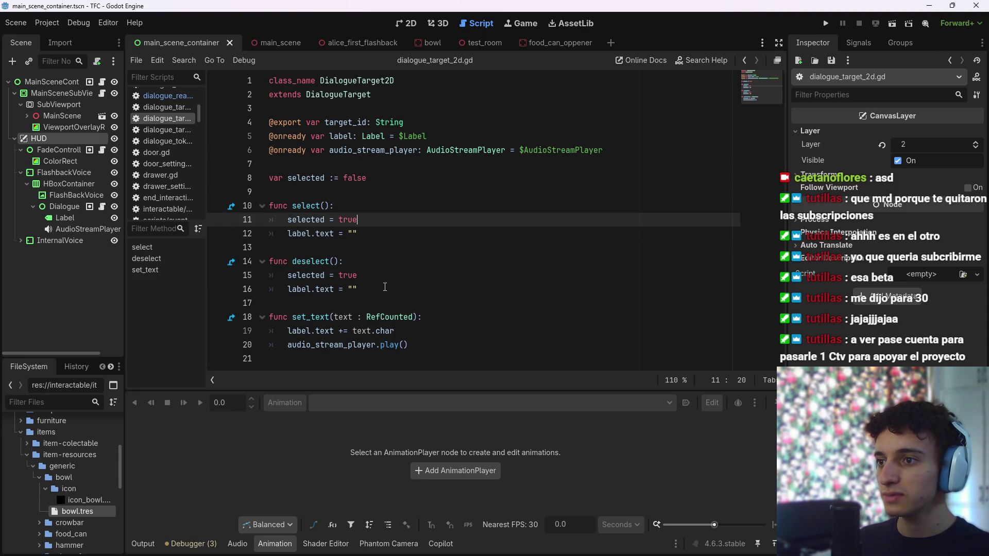
Change the deselect() line to 'selected = false' and save the script
drag(357, 275, 344, 276)
key(BackSpace)
key(BackSpace)
text(fa)
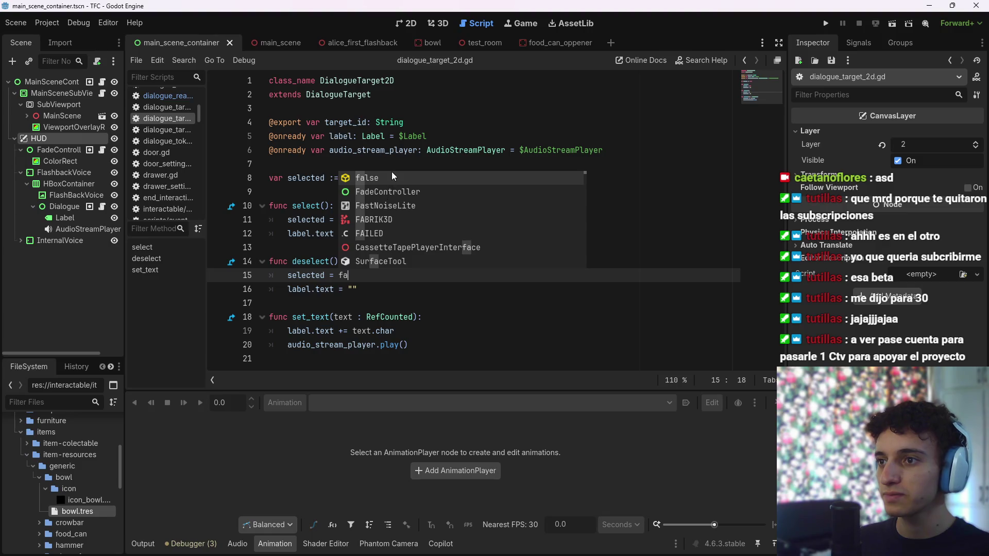
key(Return)
key(Down)
key(ctrl+s)
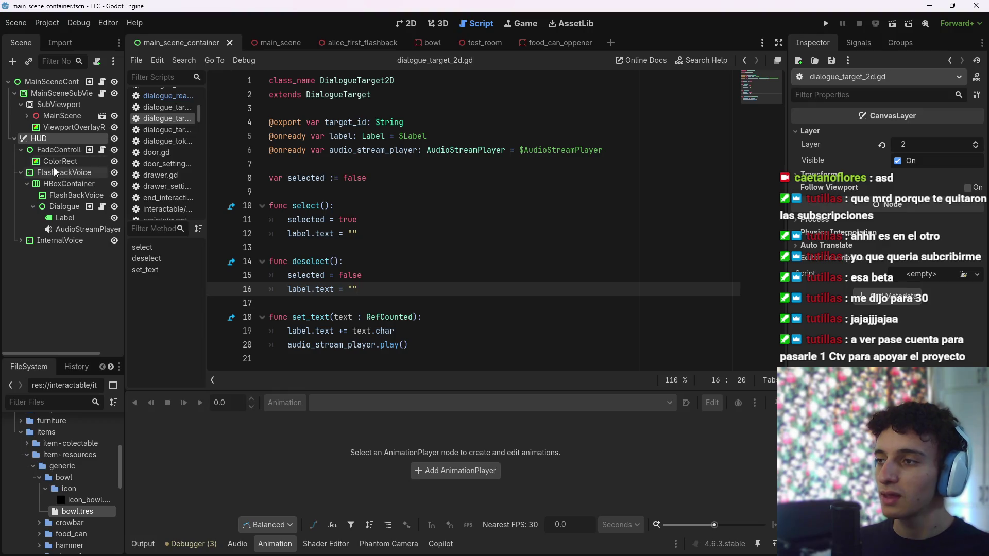
click(377, 218)
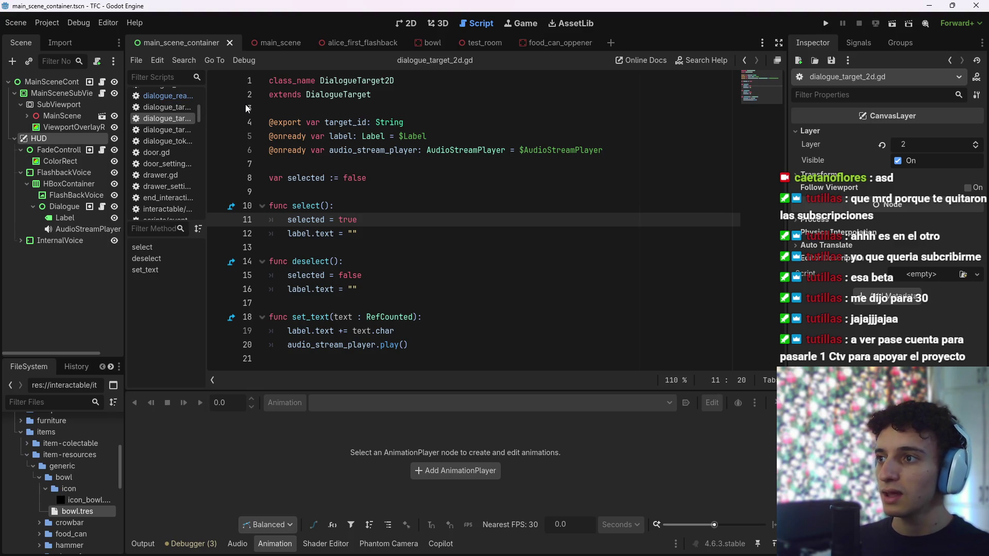
Filter scripts by 'Gamem', open GAMEMANAGER.gd and read through bark_dialogue
click(153, 77)
text(G)
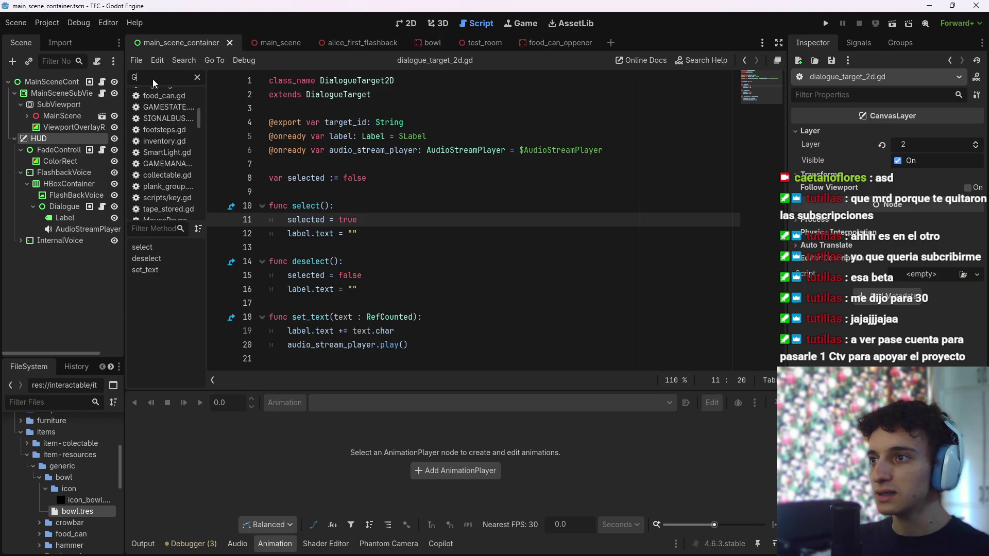
text(amem)
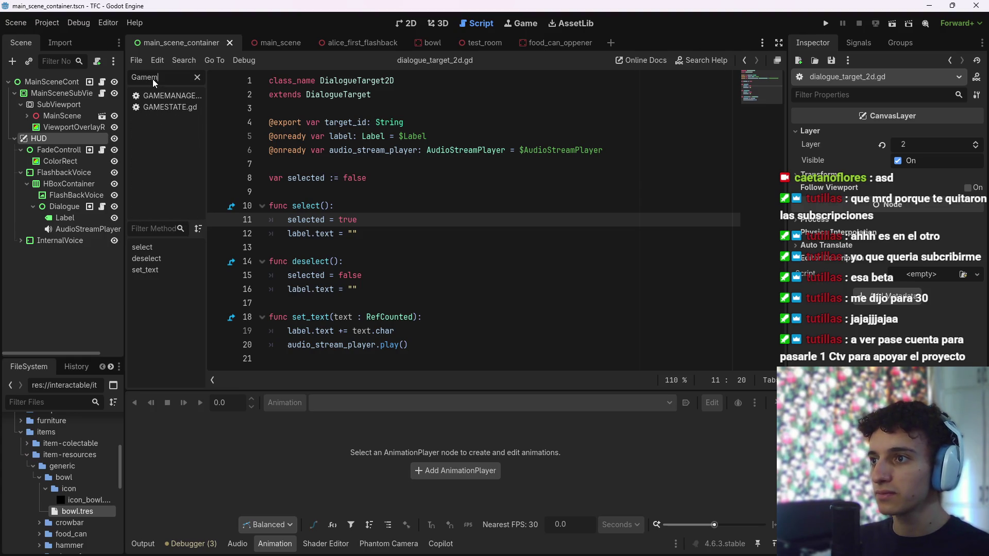
click(168, 95)
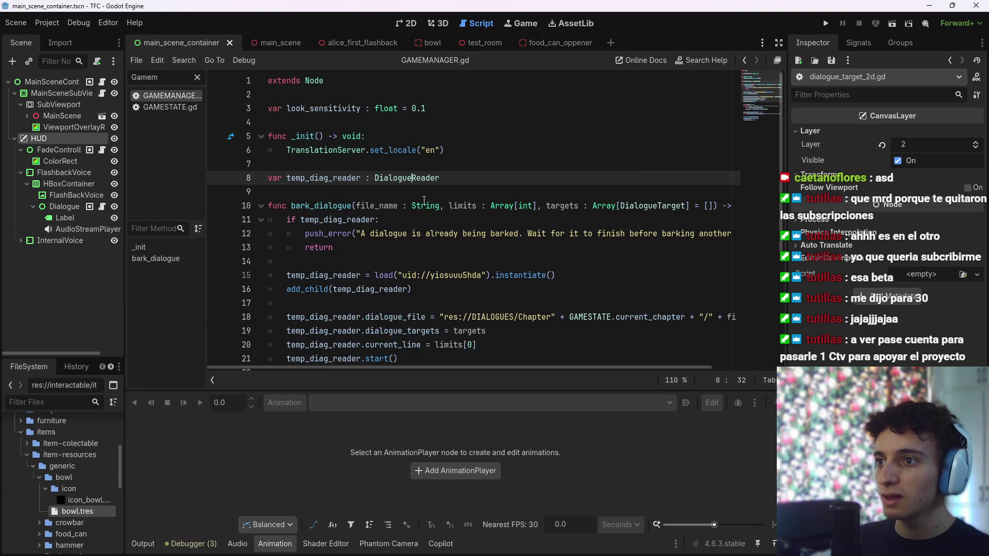
click(437, 219)
scroll(478, 261, down, 2)
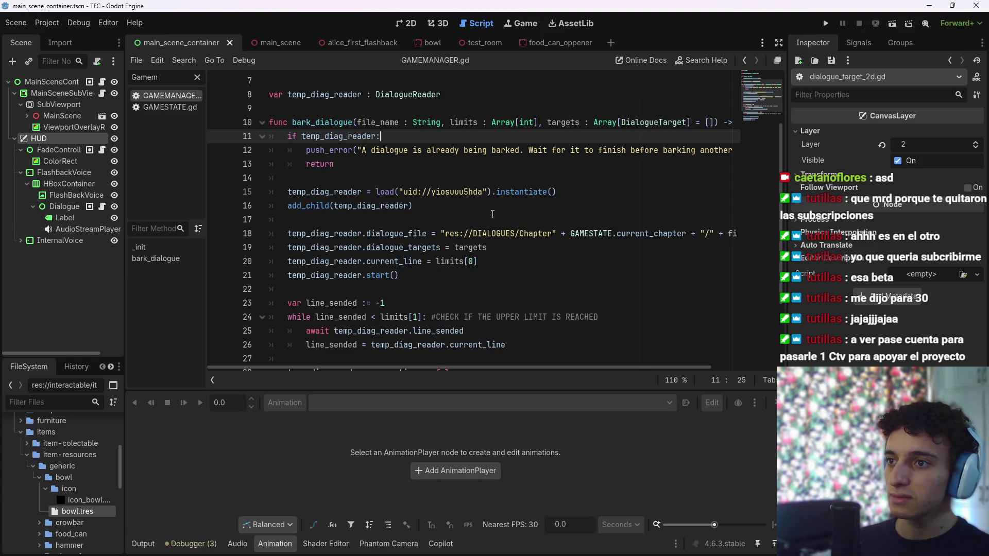
scroll(490, 238, down, 1)
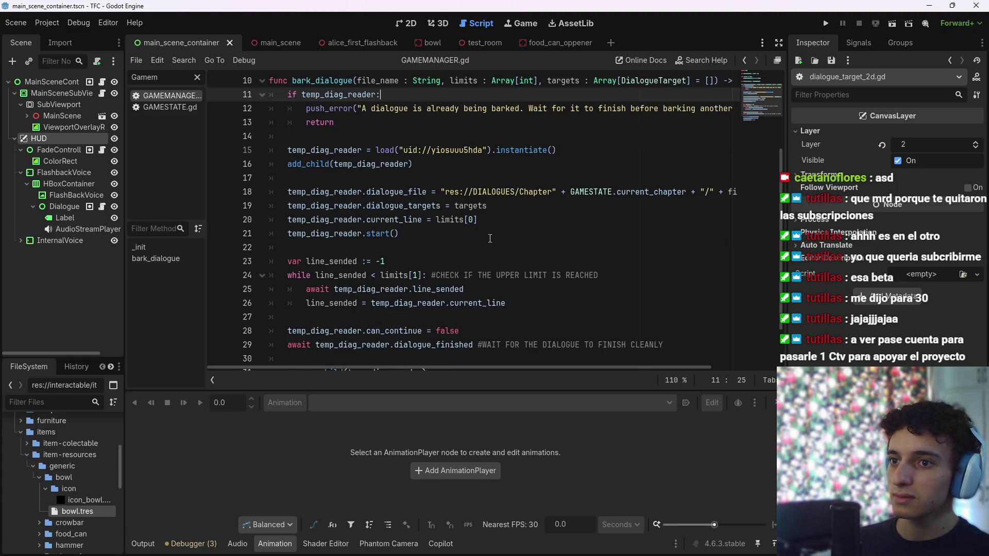
click(484, 237)
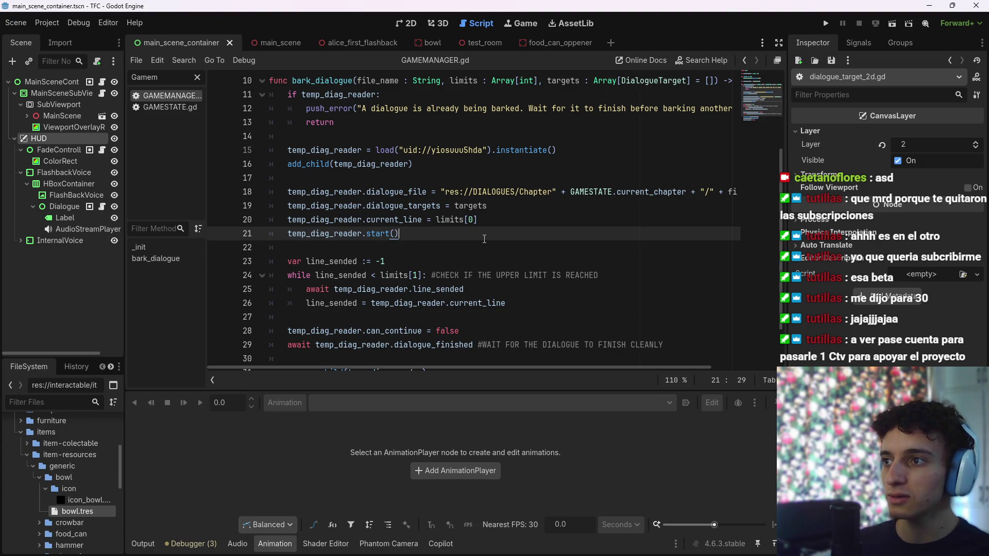
scroll(454, 232, up, 2)
scroll(451, 233, down, 2)
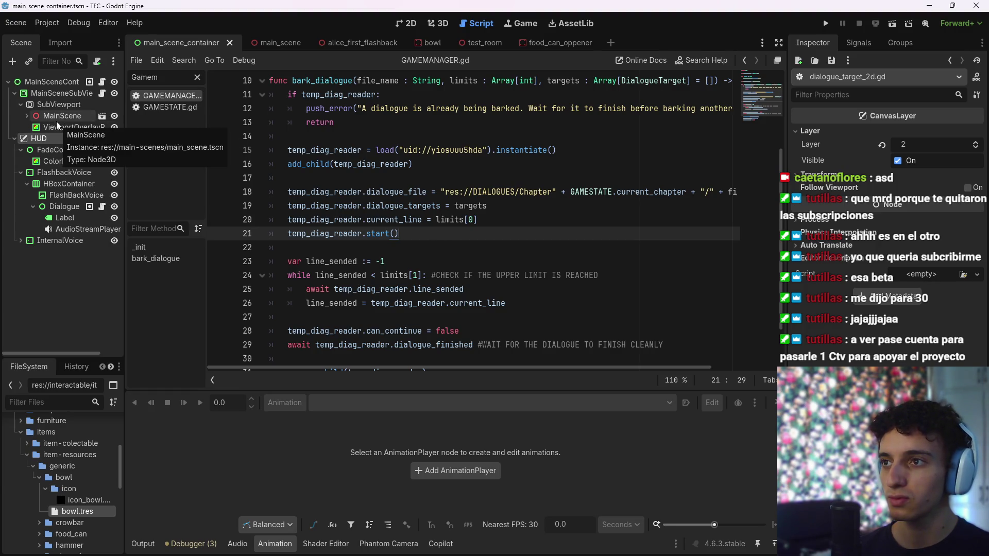
scroll(334, 198, up, 1)
scroll(334, 199, up, 1)
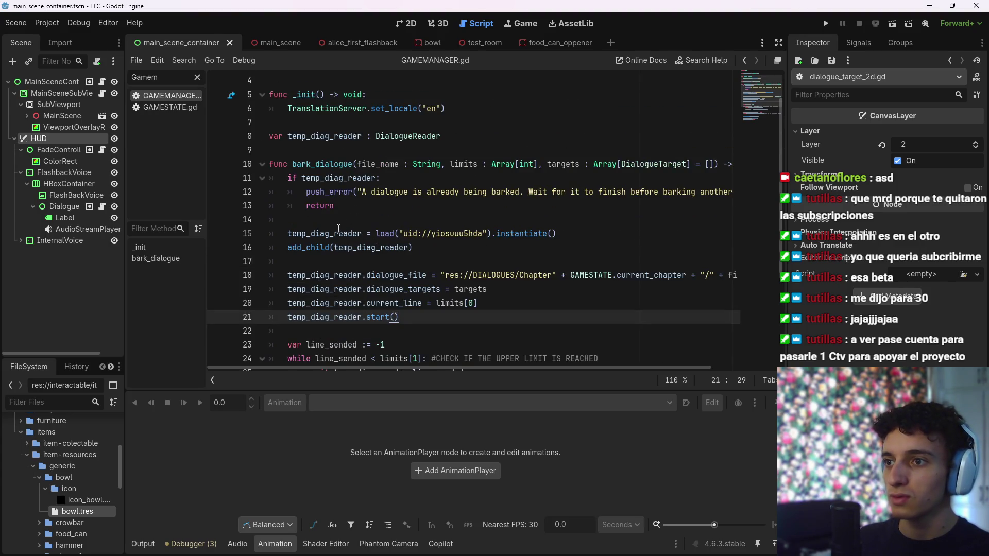
Revert a stray type annotation on temp_diag_reader, save, and jump to the DialogueReader definition
click(363, 233)
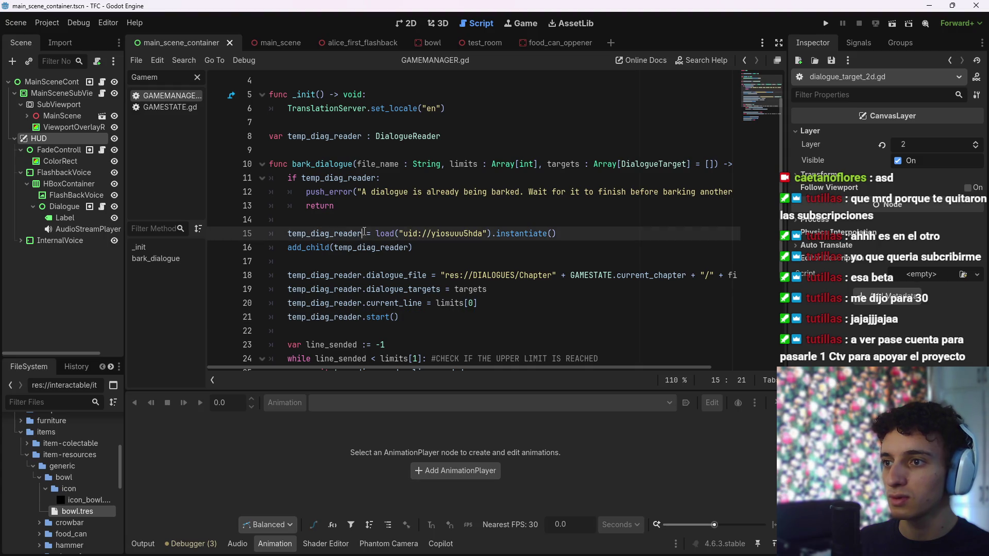
text(: Dialo)
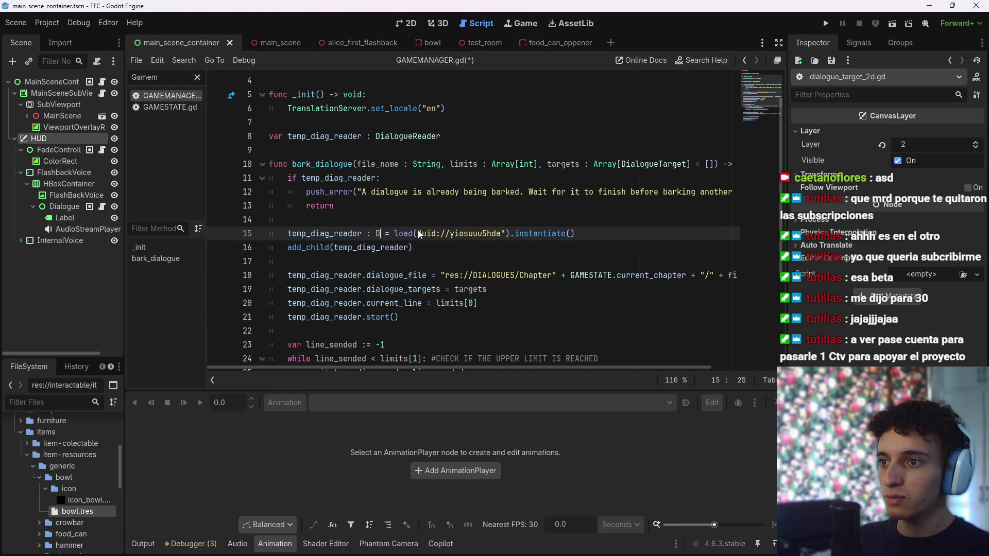
key(BackSpace)
key(BackSpace)
key(BackSpace)
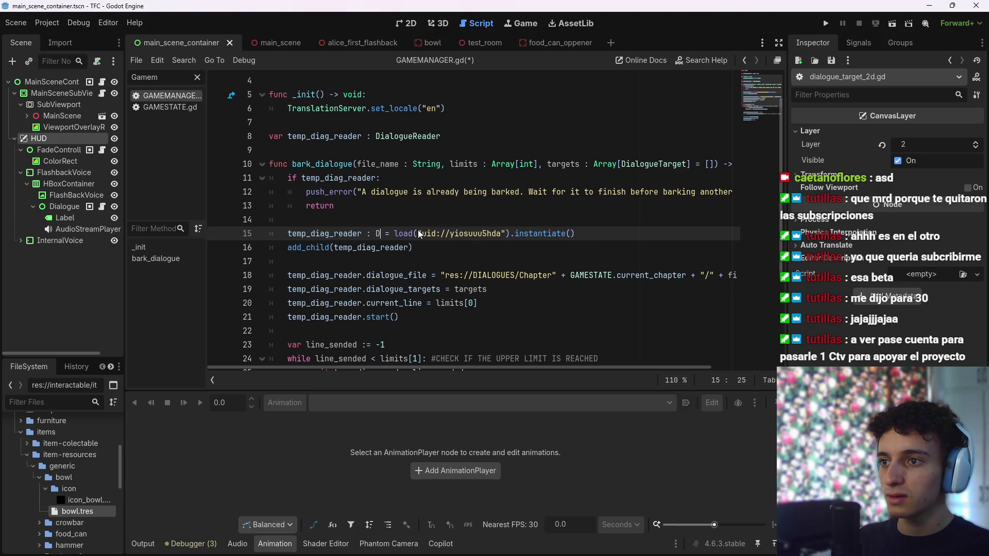
key(BackSpace)
key(ctrl+s)
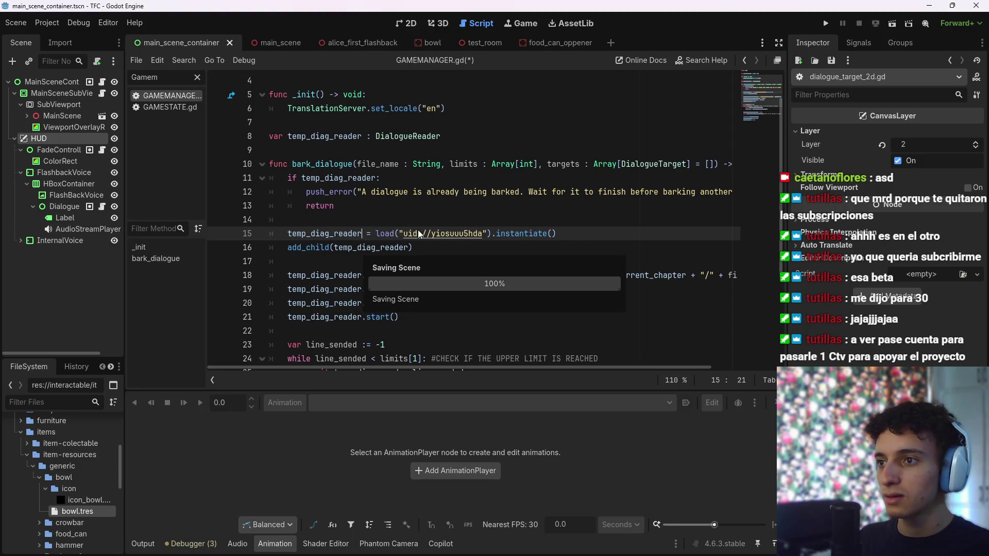
scroll(419, 234, up, 2)
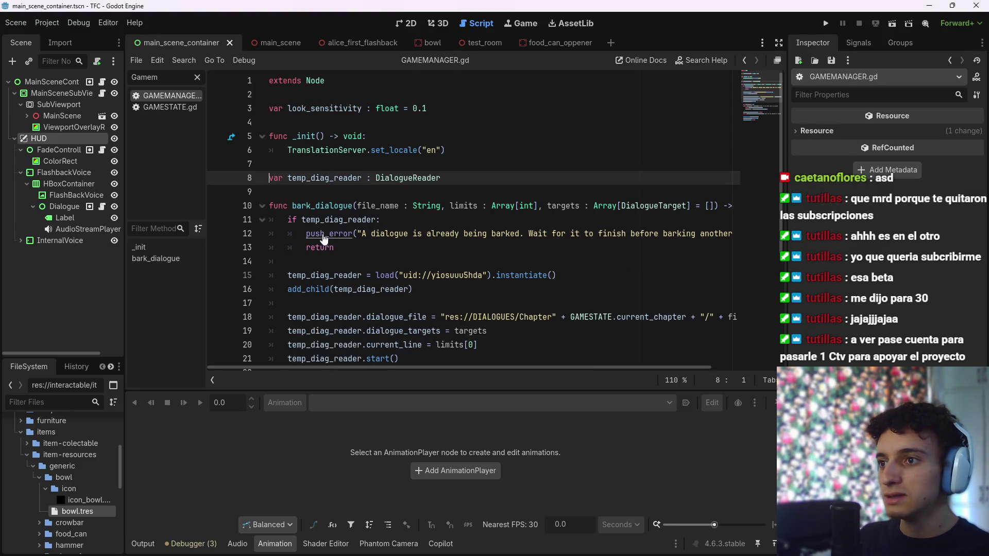
ctrl+click(407, 187)
scroll(407, 211, down, 1)
Add a blank line after 'await actual_target.select()' in the dialogue loop and save
scroll(407, 211, up, 1)
scroll(484, 184, down, 12)
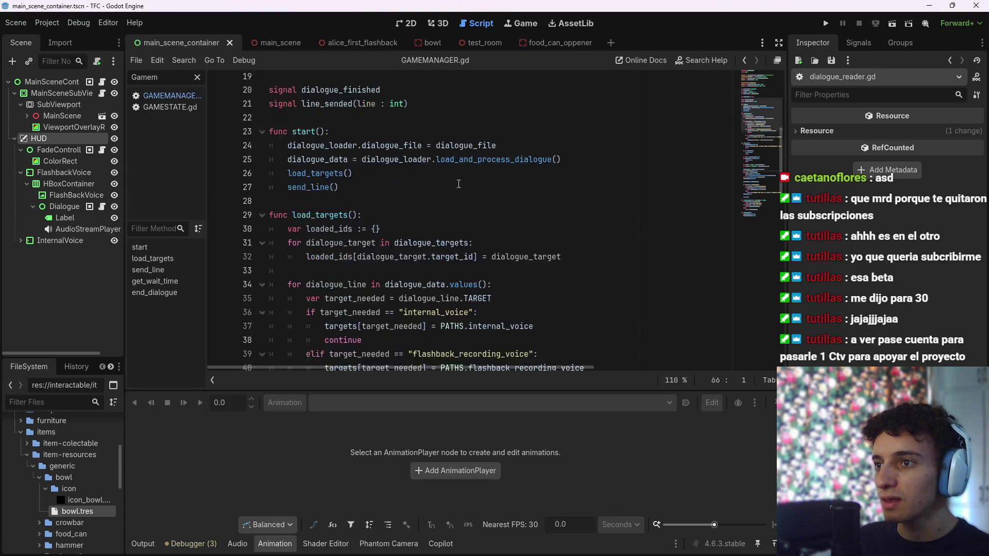
scroll(484, 183, down, 9)
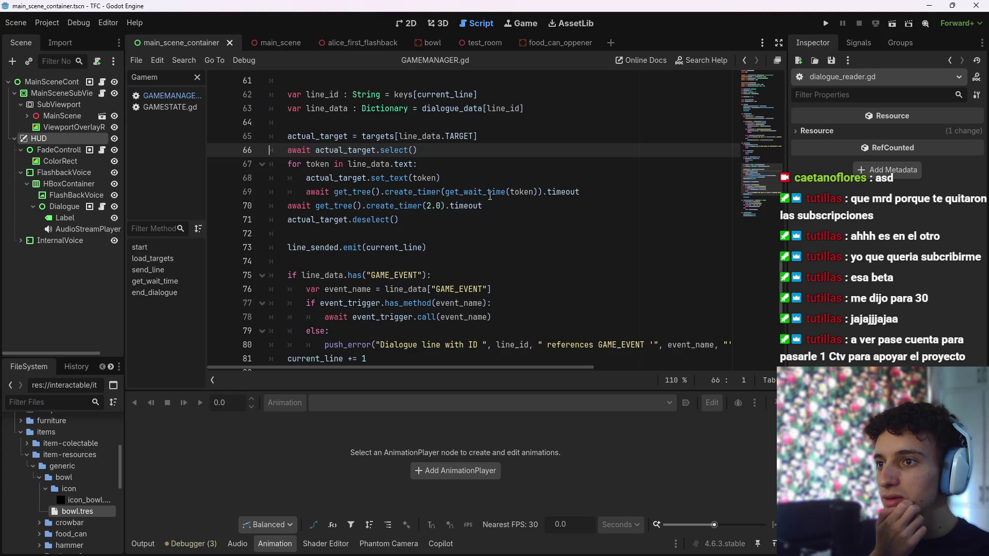
scroll(482, 201, down, 2)
scroll(471, 209, up, 4)
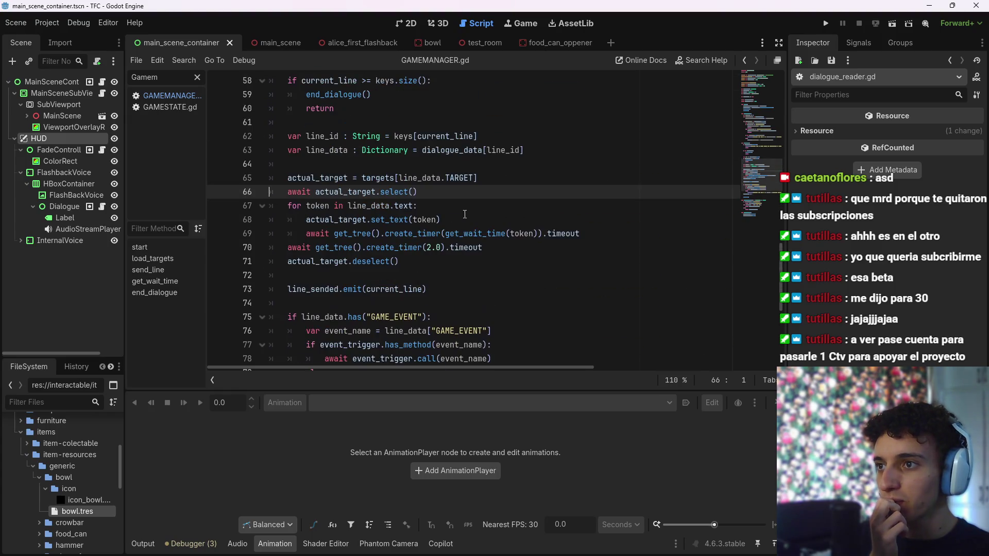
click(454, 205)
click(463, 219)
click(479, 204)
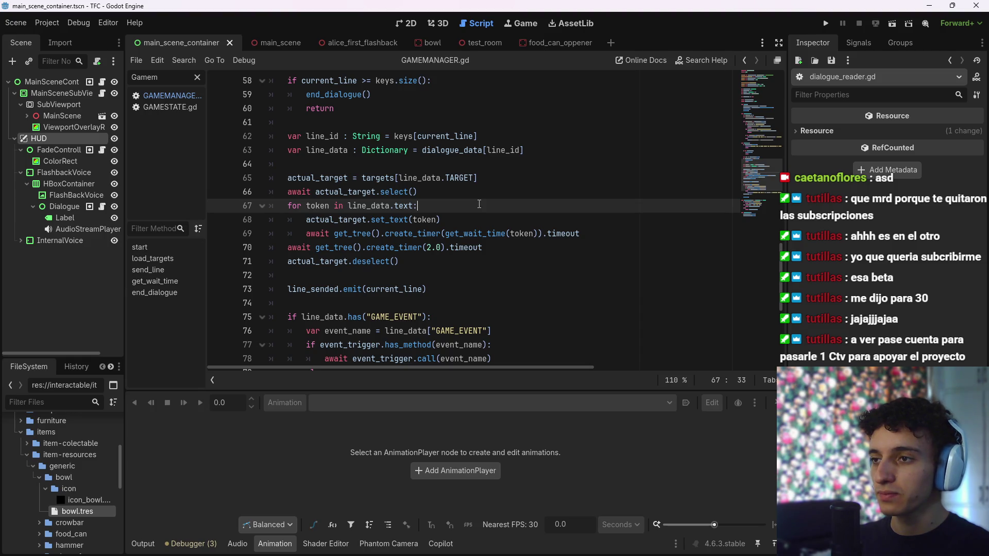
key(Up)
key(Up)
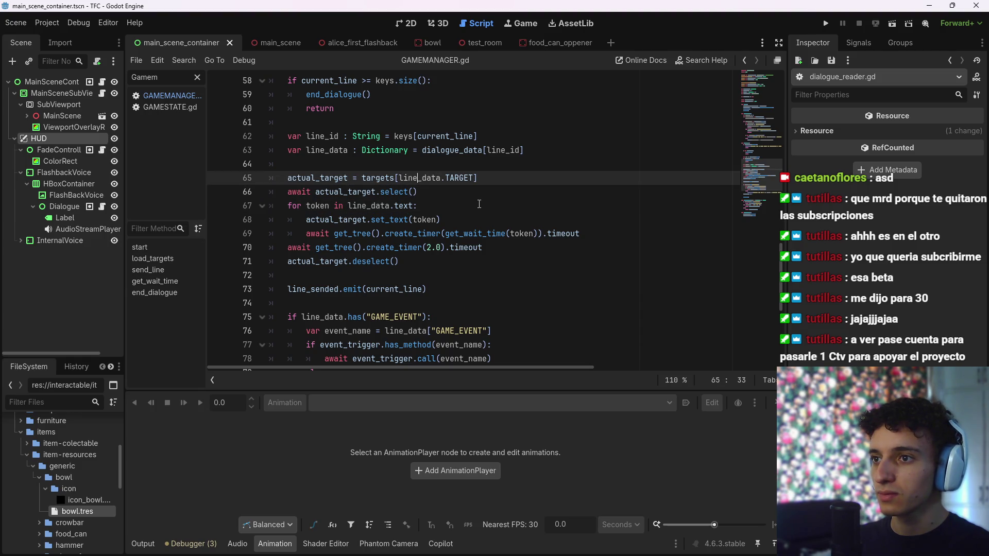
key(Down)
key(End)
key(Return)
key(ctrl+s)
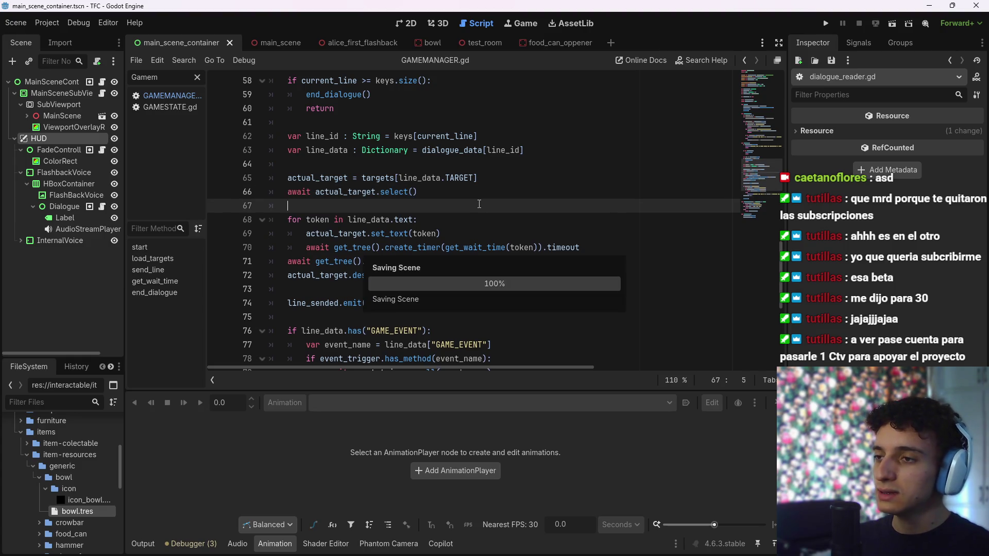
Add a blank line before 'actual_target.deselect()', save, and open the Dialogue node's script
key(Down)
key(Down)
key(Down)
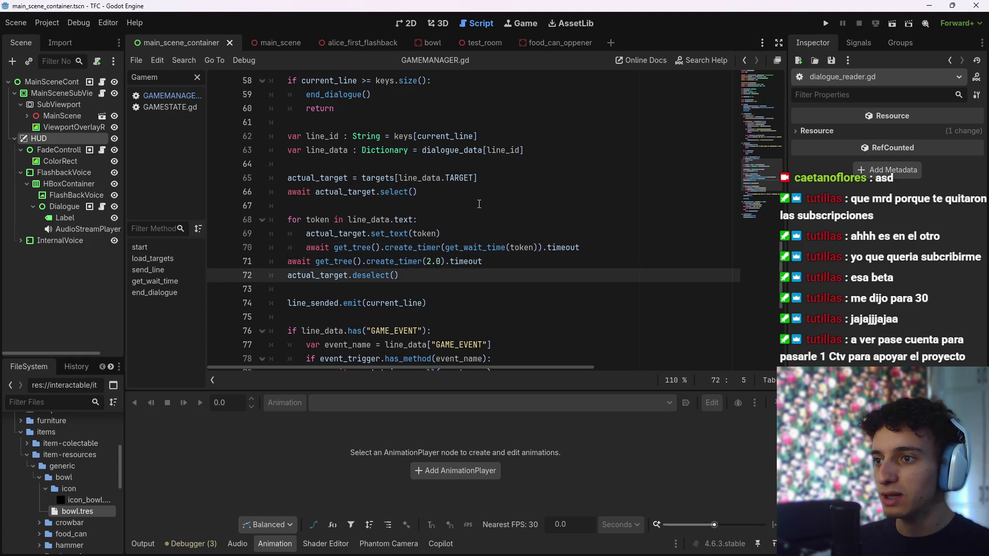
key(Return)
key(ctrl+s)
key(Up)
key(Up)
key(Up)
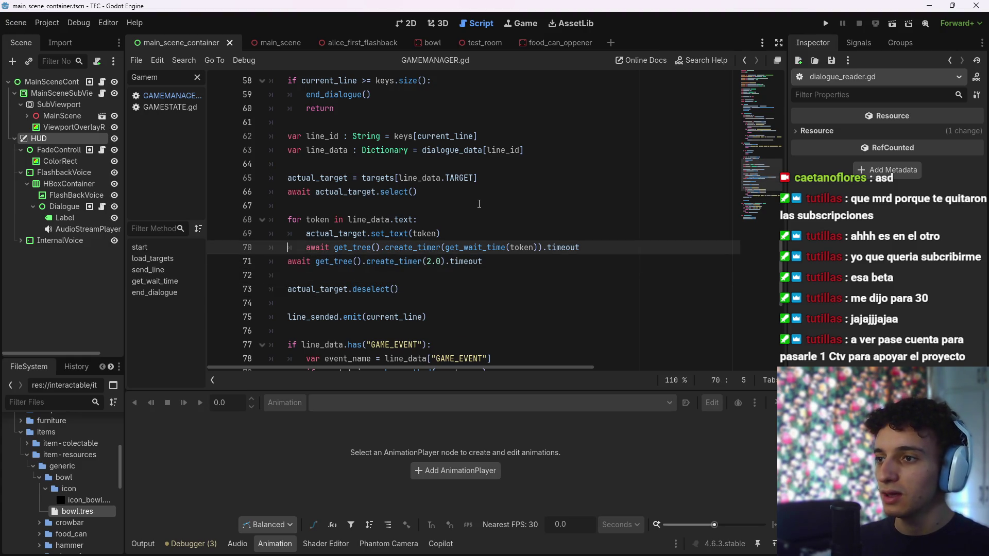
key(Right)
key(Right)
key(Right)
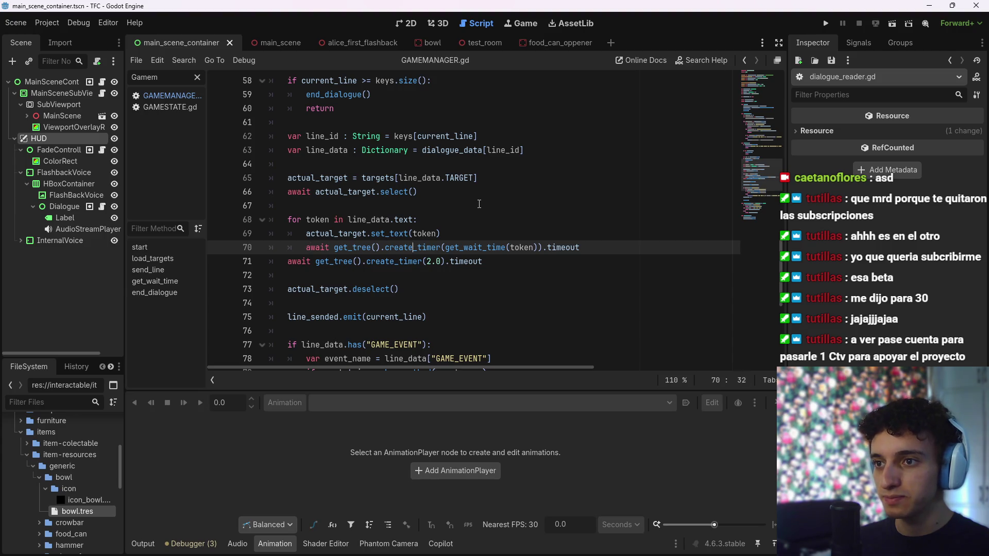
key(Right)
key(Right)
key(Right)
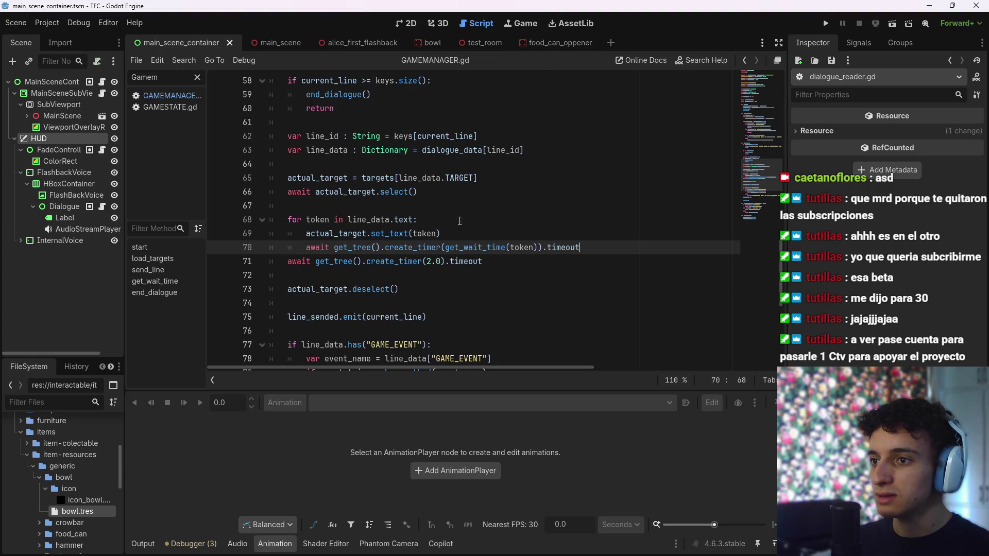
click(429, 317)
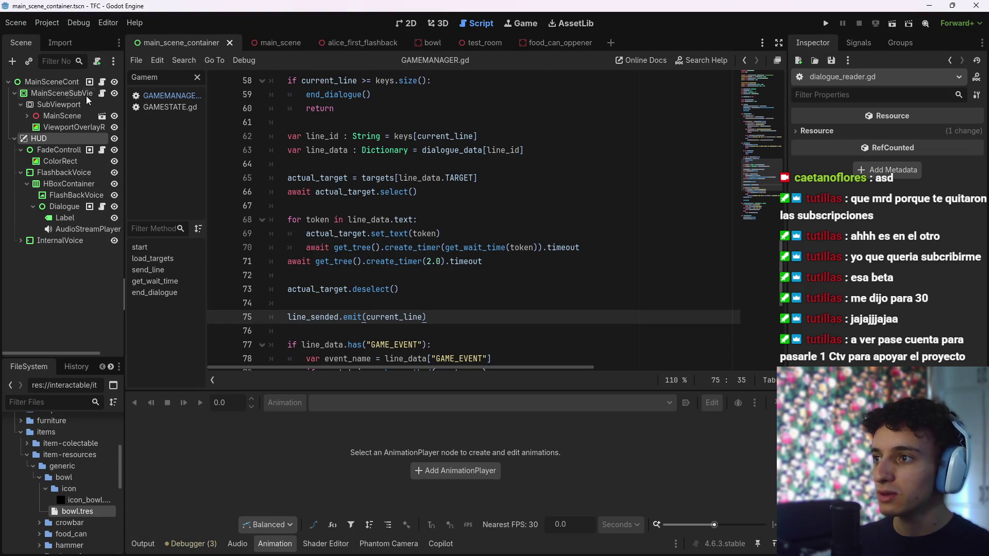
click(102, 206)
click(384, 192)
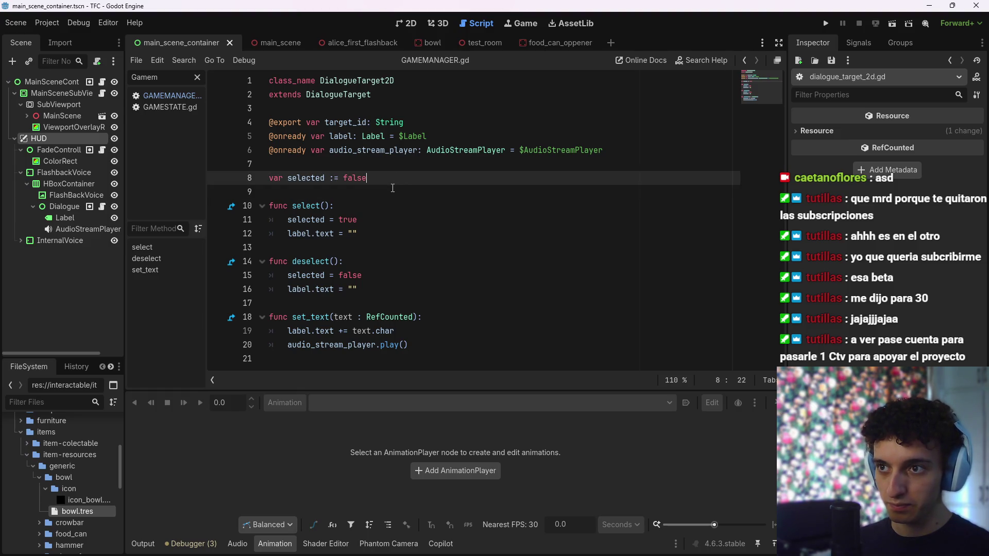
Declare 'signal selected' on the line below the selected flag
key(Return)
key(Up)
text(si)
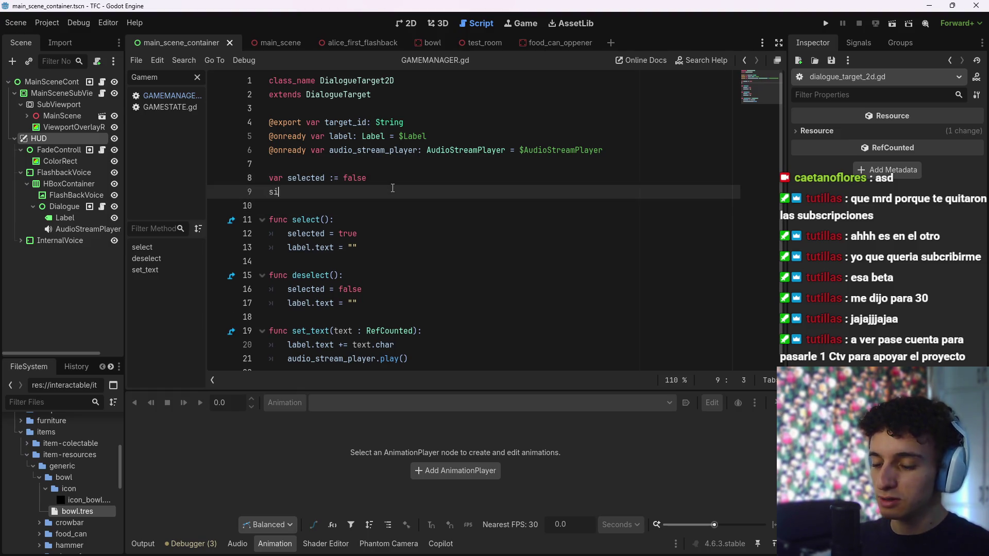
text(gnal )
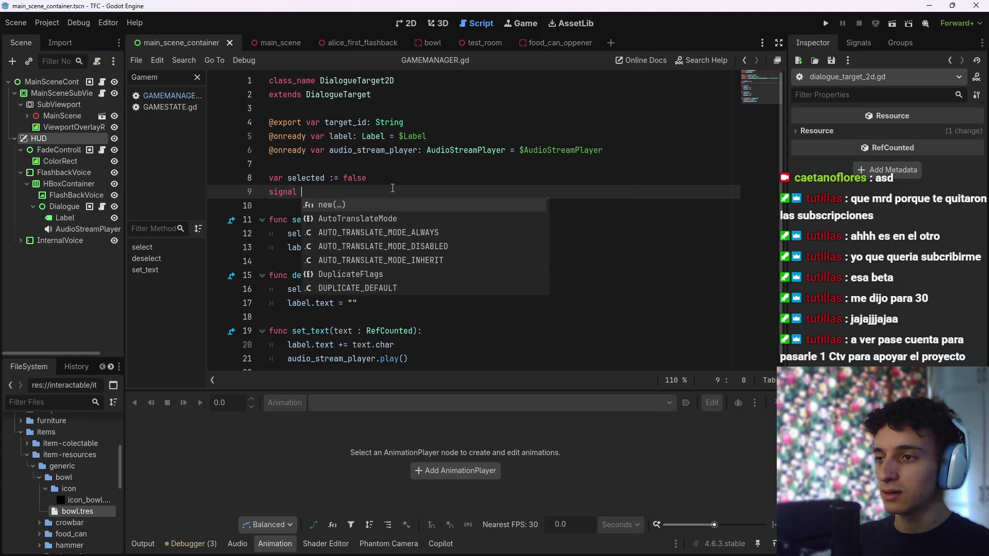
text(selected)
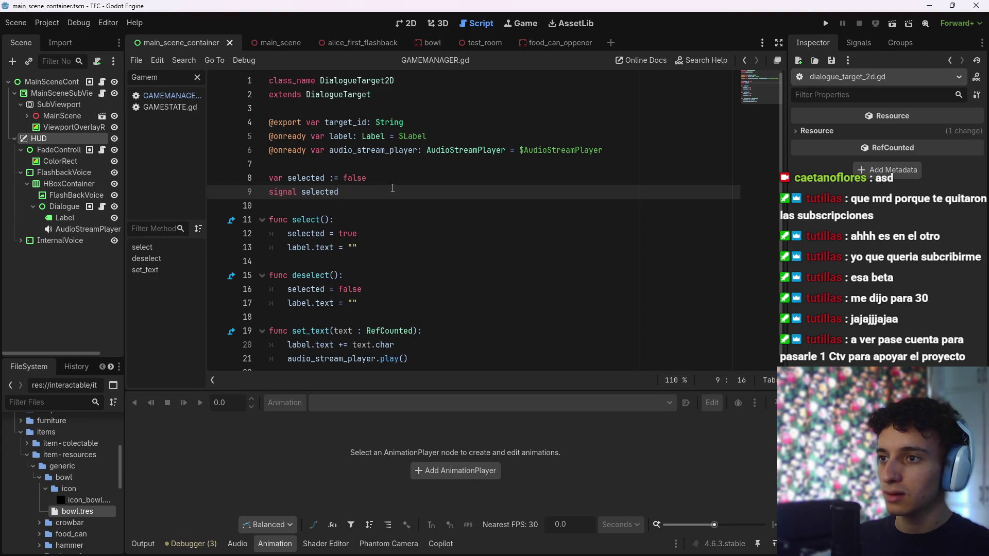
key(Up)
key(Left)
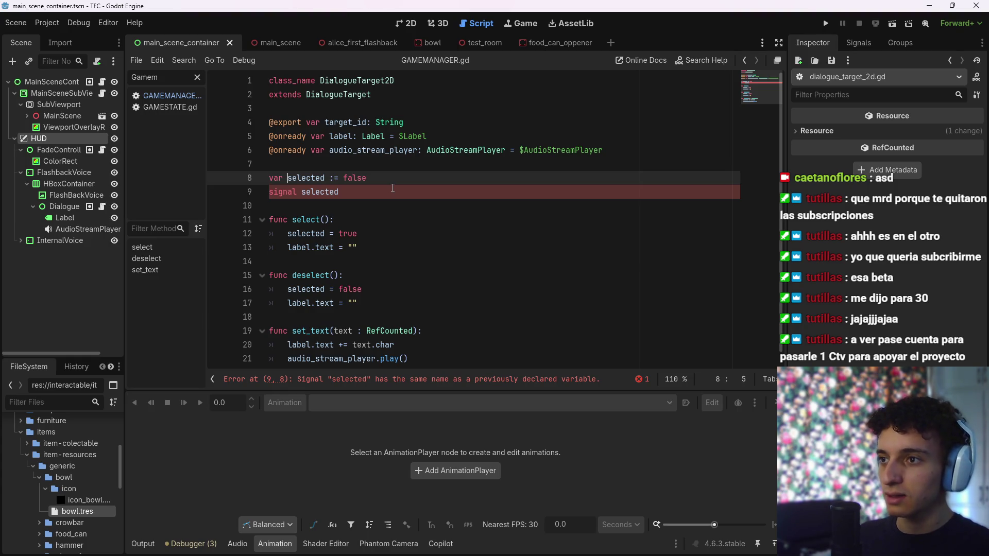
Rename the flag to is_selected on lines 8, 12 and 16 with multiple carets, and save
key(Left)
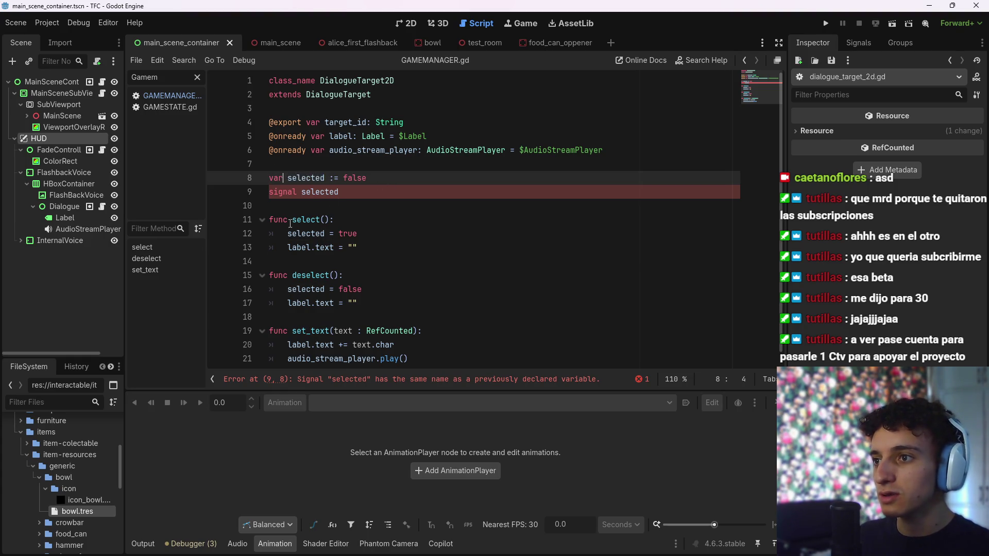
alt+click(288, 233)
alt+click(287, 289)
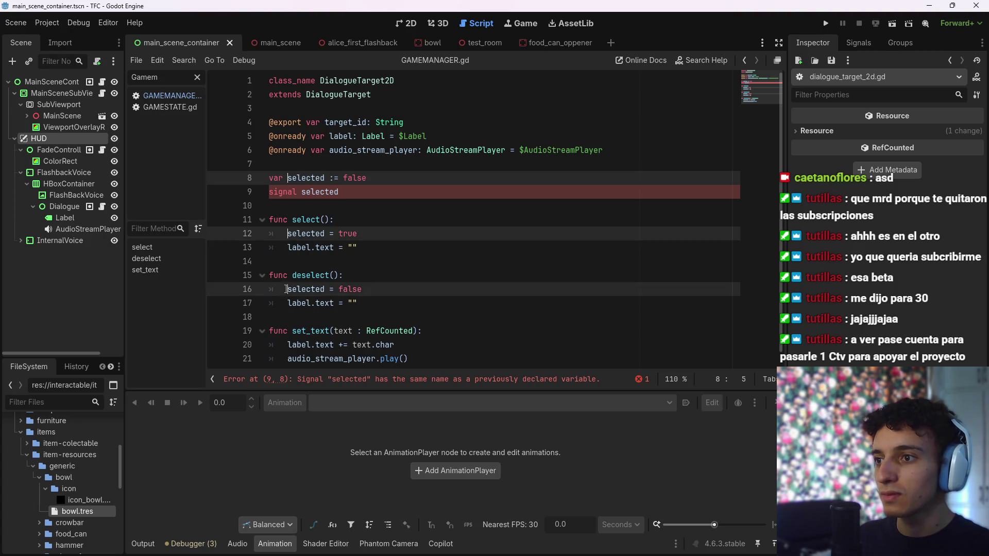
text(is_)
key(ctrl+s)
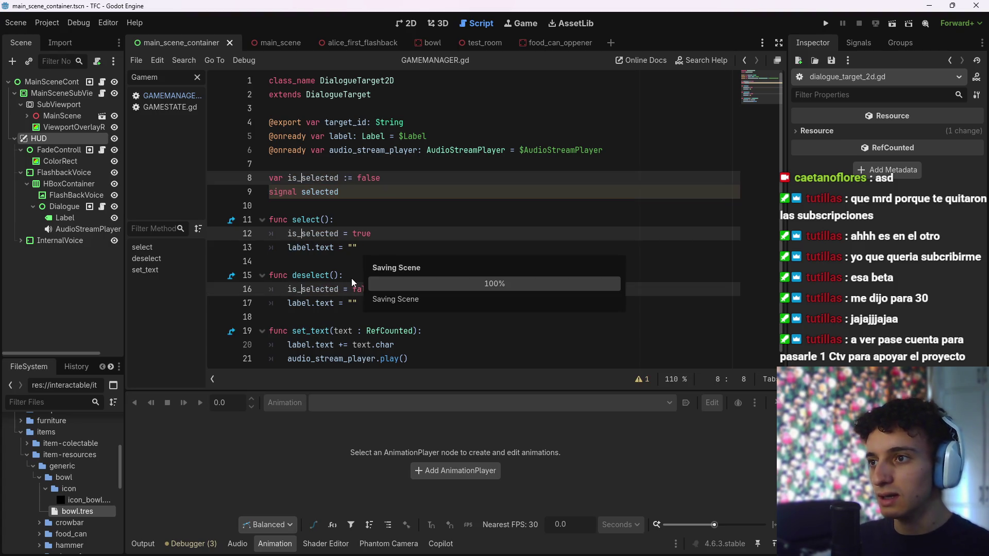
Try adding a 'selected' line in select(), remove it again, and save the script
click(370, 191)
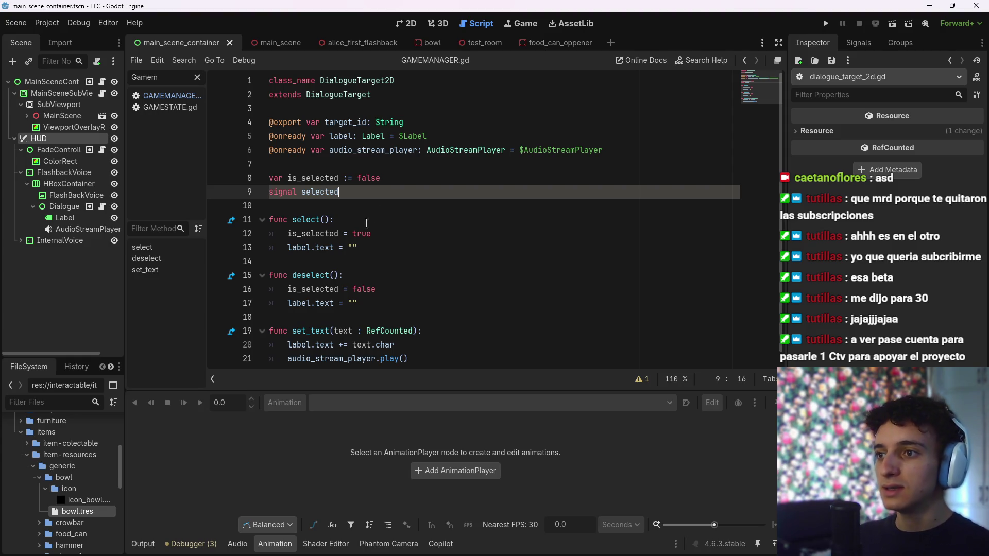
click(432, 235)
key(Return)
text(sele)
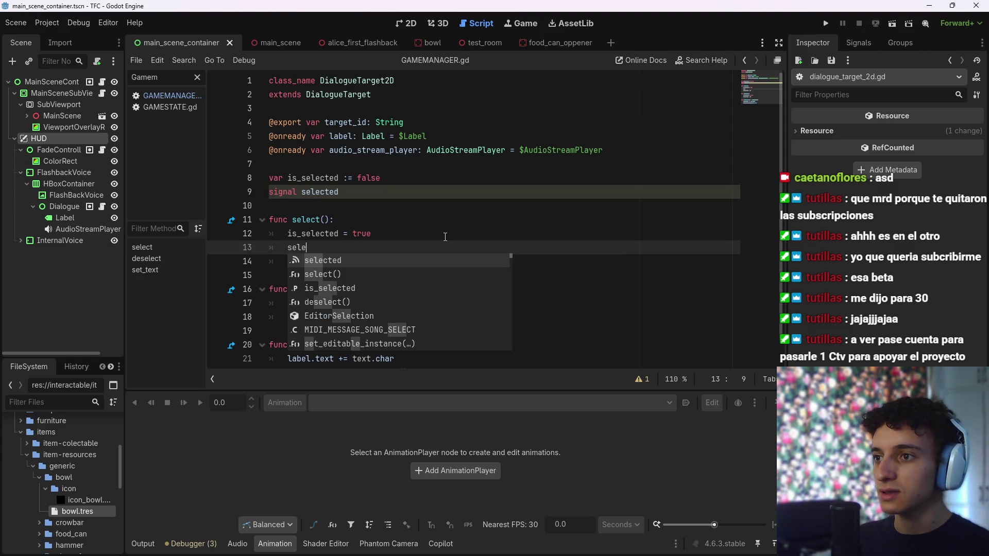
key(Return)
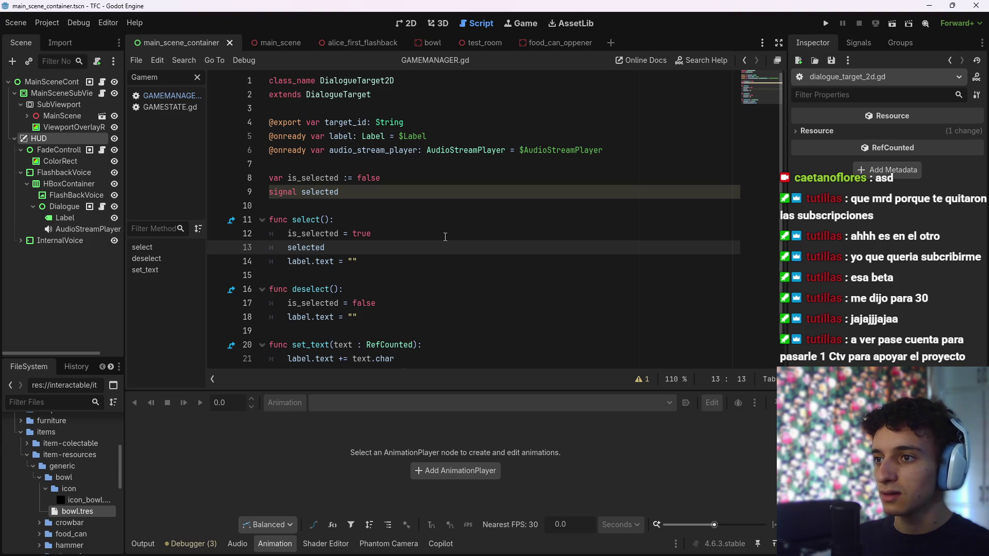
key(ctrl+z)
key(ctrl+shift+z)
key(BackSpace)
key(BackSpace)
key(BackSpace)
key(ctrl+s)
click(402, 177)
drag(360, 179, 349, 178)
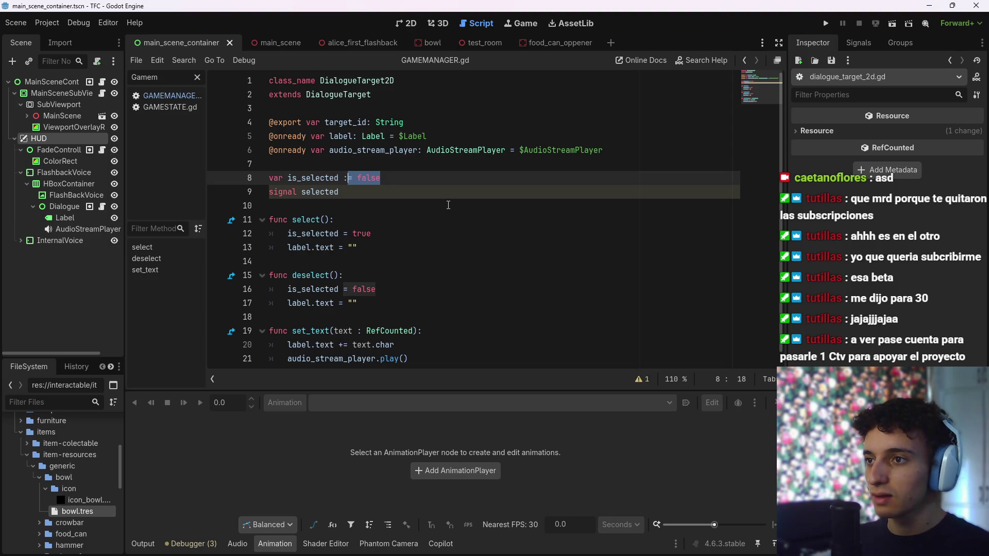
Add a set: block under the is_selected declaration, starting with 'is_selected = t'
key(Return)
text(get:)
key(BackSpace)
key(BackSpace)
key(BackSpace)
text(set:)
key(Return)
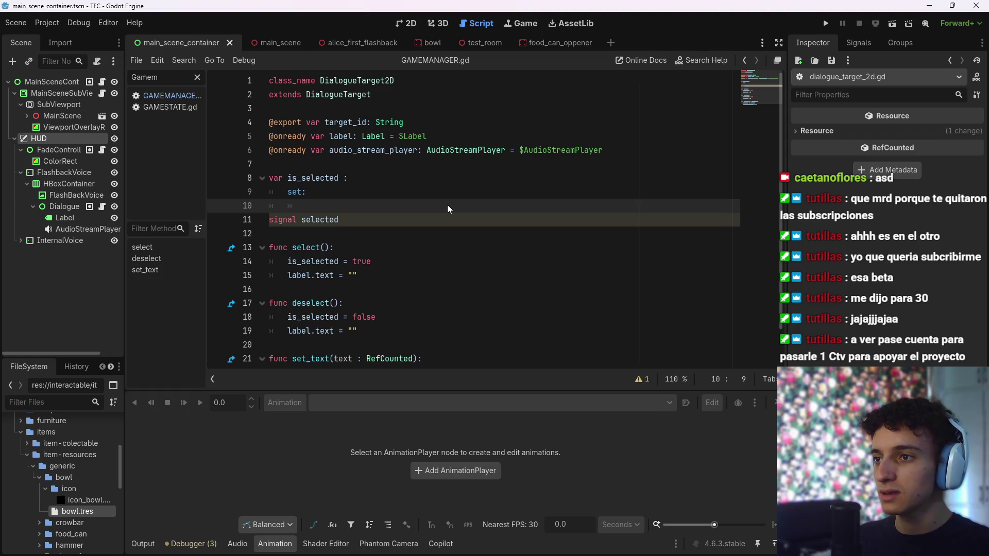
text(is_selected = )
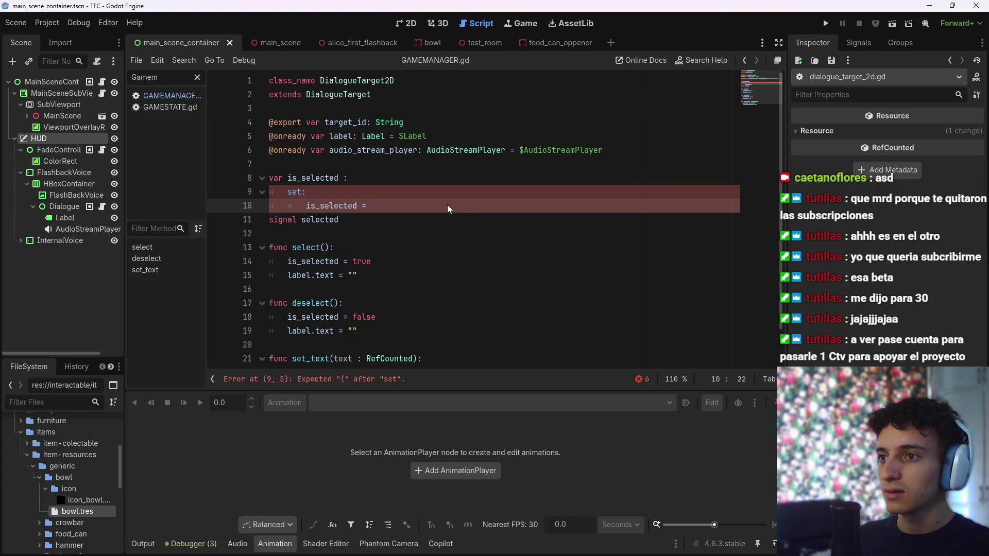
text(t)
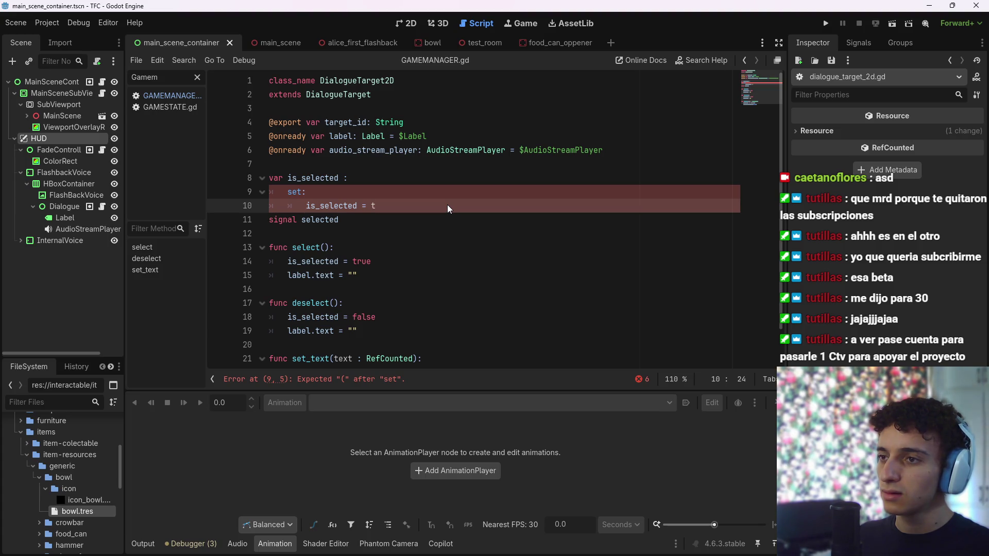
key(alt+Tab)
key(alt+Tab)
key(alt+Tab)
key(Escape)
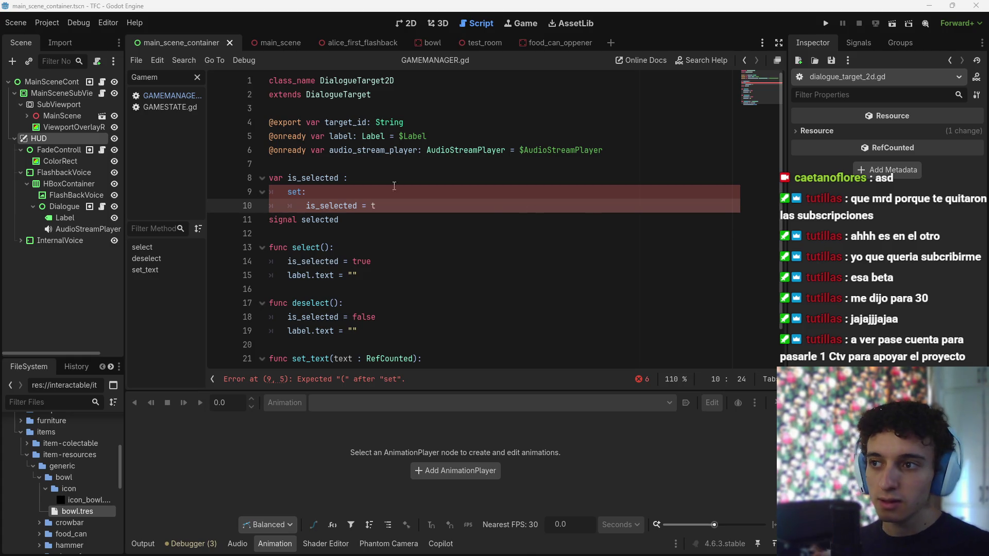
Turn the setter into set(value) that assigns value, and save
click(302, 192)
text((val)
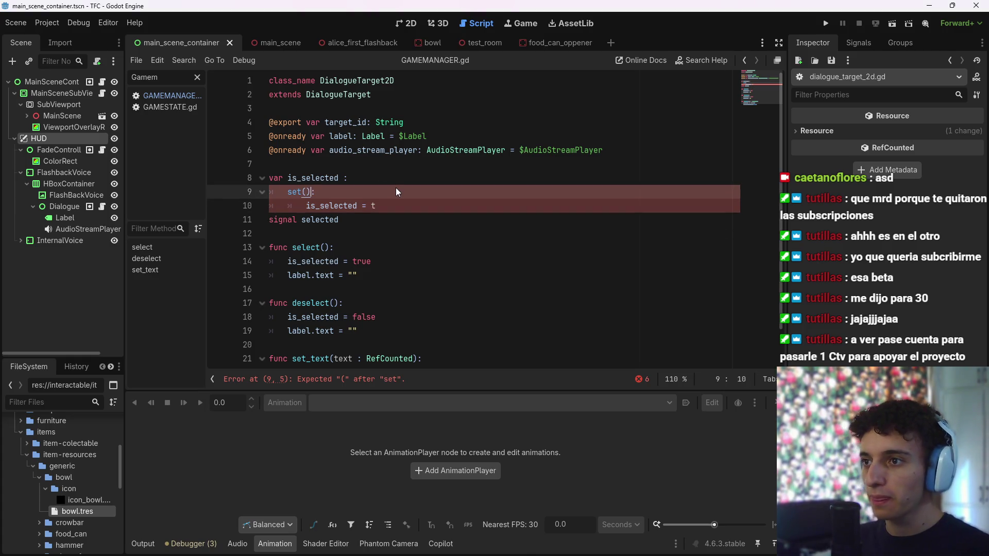
text(ue)
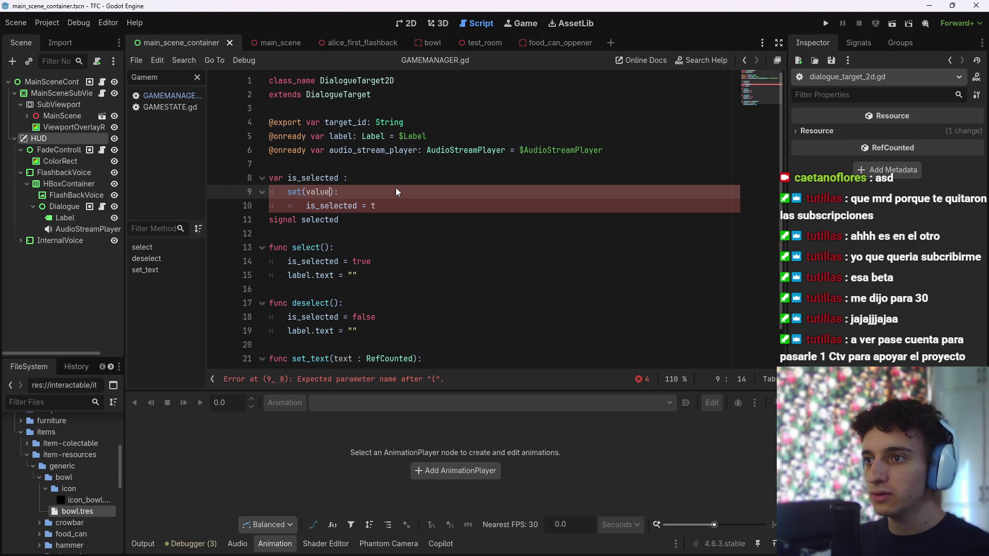
key(Down)
text(va)
key(BackSpace)
key(BackSpace)
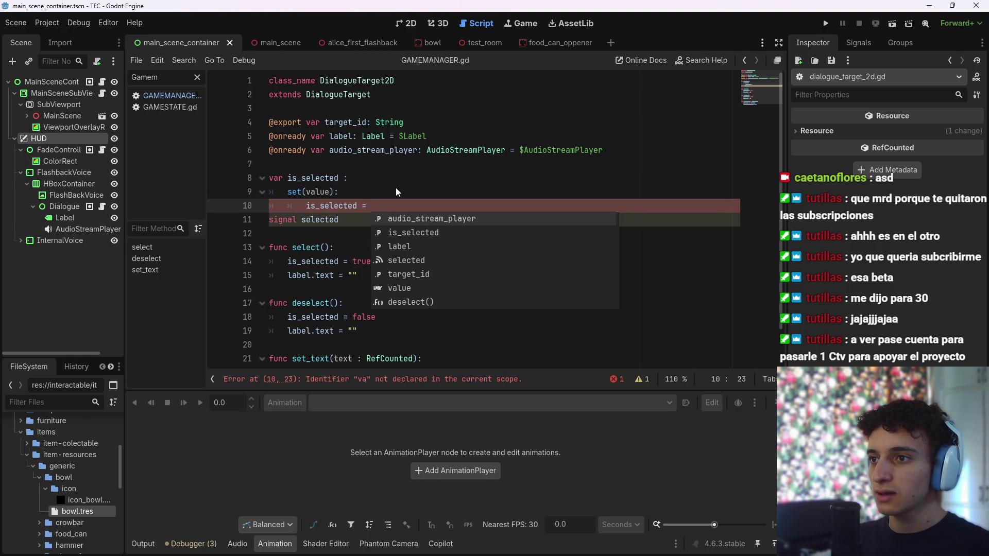
text(value)
key(ctrl+s)
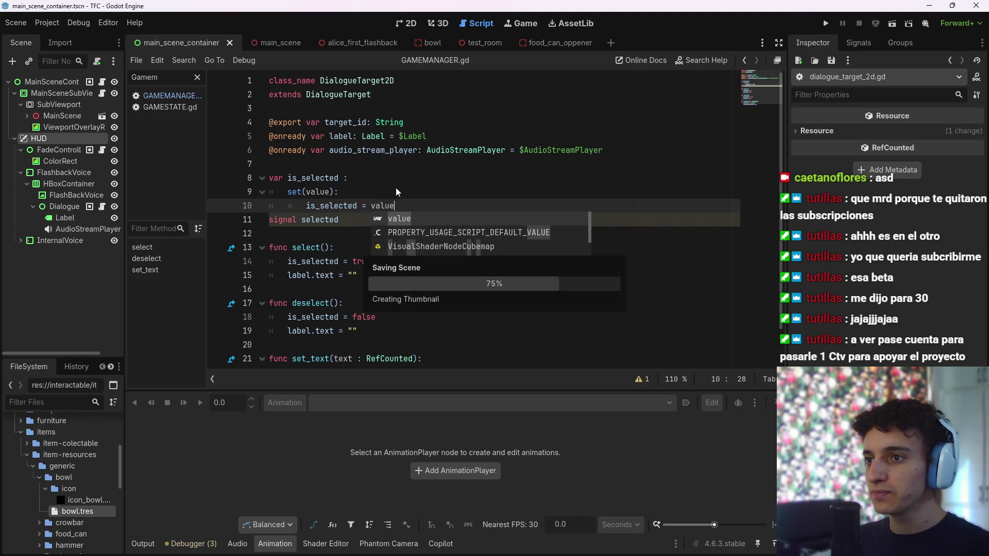
Type the is_selected declaration as bool with the trailing colon, and save
key(Return)
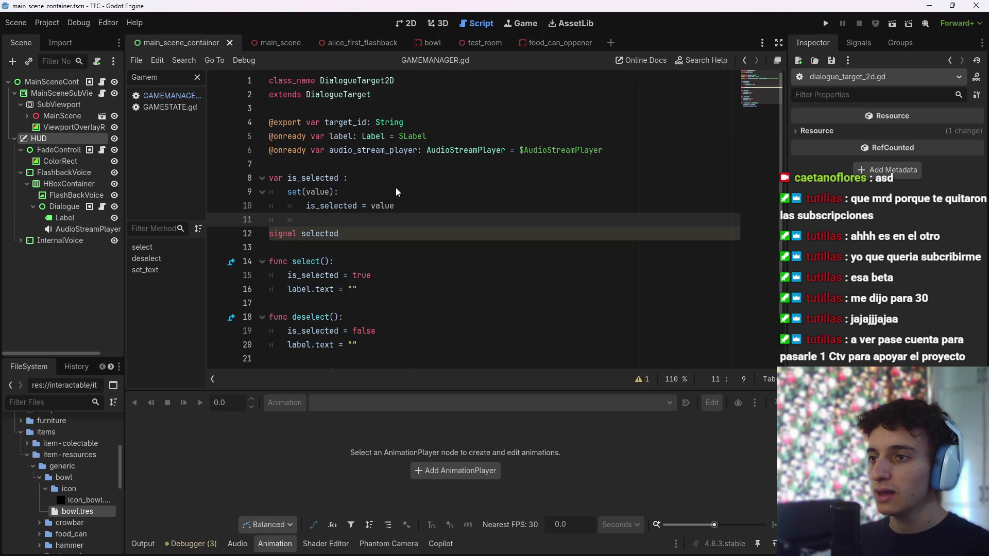
key(Up)
key(Up)
key(Up)
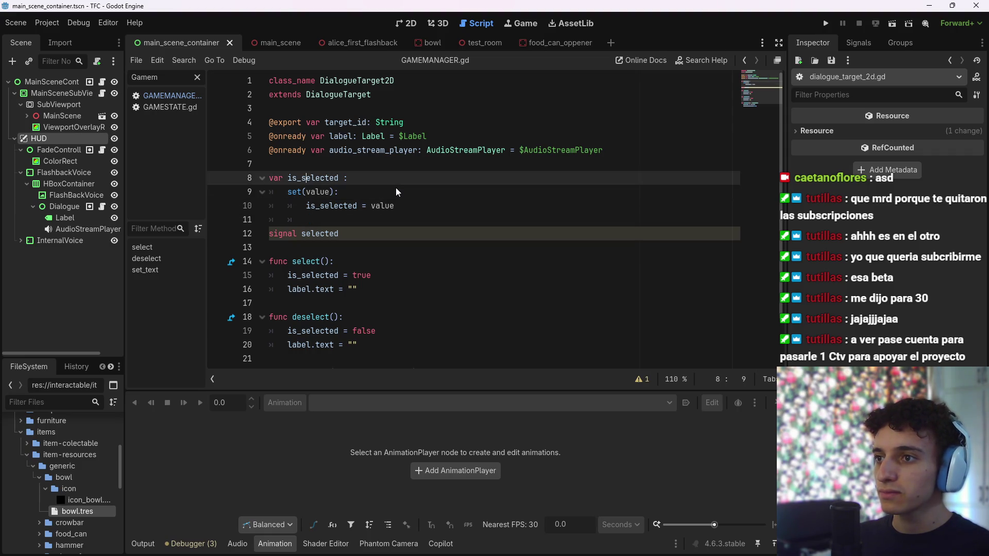
key(End)
text(bool)
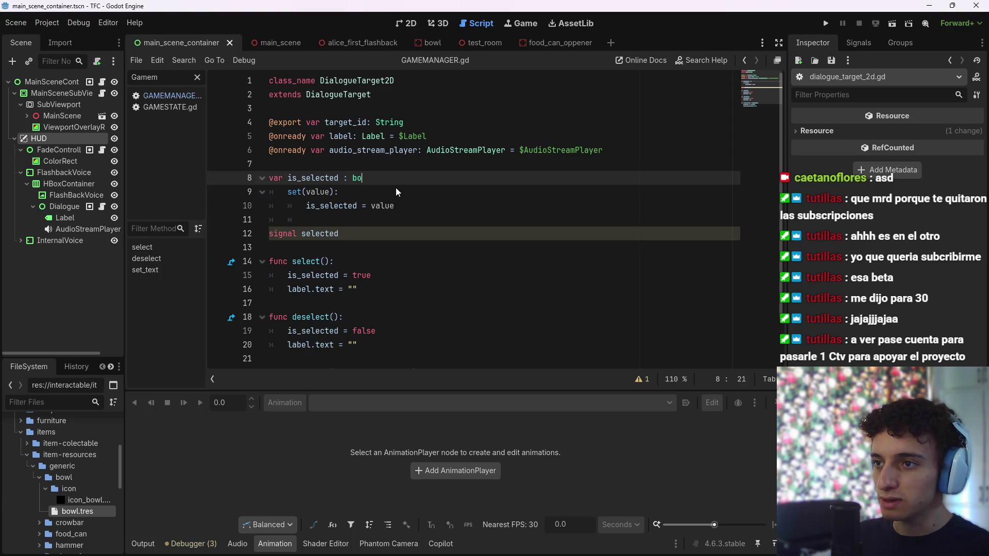
key(ctrl+s)
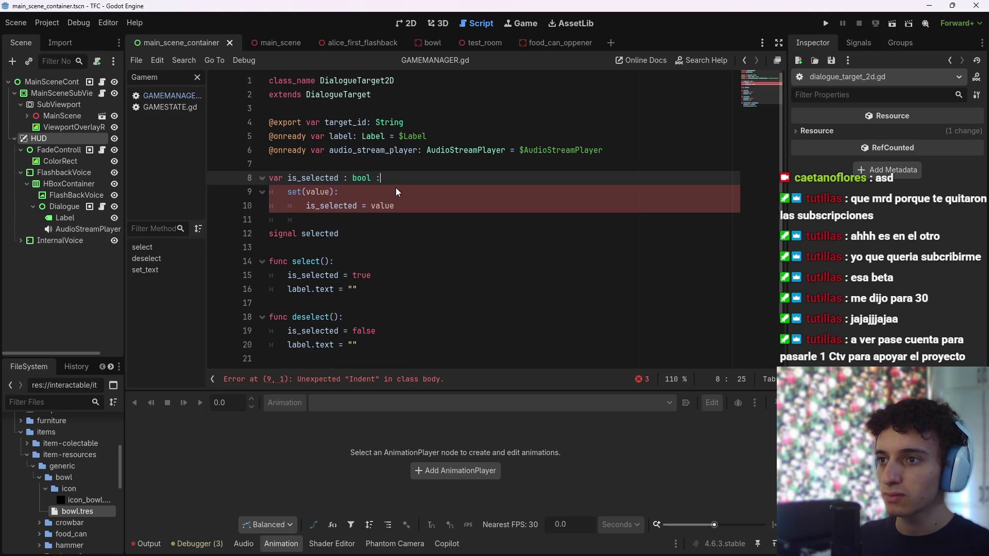
text(:)
key(ctrl+s)
key(Down)
key(Down)
key(Down)
key(Up)
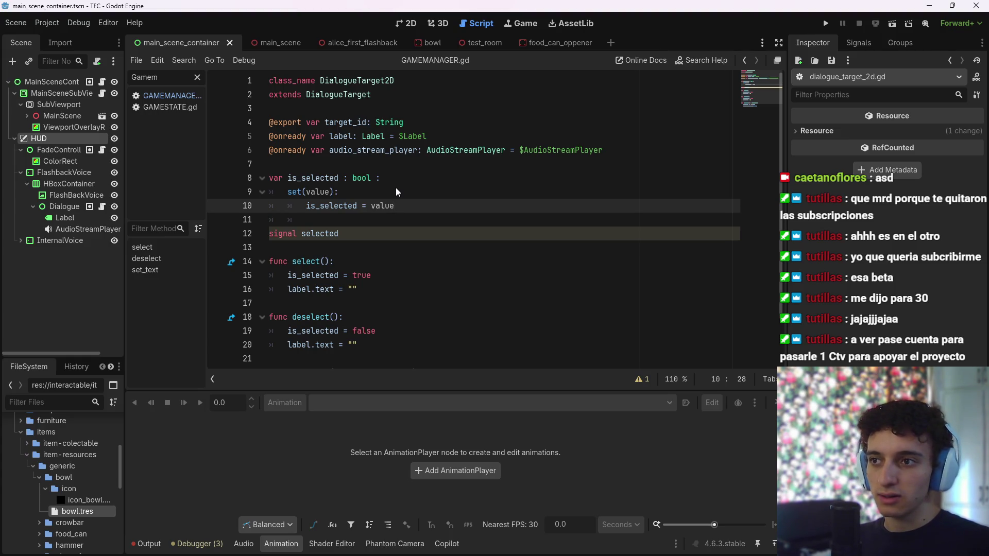
Start a 'selected' line in the setter and change the signal to selected(value), then save
key(Return)
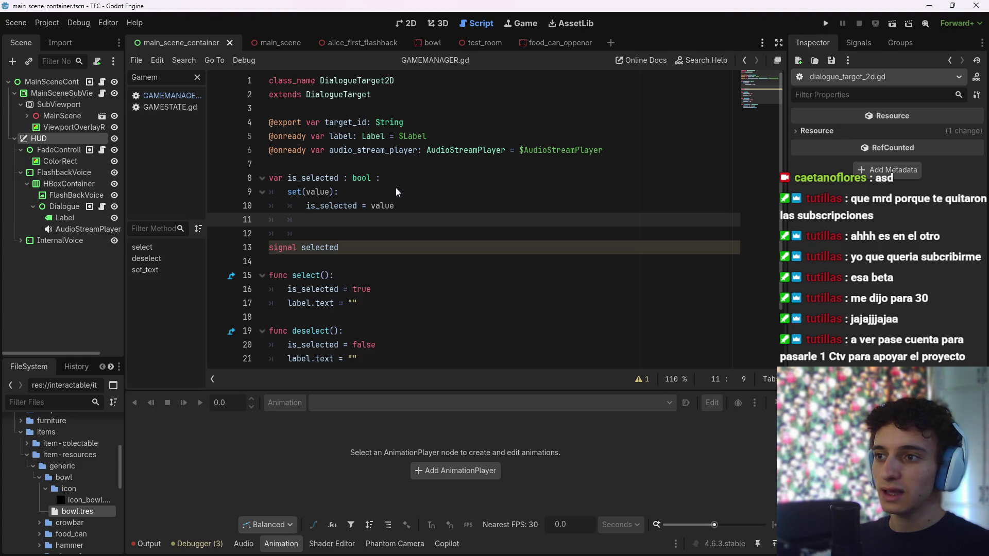
text(selected)
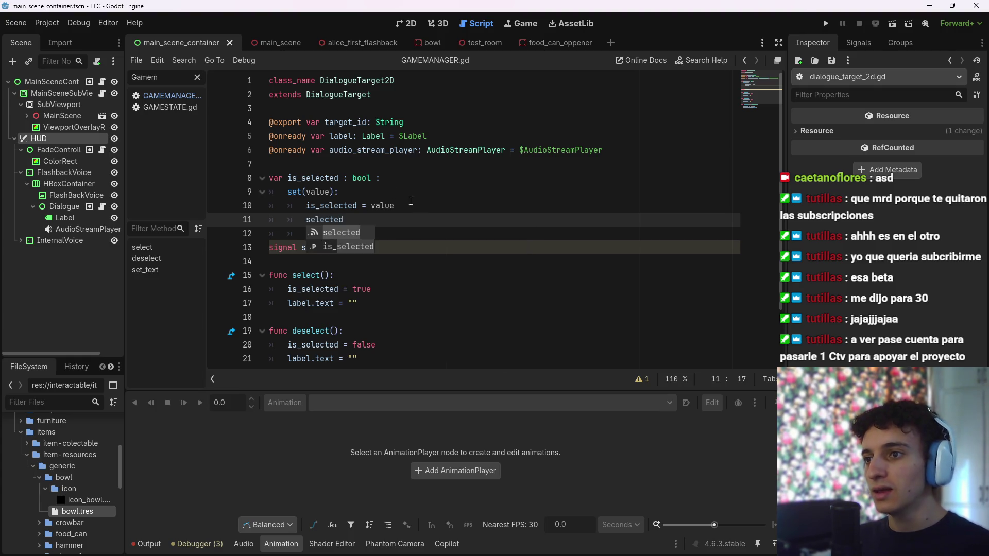
key(Escape)
click(402, 247)
text(()
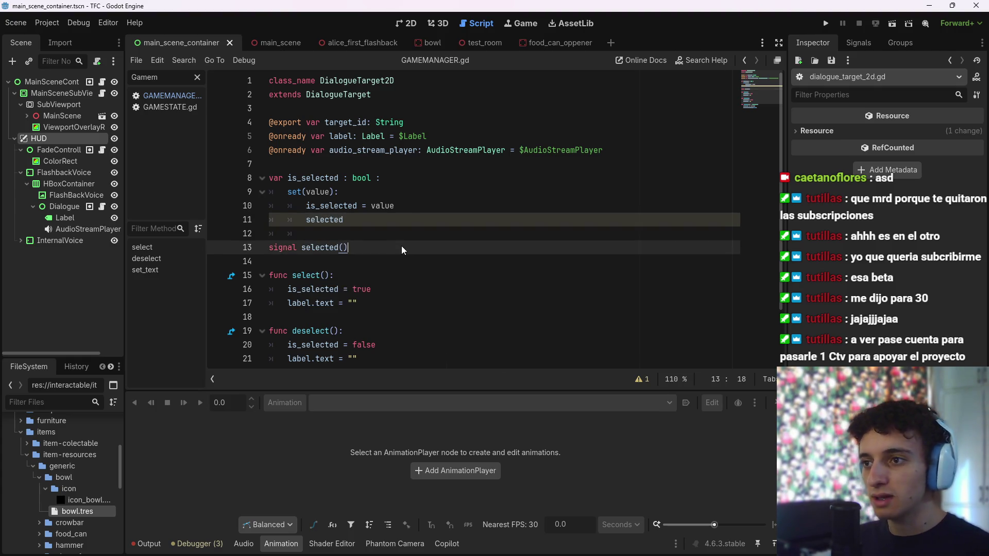
text(value)
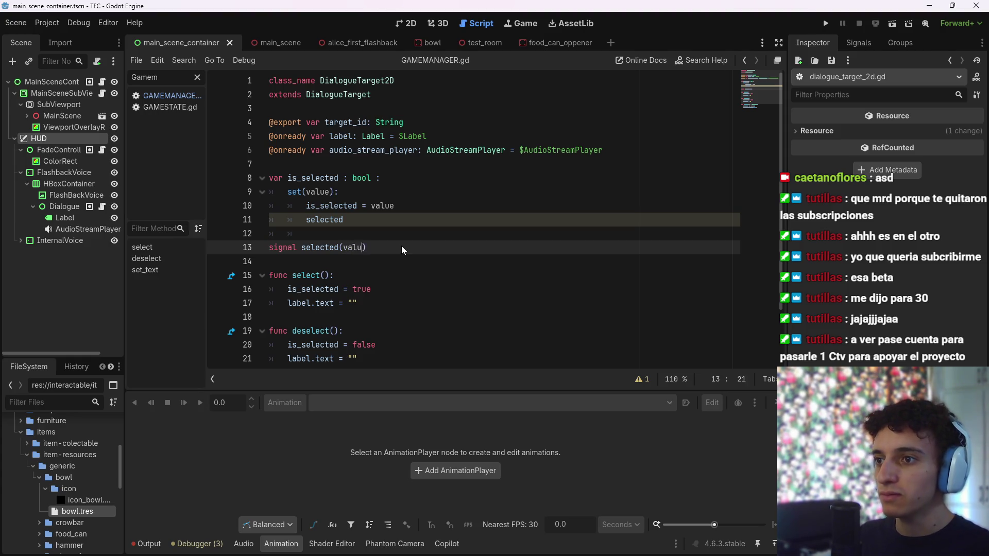
key(ctrl+s)
Complete the setter line as selected.emit(value), save, and filter scripts by 'Dialogue'
key(Up)
key(Up)
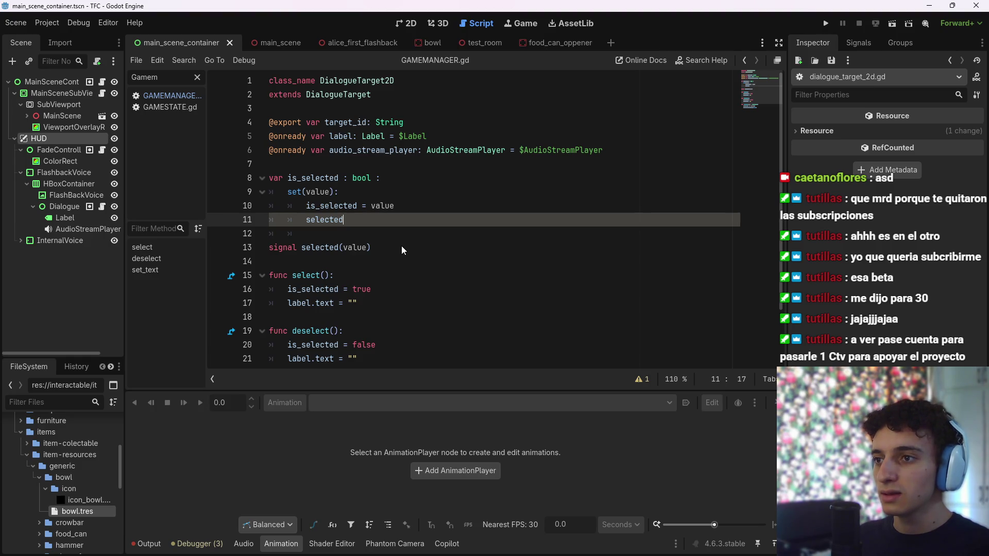
text(.emit()
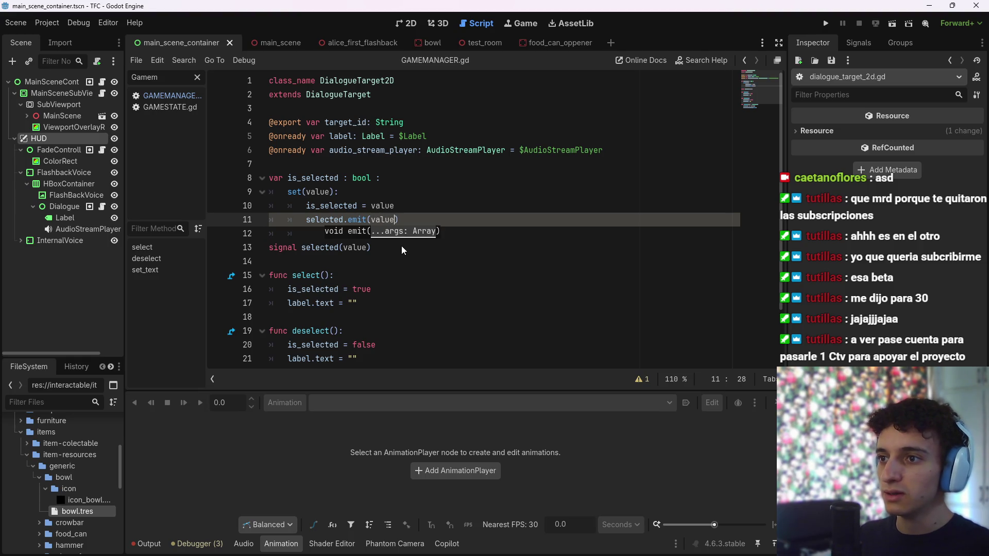
text(value))
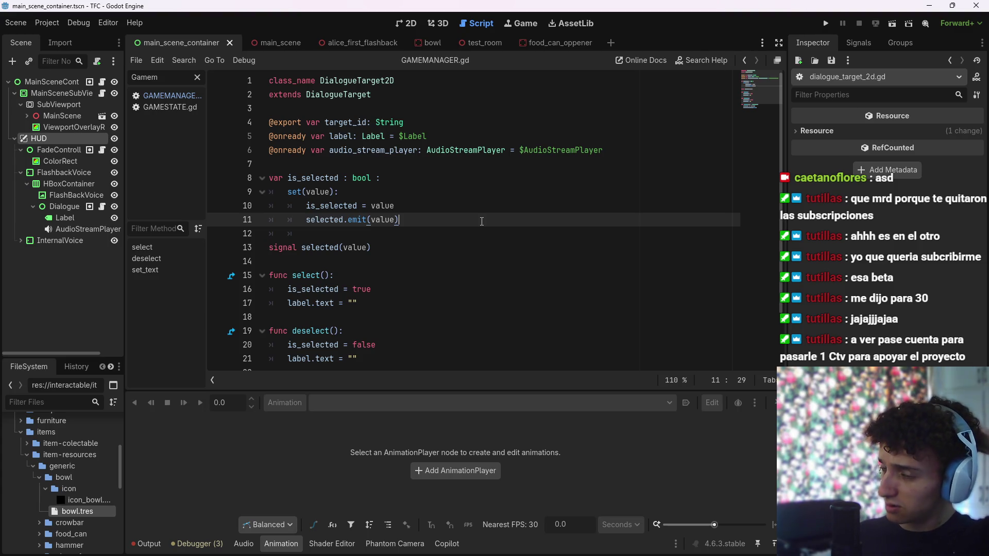
key(ctrl+s)
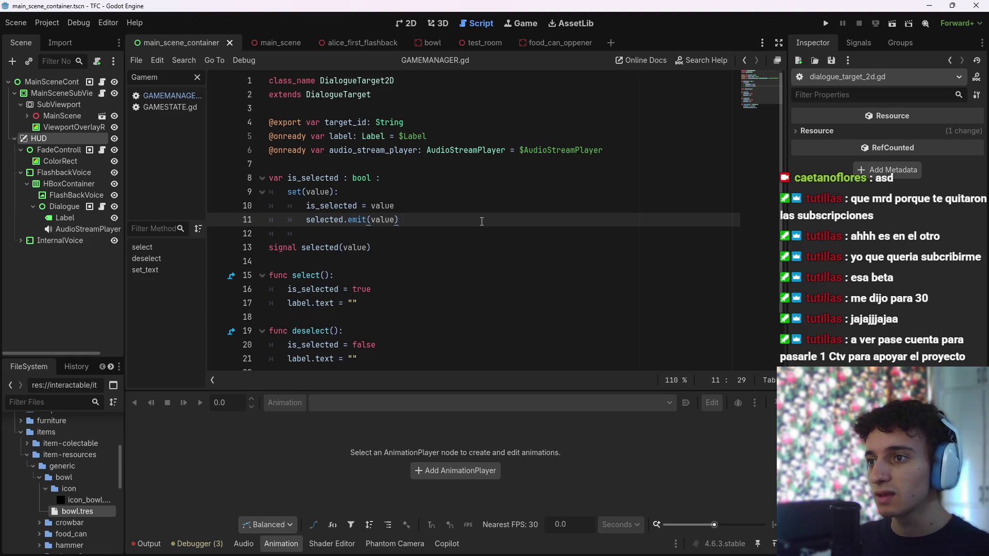
key(ctrl+s)
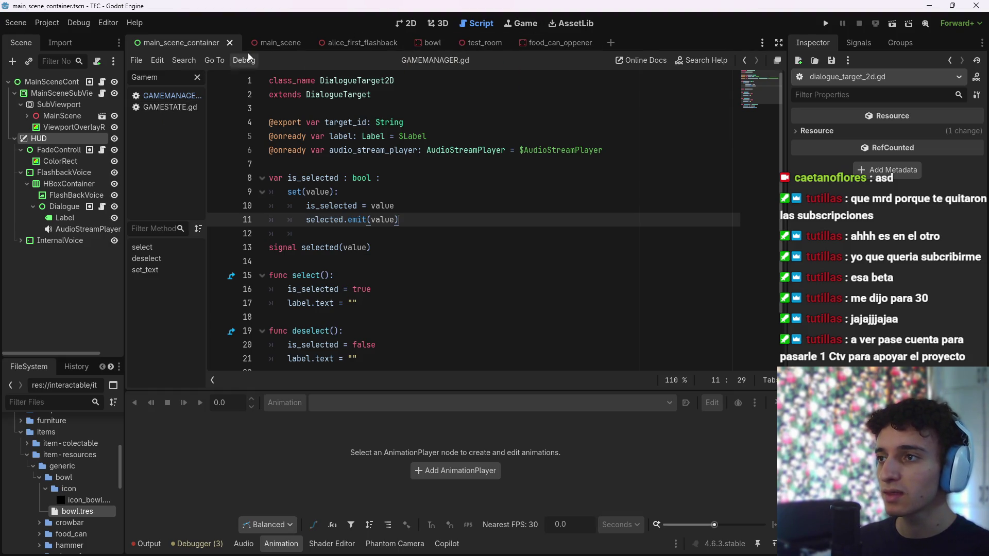
mouse_move(545, 42)
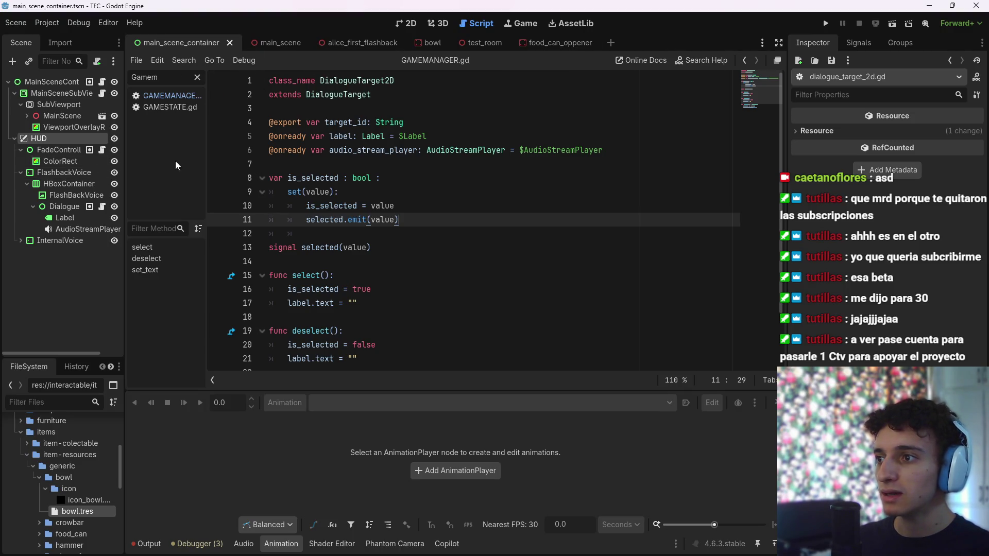
text(Dialogue)
In dialogue_reader.gd, add an 'if actual_target.is_selected' check awaiting actual_target.selected, and save
click(177, 106)
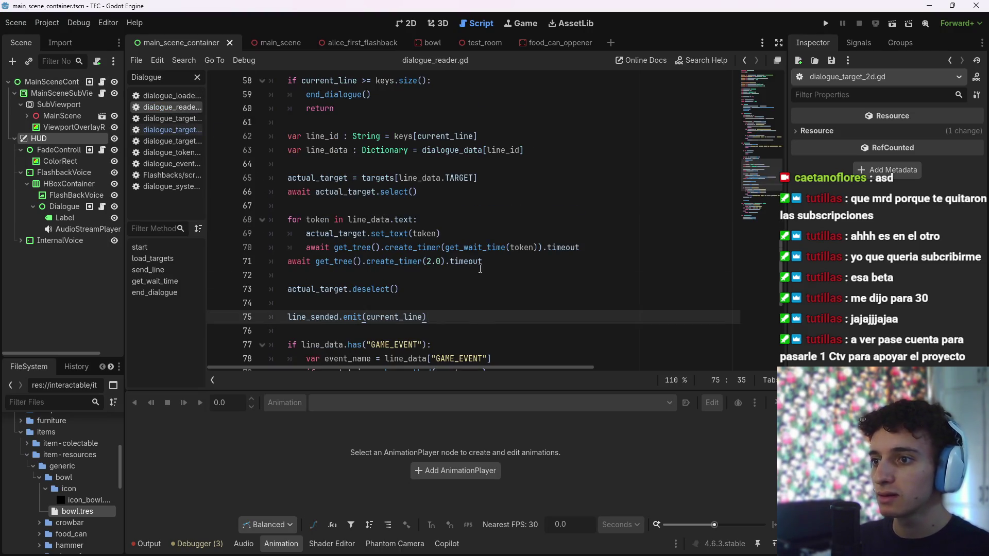
scroll(479, 268, down, 2)
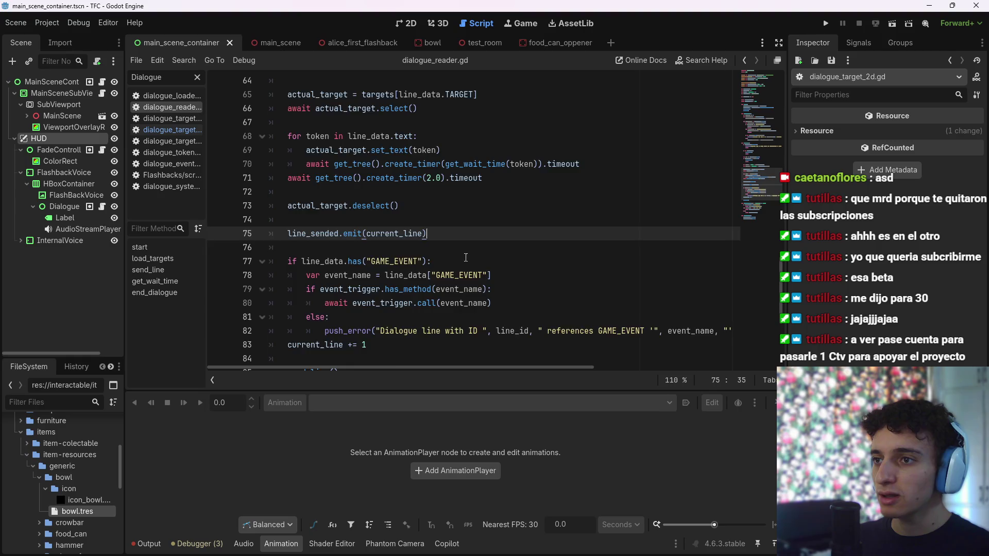
scroll(466, 257, up, 2)
click(523, 180)
key(Return)
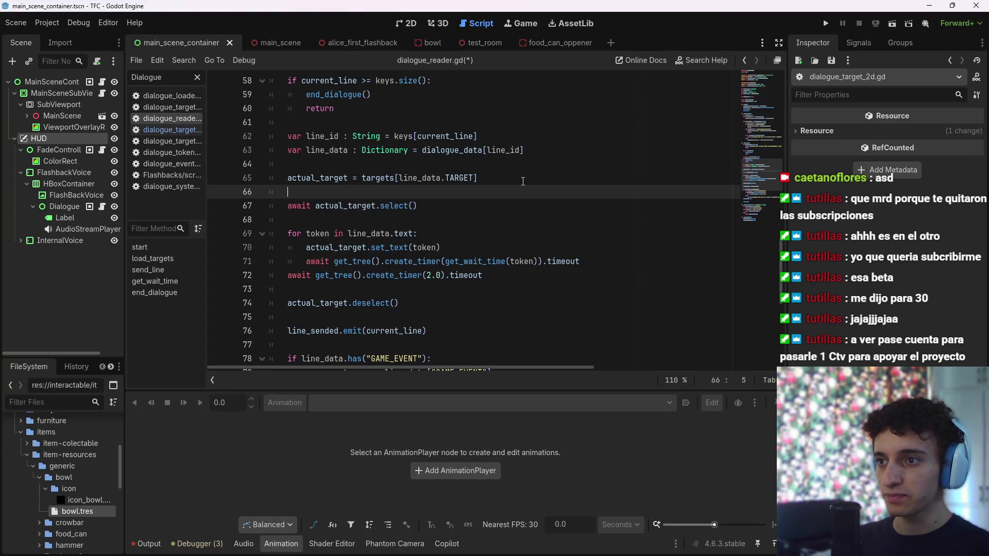
text(if actual_target.)
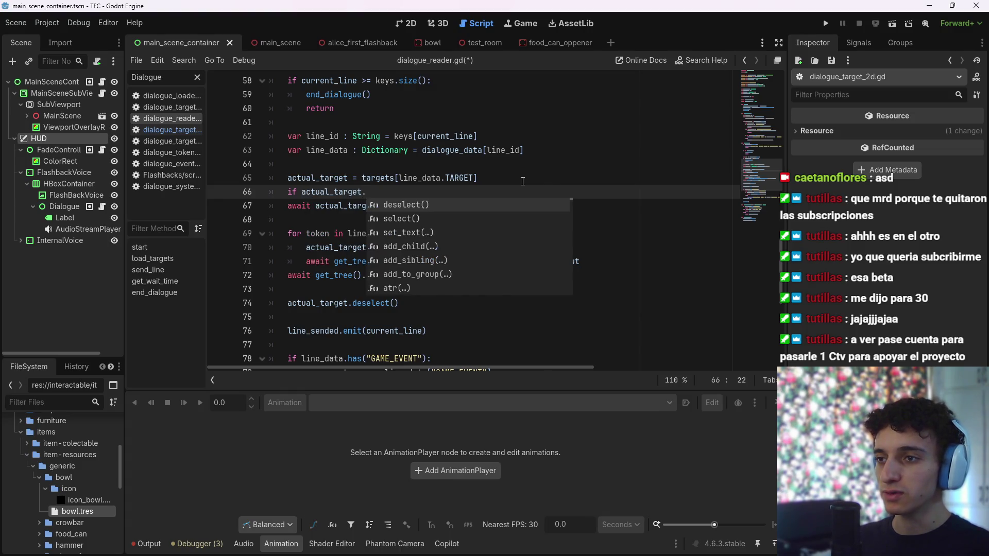
text(is_sele)
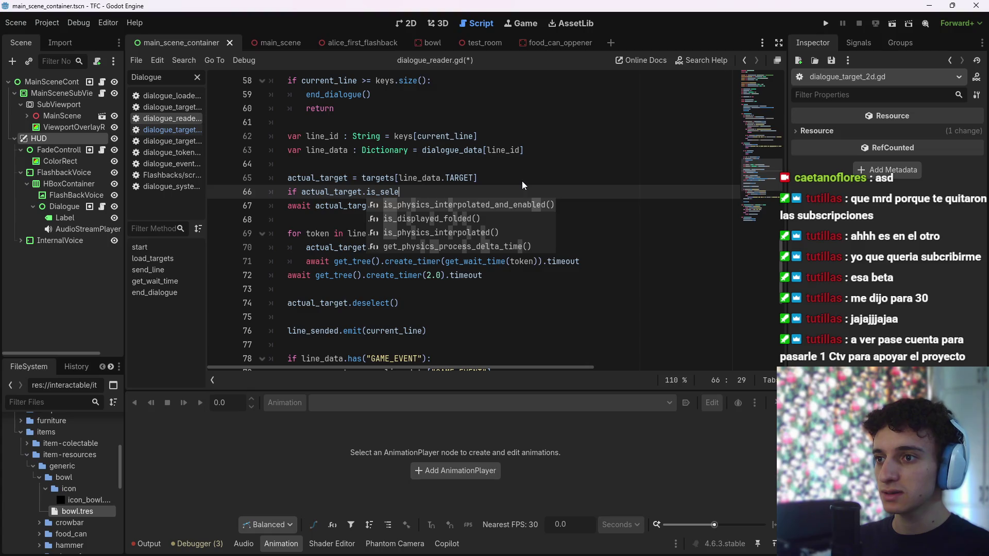
text(cted:)
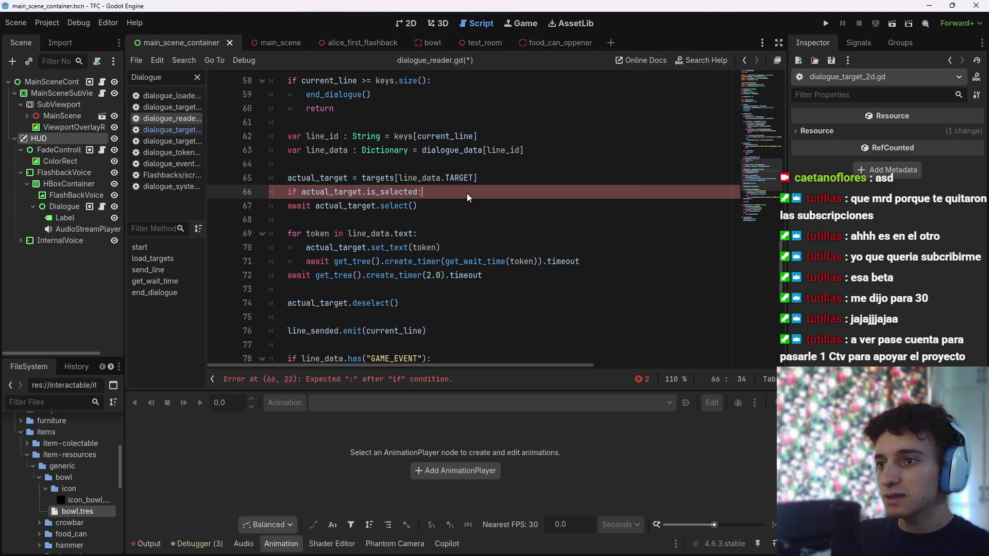
key(Return)
text(awairt)
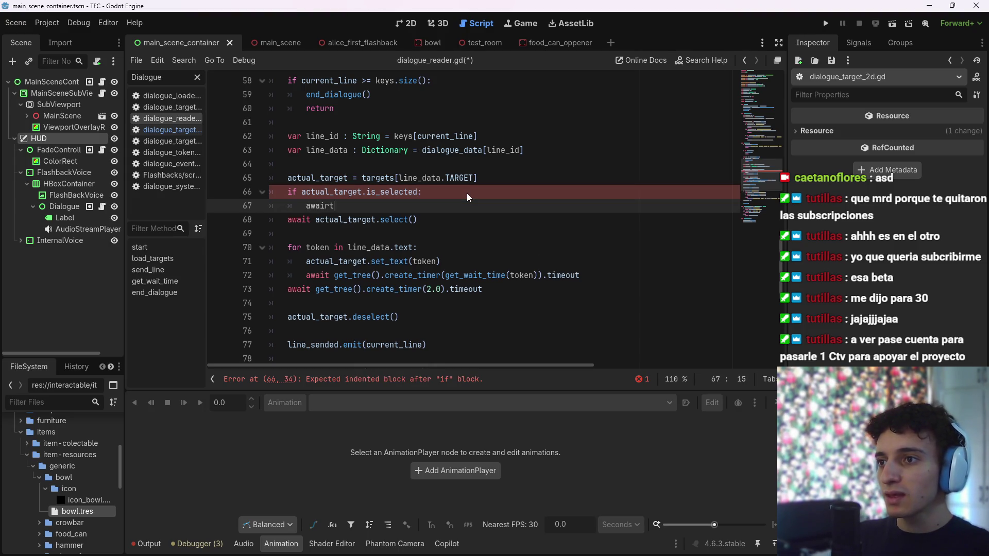
key(BackSpace)
key(BackSpace)
text(t )
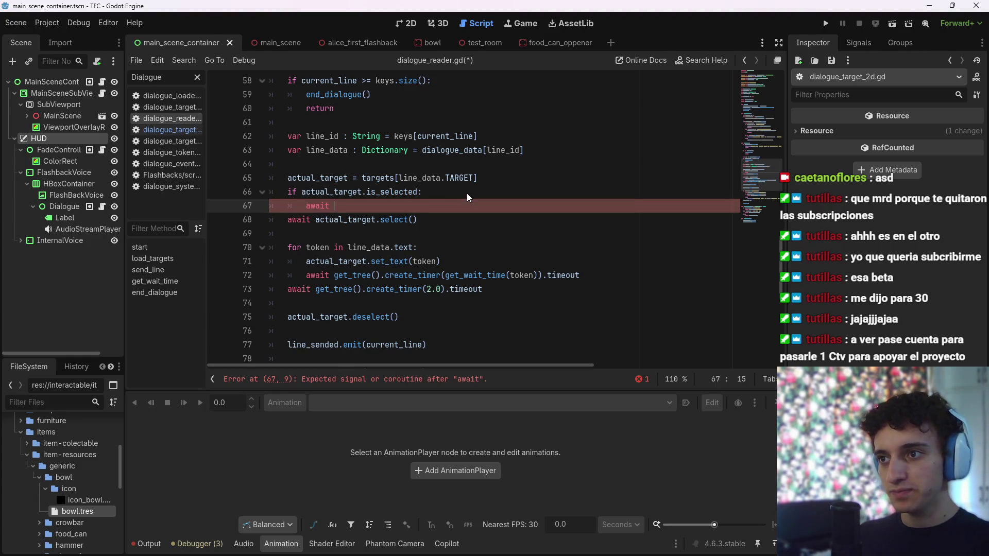
text(actual_)
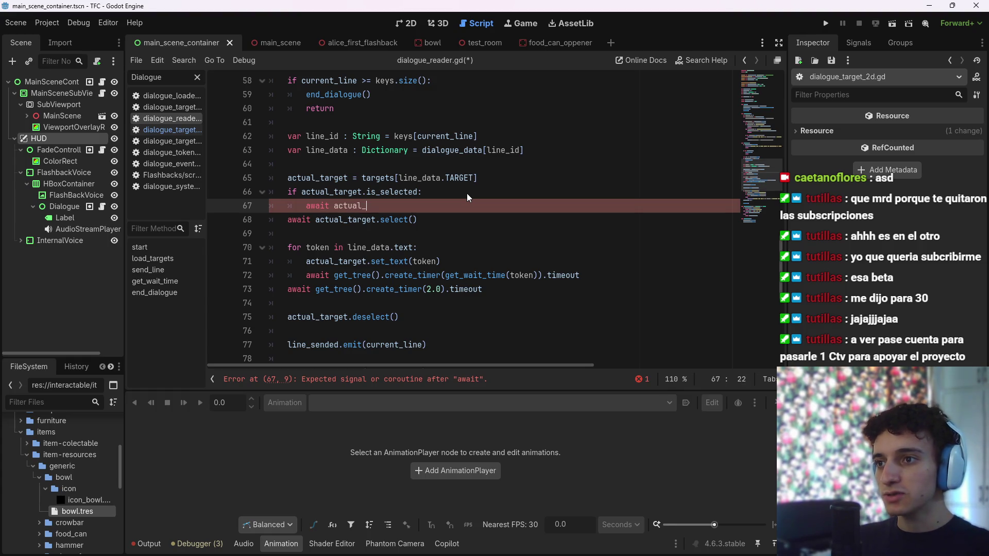
text(target.selec)
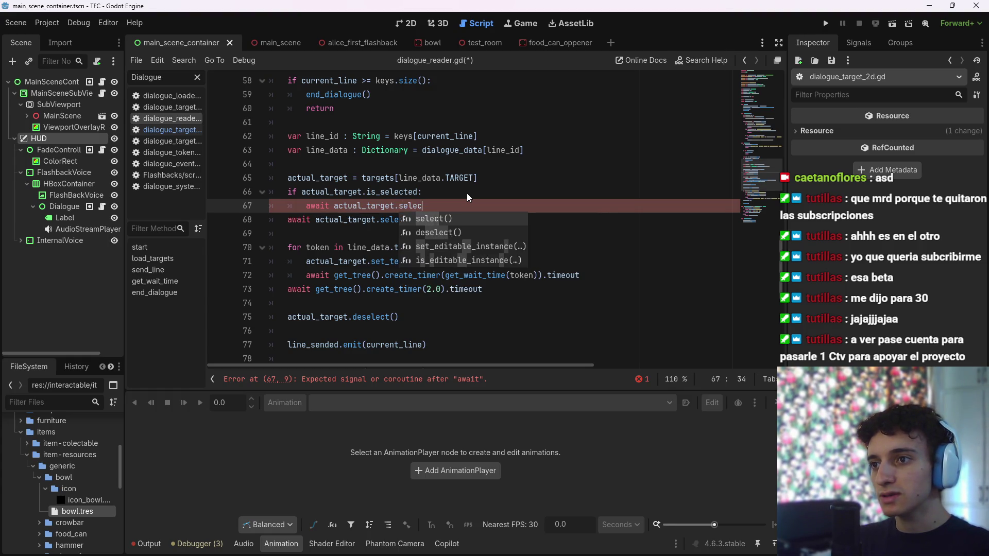
key(Return)
text(())
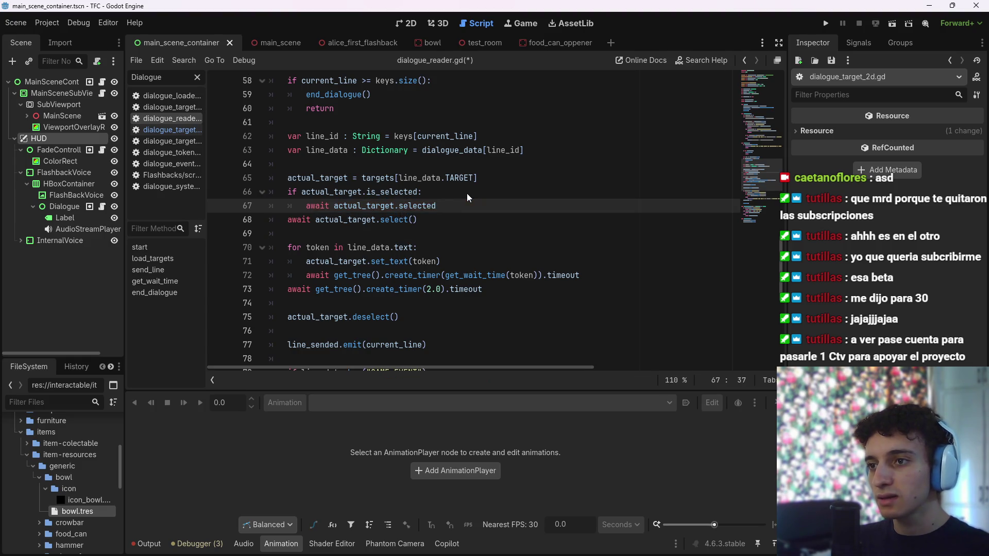
key(BackSpace)
key(BackSpace)
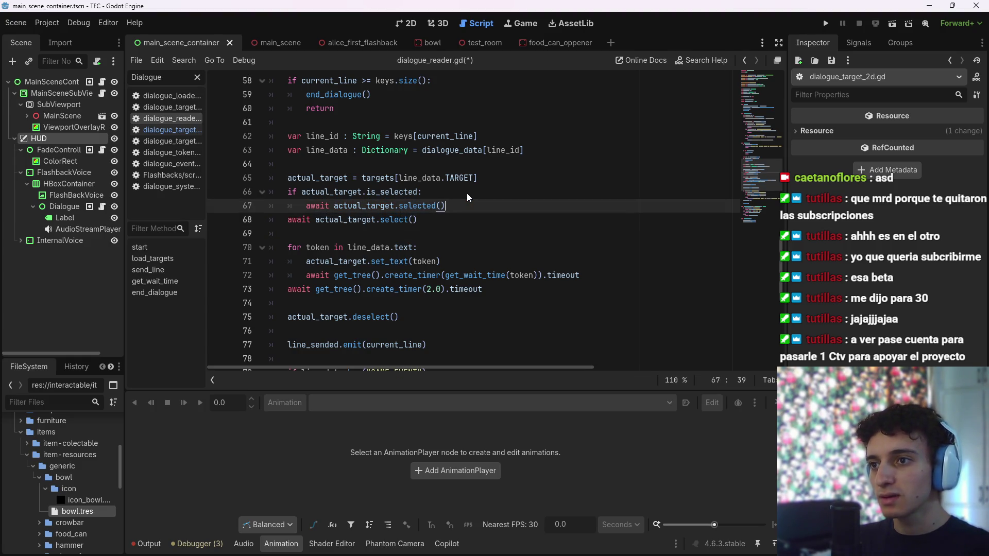
key(ctrl+s)
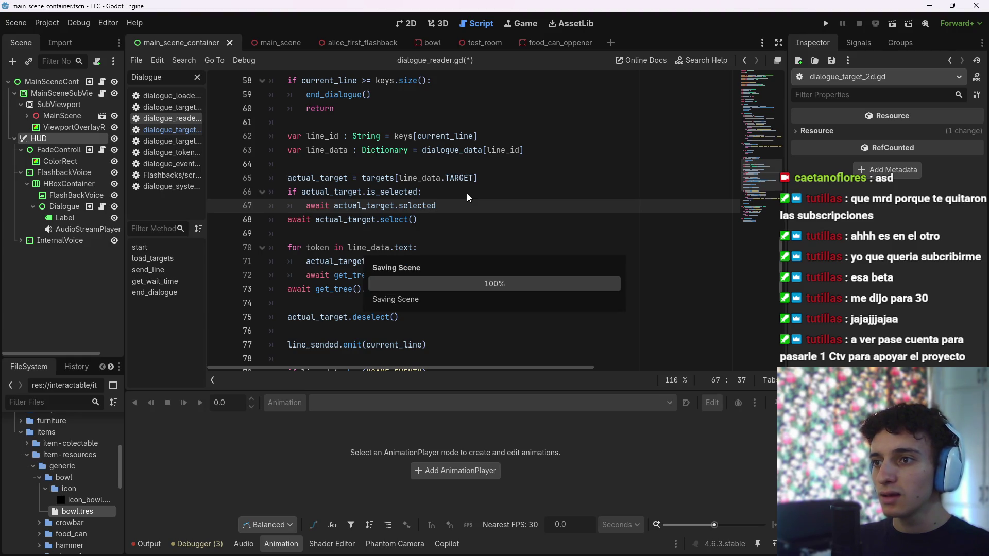
Delete the await actual_target.selected line and the if is_selected condition
key(ctrl+shift+Left)
key(ctrl+shift+Left)
key(ctrl+shift+Left)
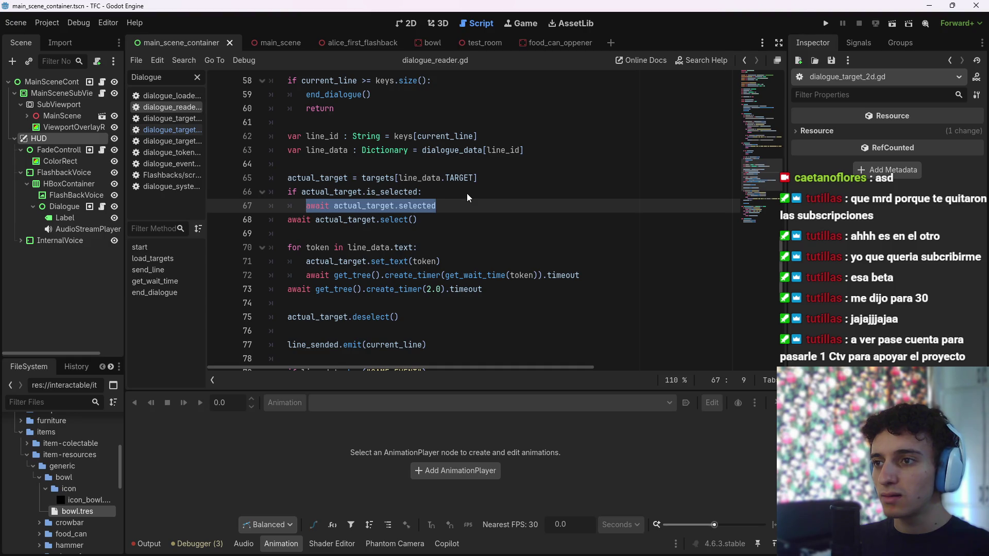
key(Left)
key(ctrl+shift+Right)
key(ctrl+shift+Right)
key(ctrl+shift+Right)
key(shift+Right)
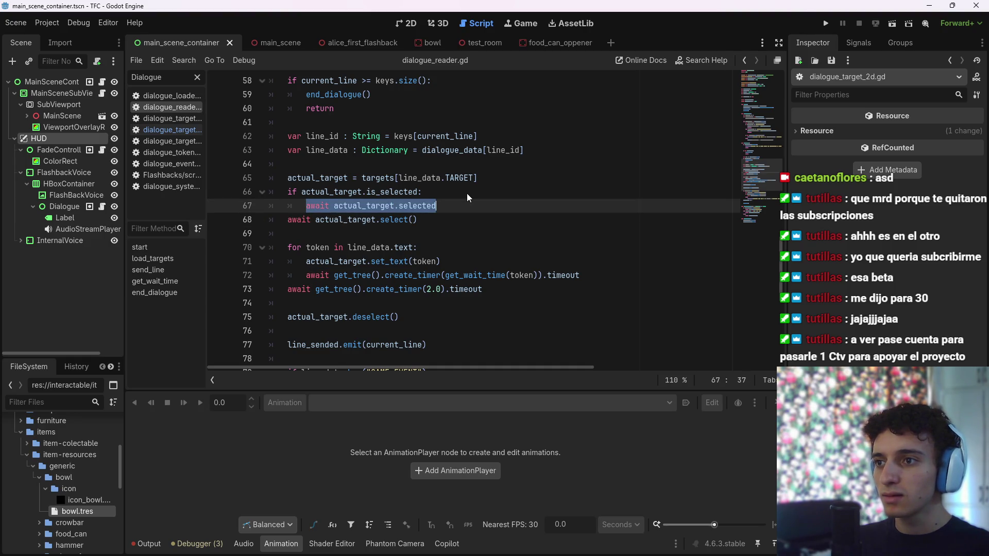
key(Up)
key(Left)
key(ctrl+shift+Right)
key(ctrl+shift+Right)
key(ctrl+shift+Right)
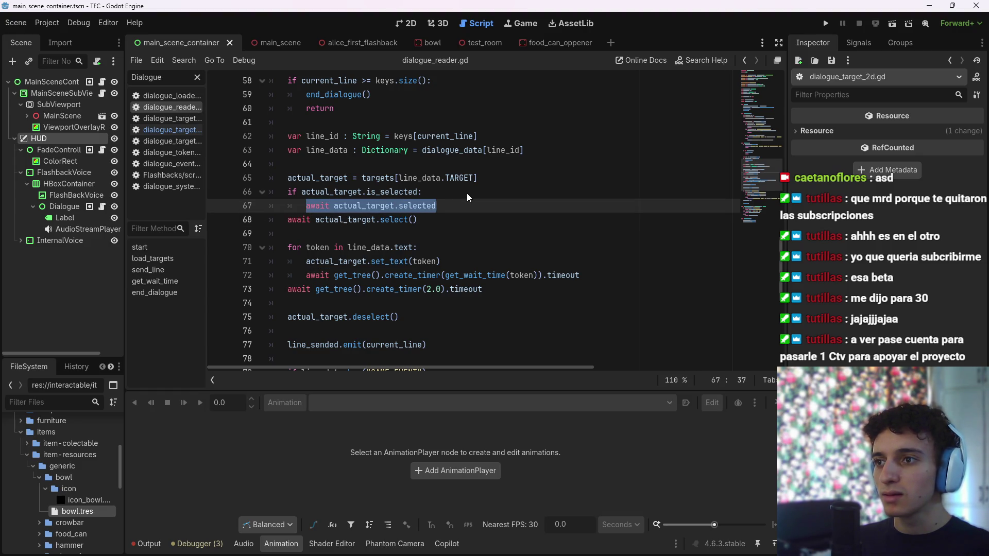
key(BackSpace)
key(BackSpace)
key(BackSpace)
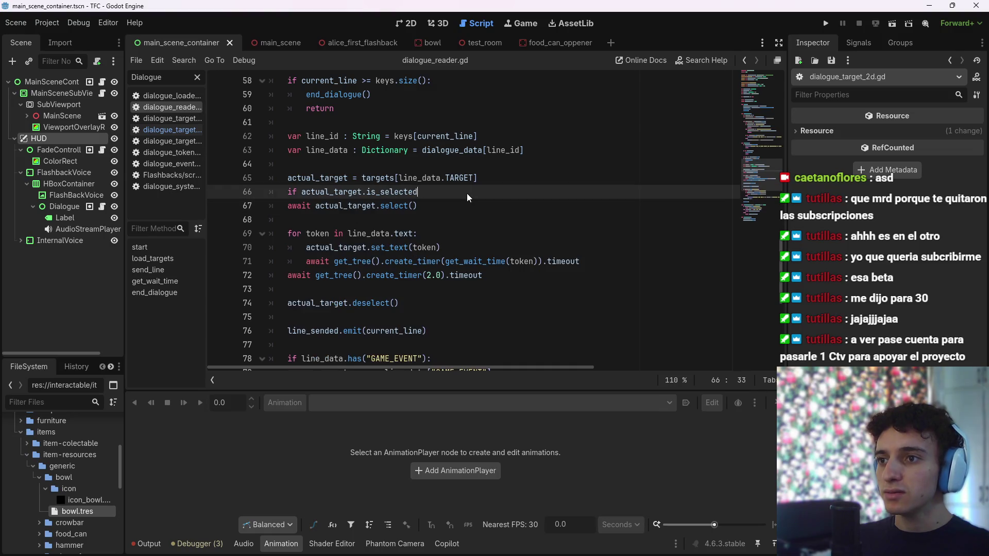
key(BackSpace)
key(BackSpace)
key(BackSpace)
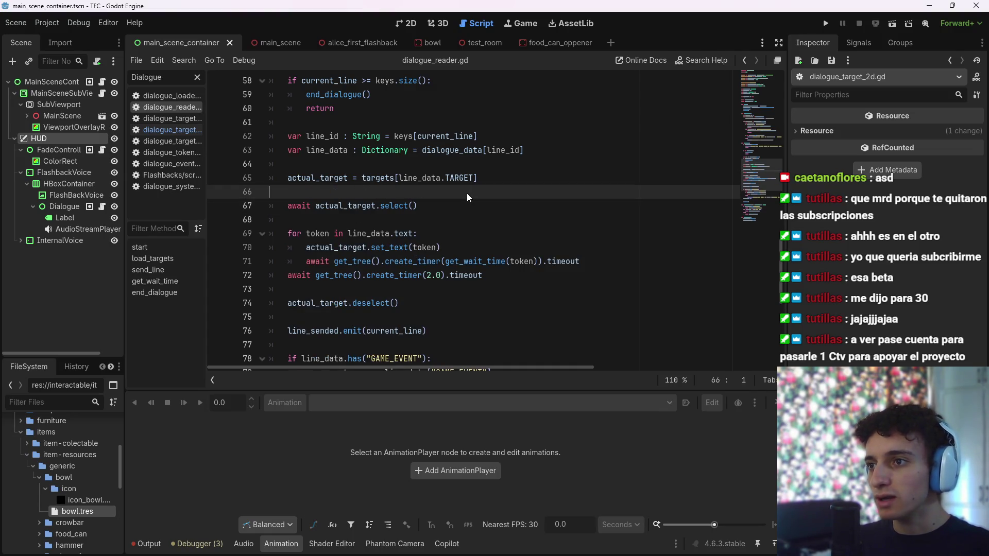
Write 'while actual_target.is_selected == true:' with an indented await line below it
text(whi)
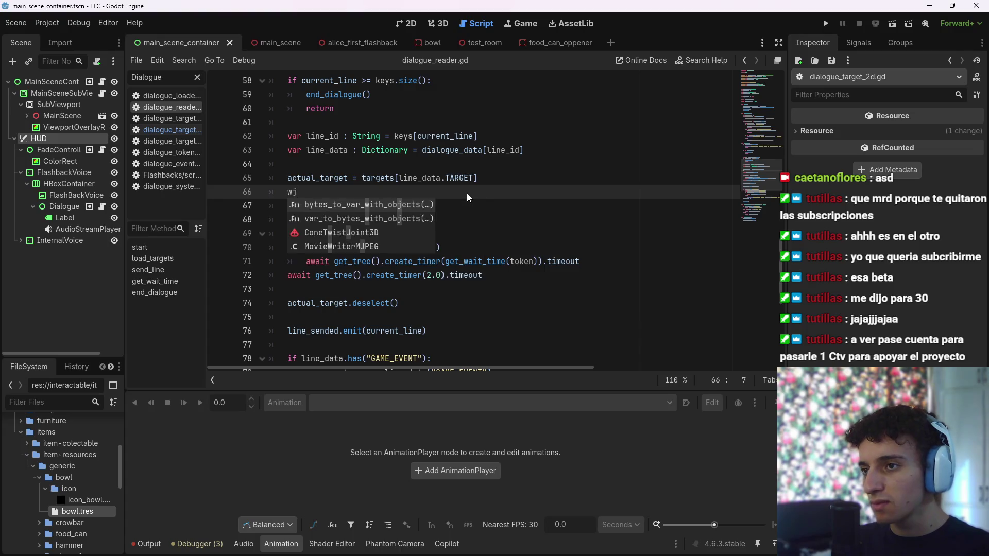
text(le actu)
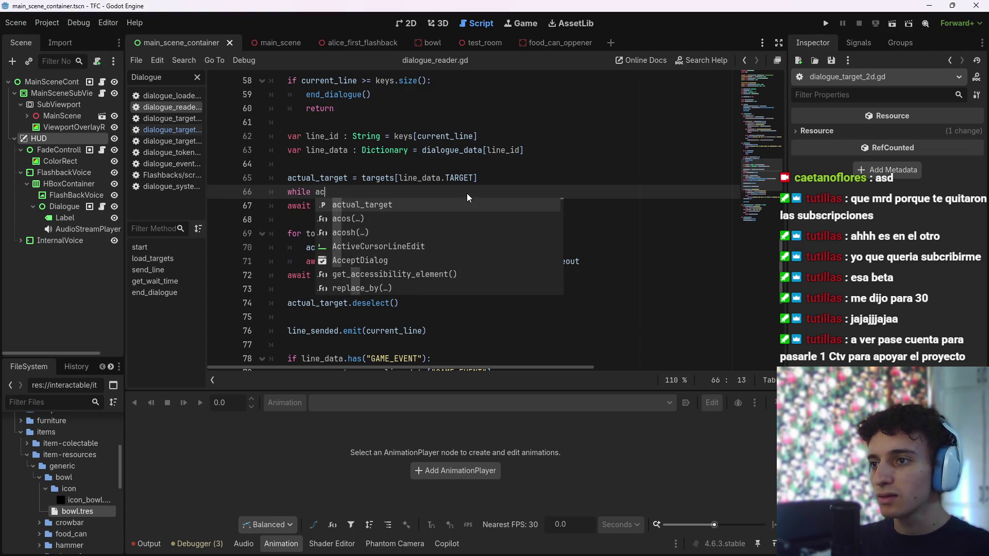
key(Return)
text(.sel)
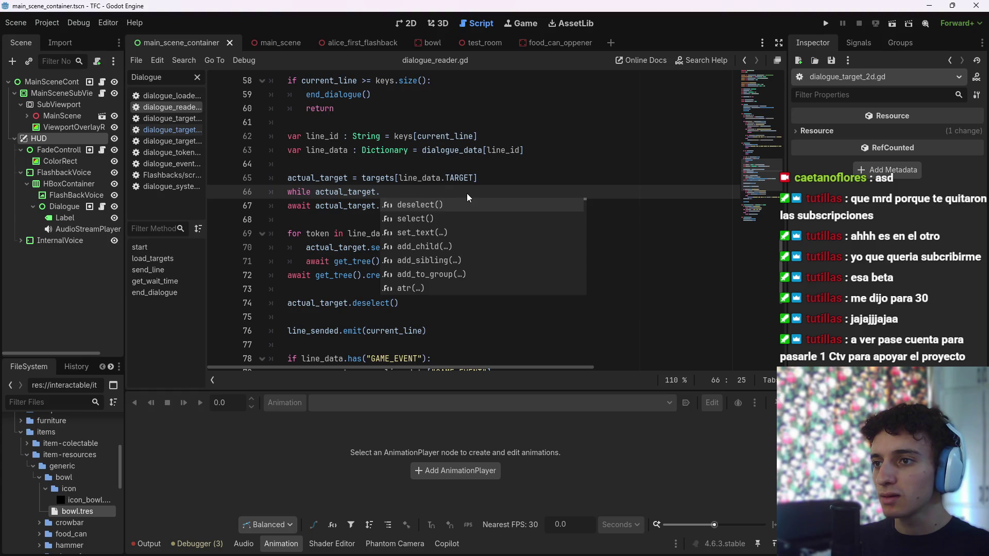
key(BackSpace)
key(BackSpace)
key(BackSpace)
text(is_)
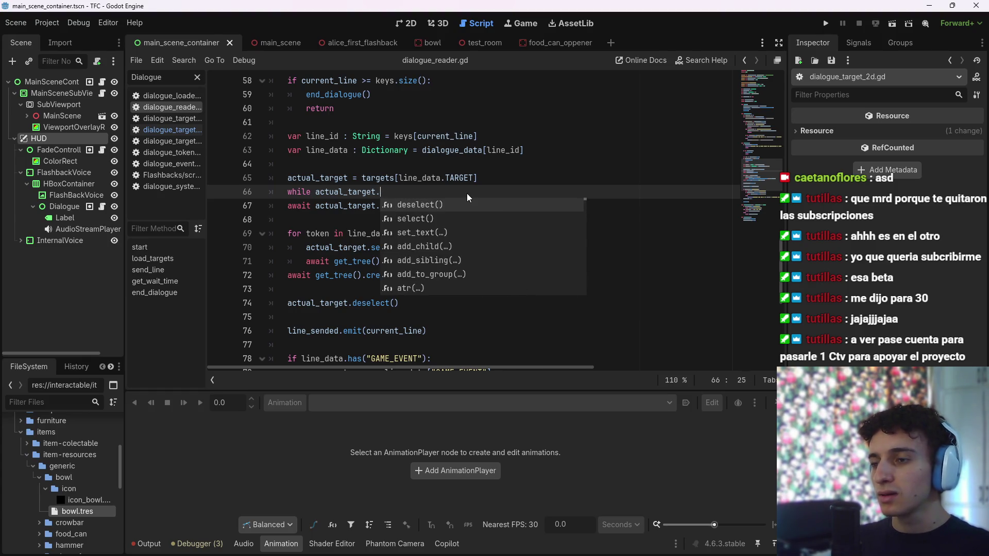
text(selected )
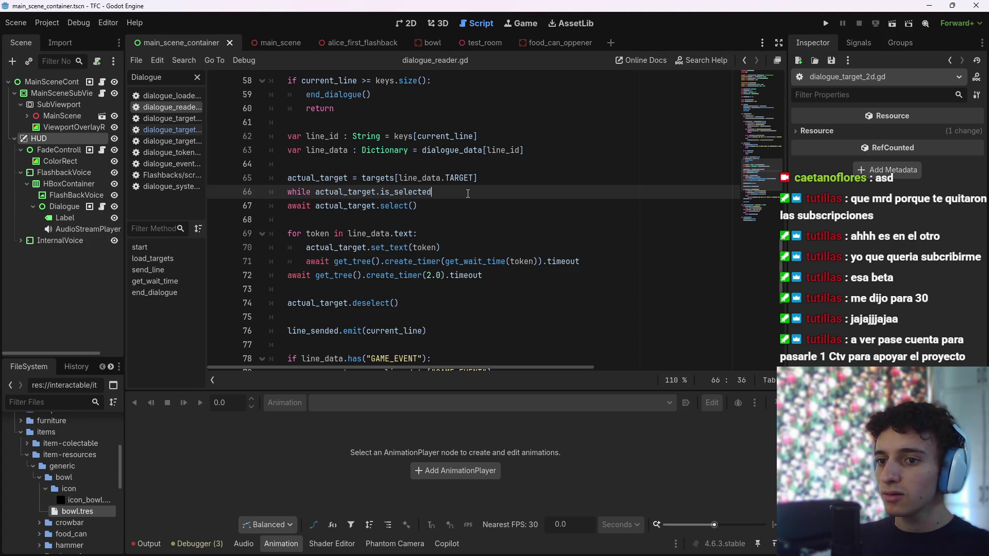
text( == fa)
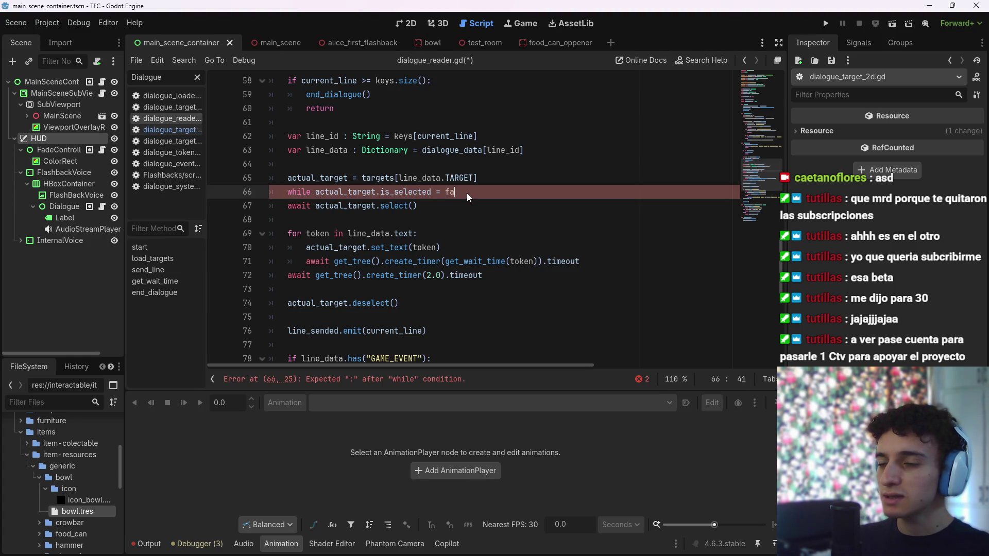
key(BackSpace)
key(BackSpace)
key(BackSpace)
text(== true:)
key(Return)
text(await a)
key(BackSpace)
text(g)
key(BackSpace)
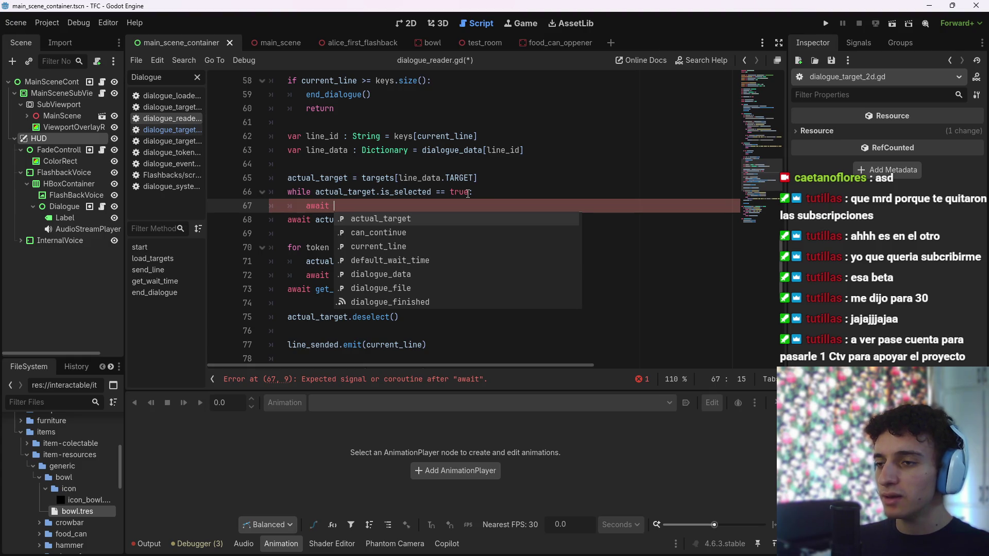
key(BackSpace)
key(BackSpace)
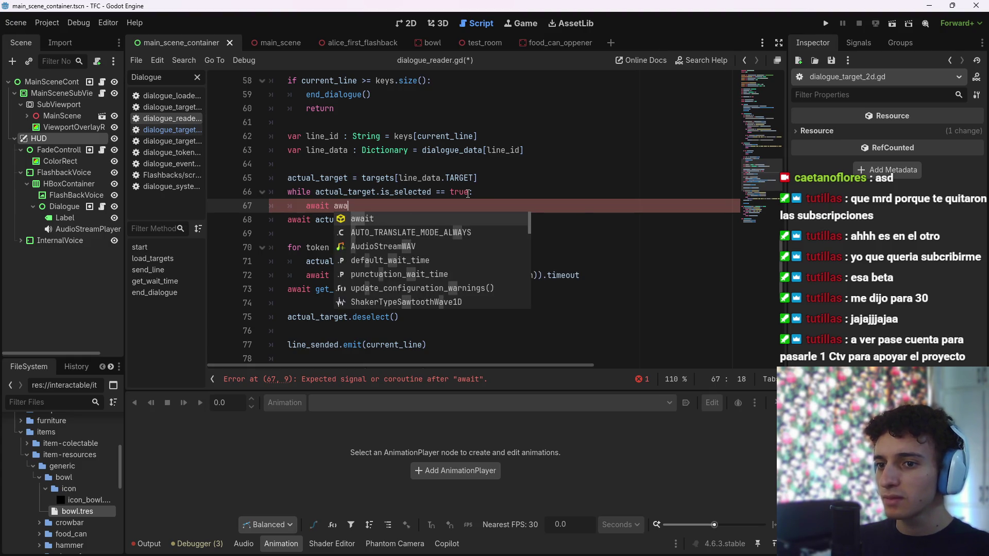
text(t)
key(BackSpace)
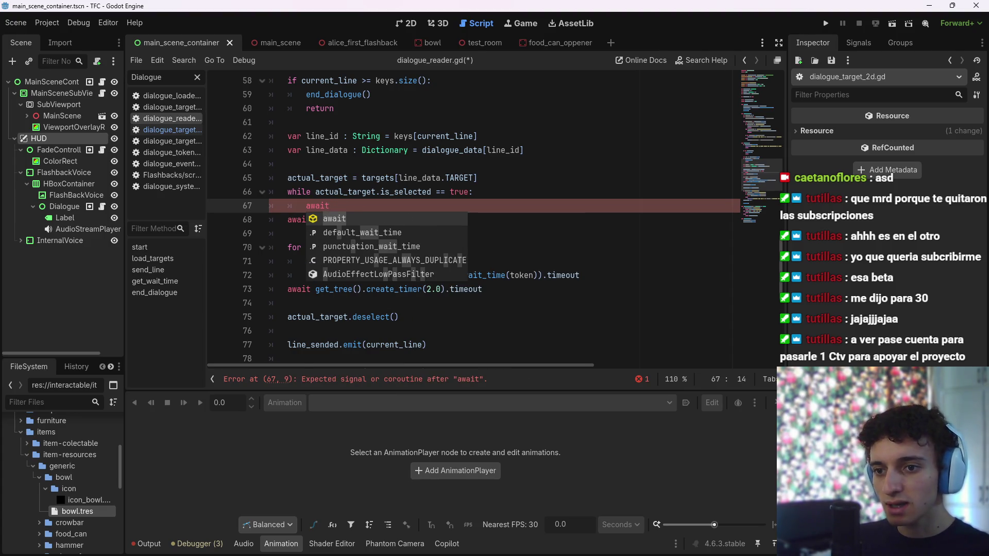
mouse_move(669, 554)
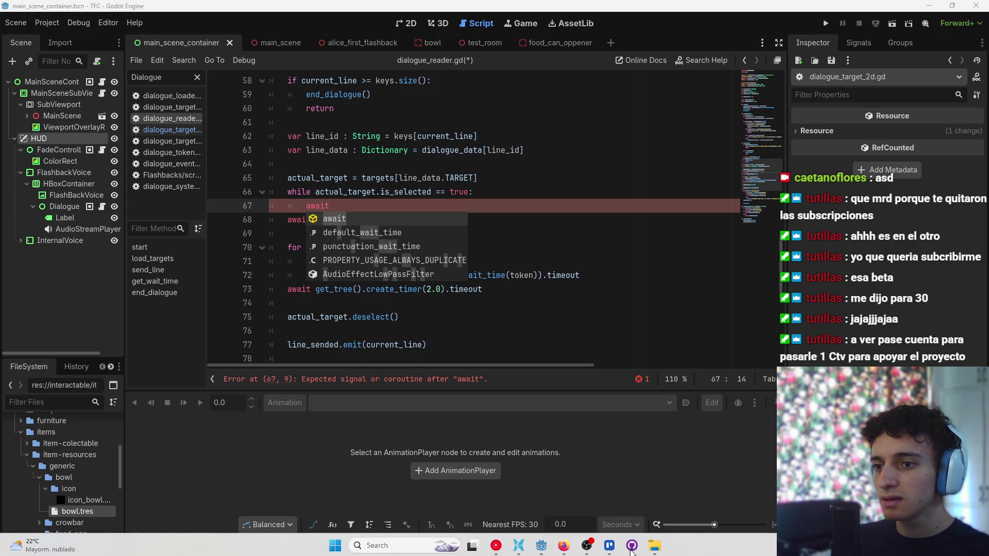
click(609, 544)
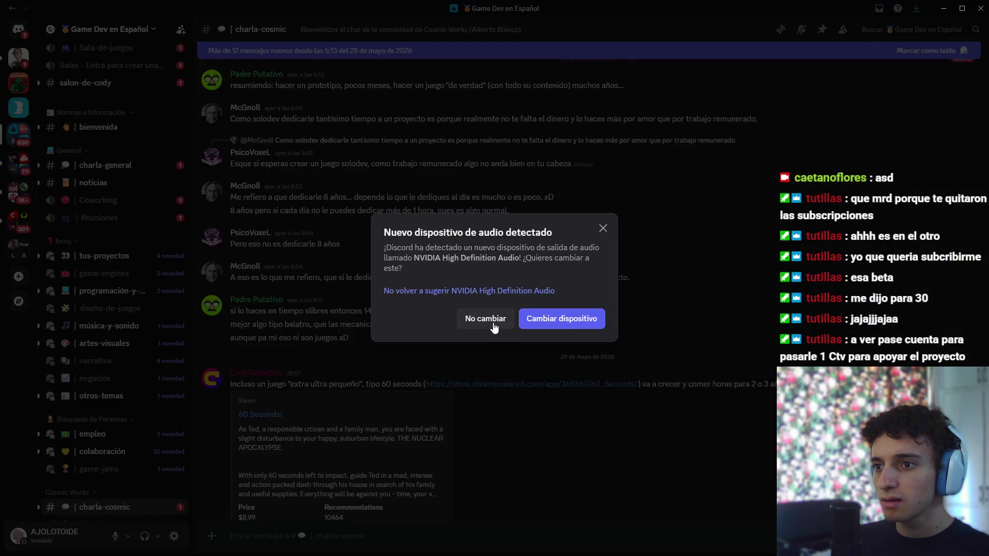
click(492, 326)
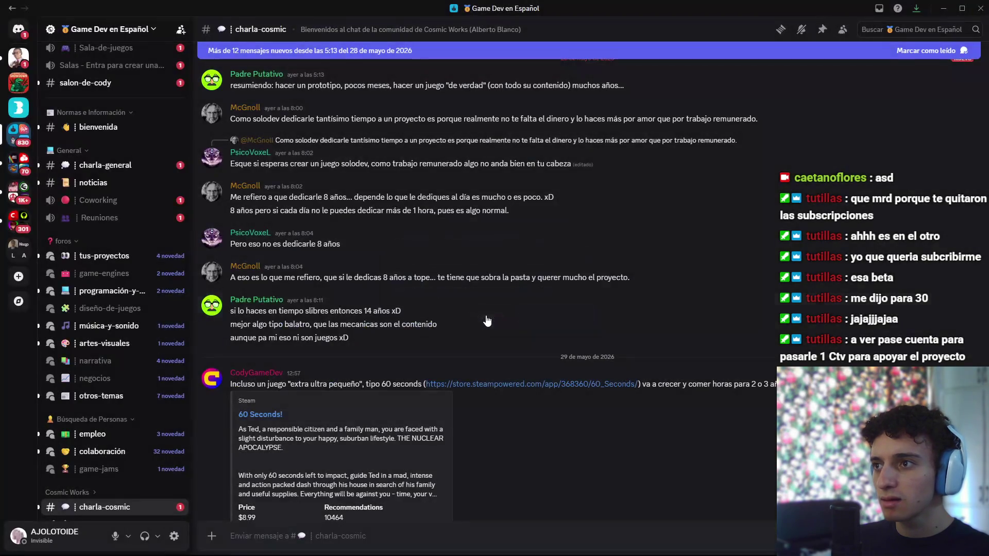
scroll(424, 358, down, 5)
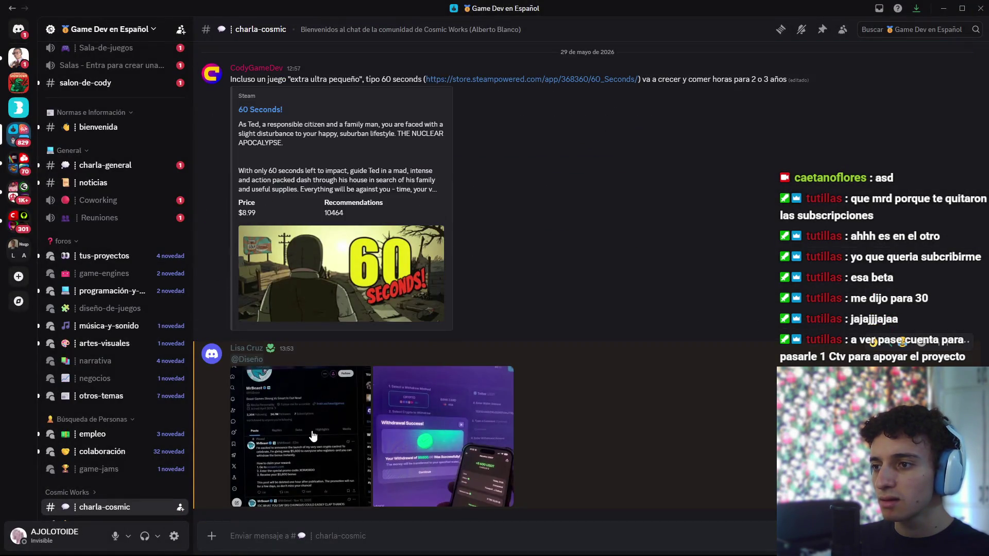
click(311, 430)
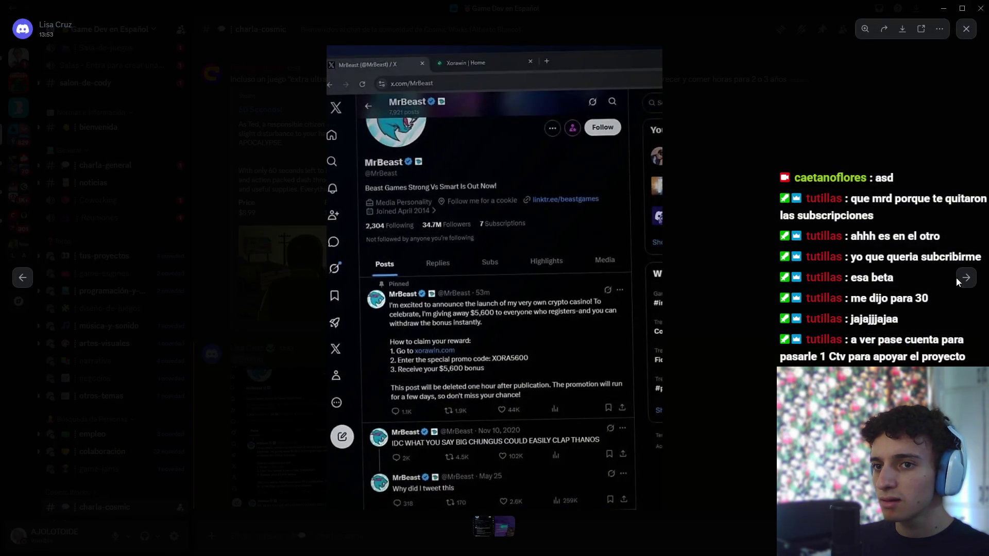
click(966, 281)
key(Escape)
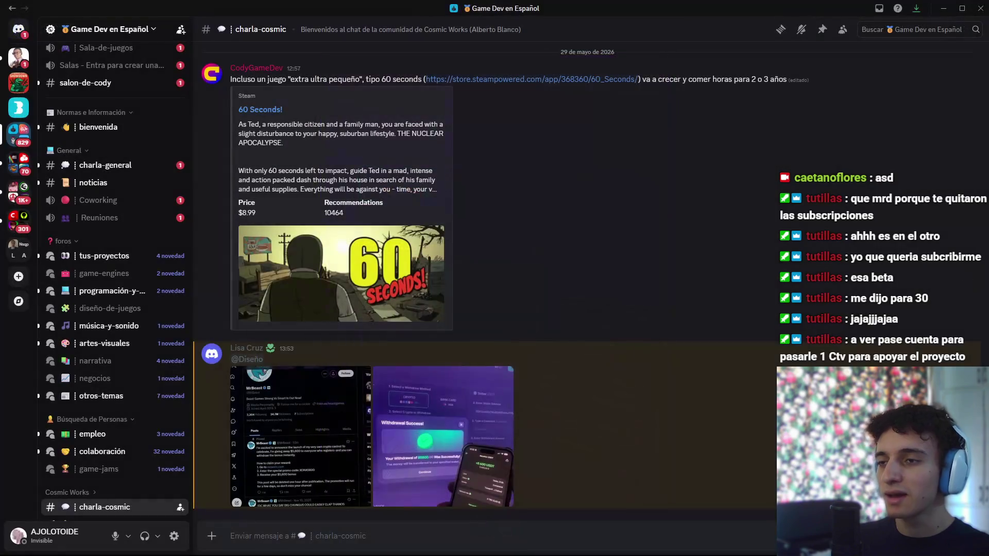
scroll(598, 390, up, 3)
scroll(464, 376, down, 3)
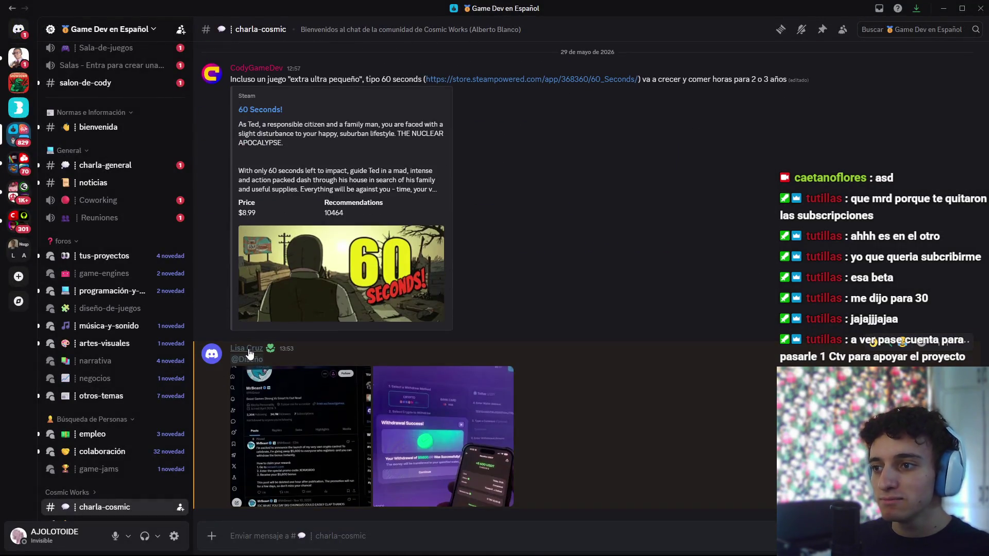
click(309, 407)
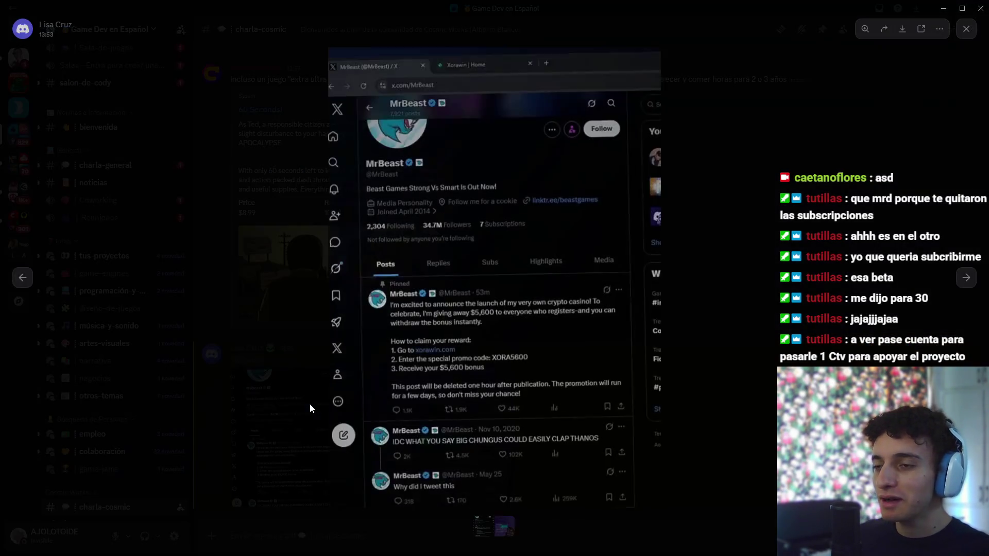
click(749, 351)
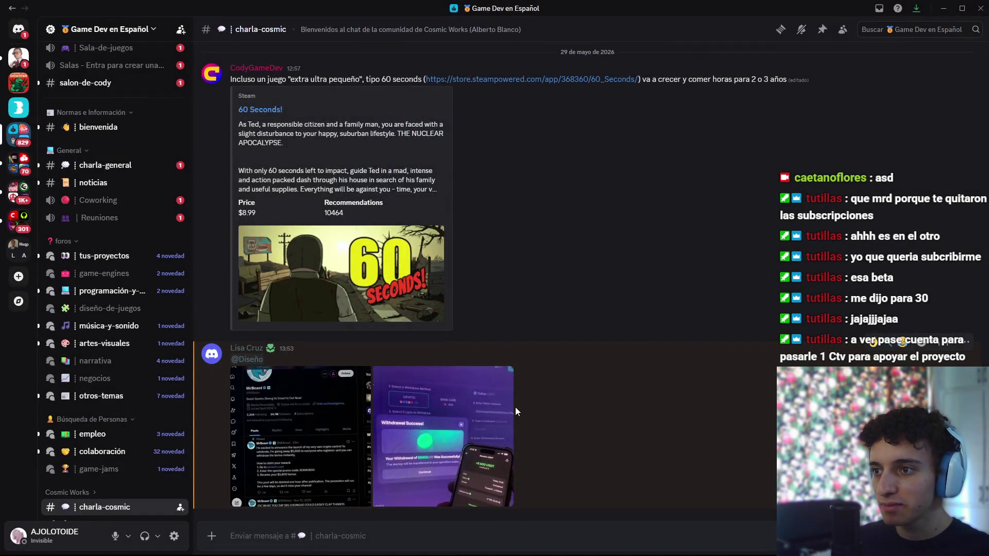
key(alt+Tab)
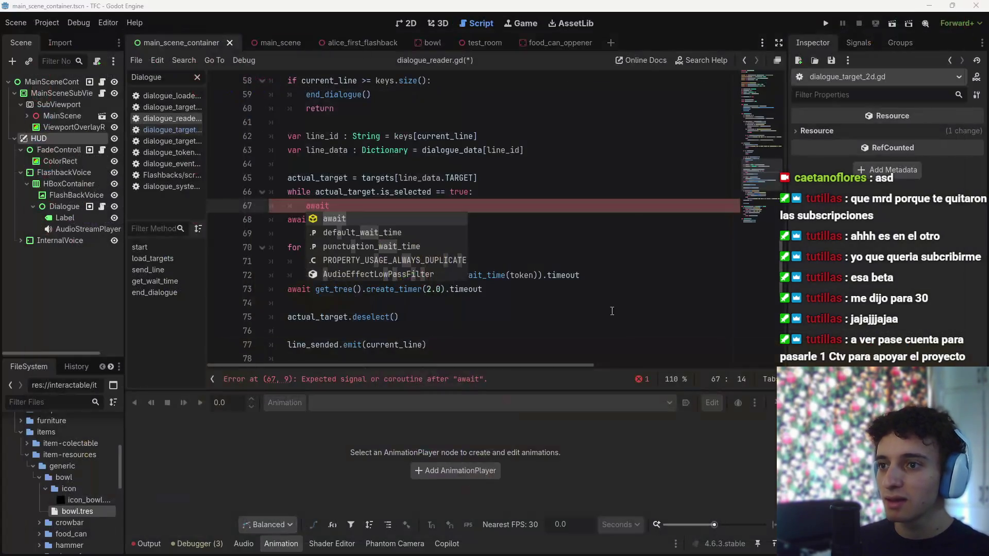
Make the loop body await get_tree().create_timer(0.2).timeout and save
click(384, 204)
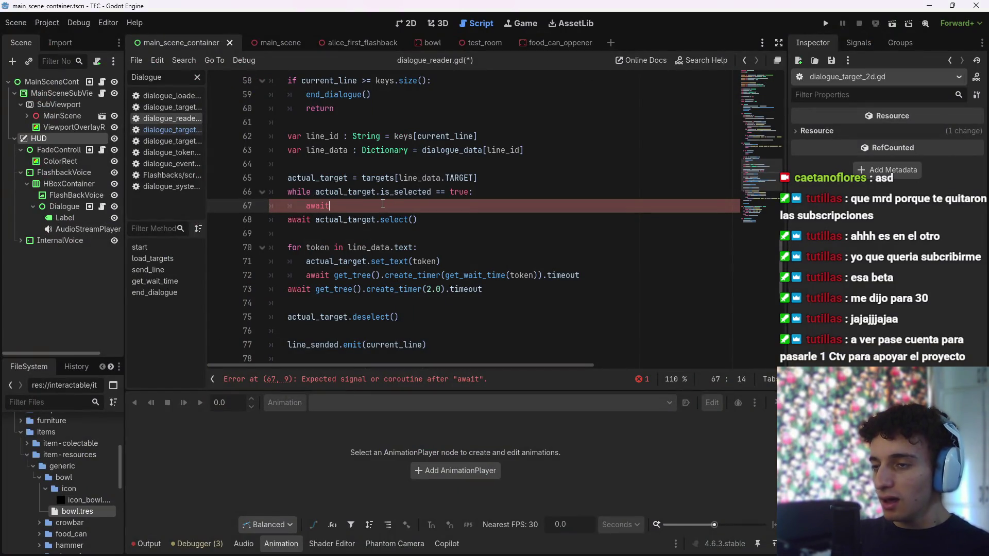
text(get:)
key(BackSpace)
key(BackSpace)
text(_tre)
key(Return)
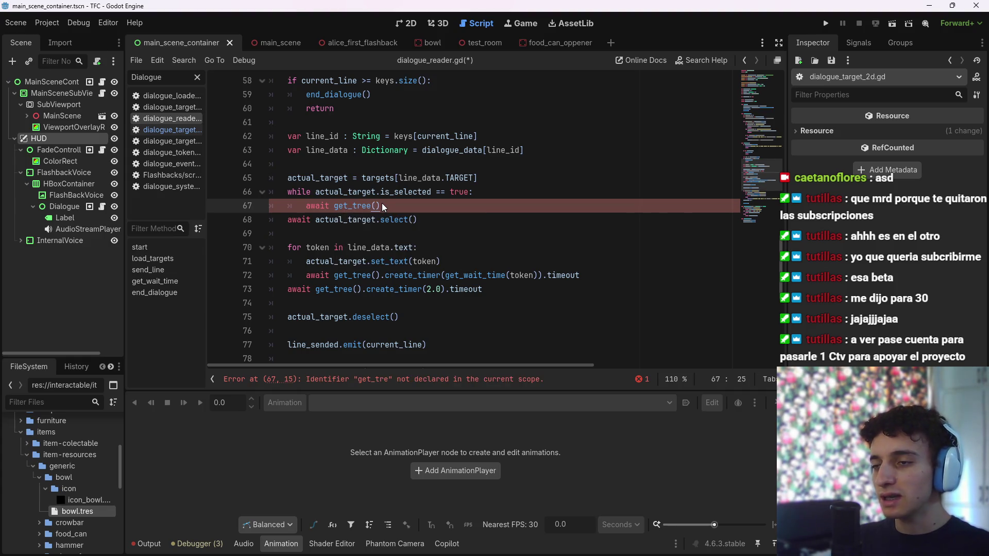
text(.crea)
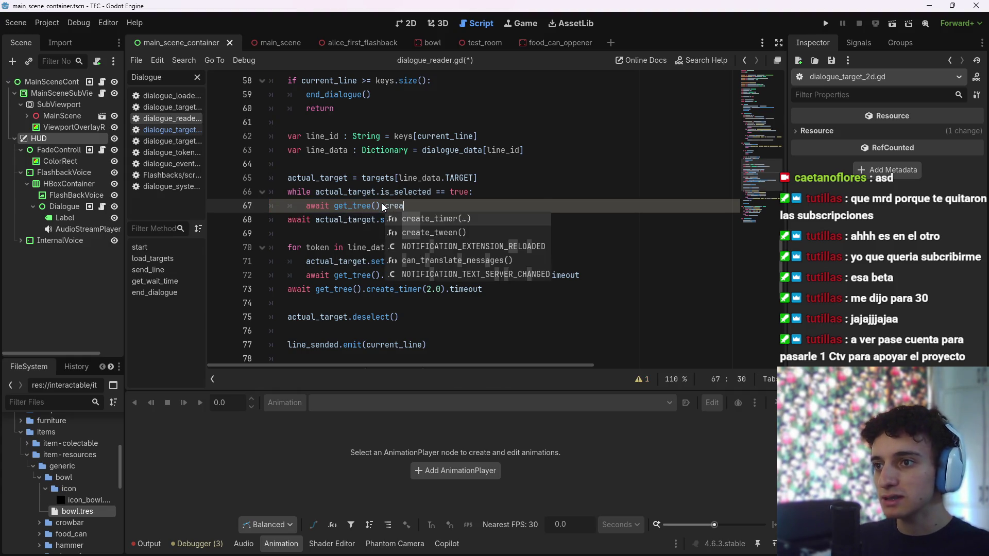
key(Return)
text(0.3)
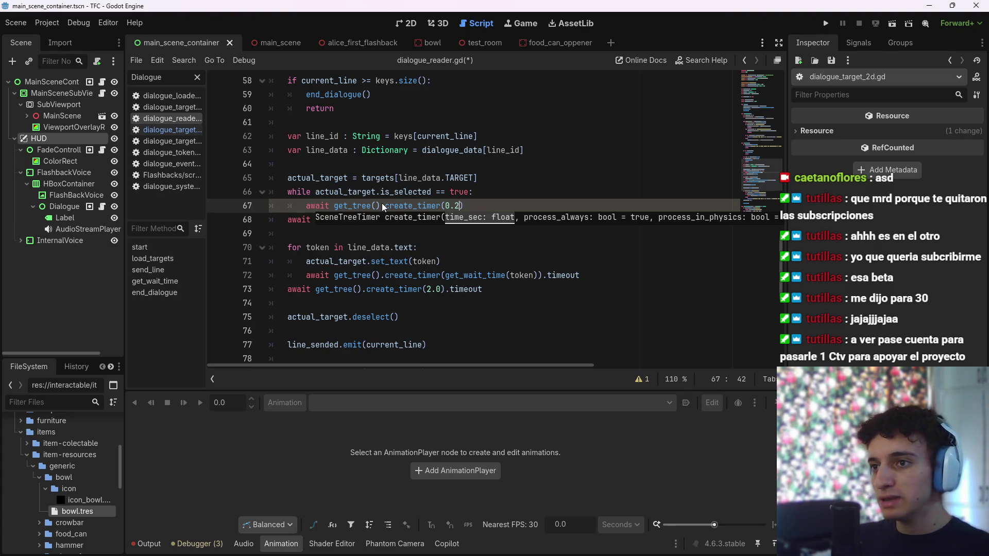
key(ctrl+s)
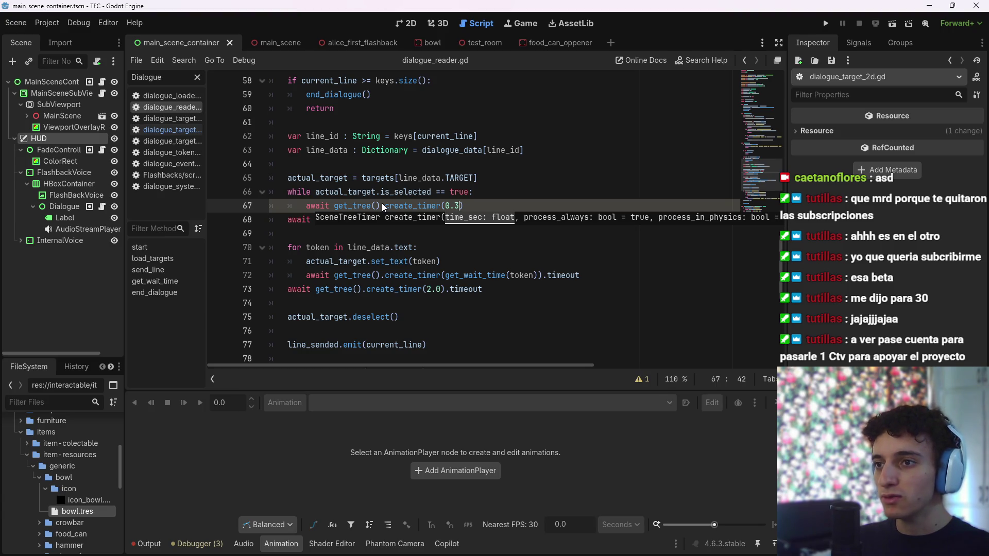
key(BackSpace)
text(2).,)
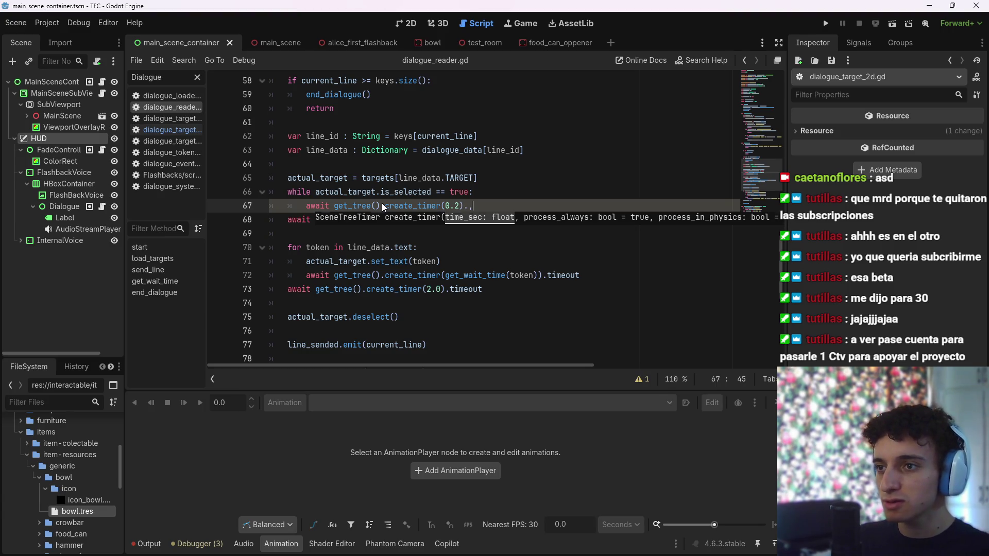
key(BackSpace)
text(tiu)
key(BackSpace)
text(me)
key(Return)
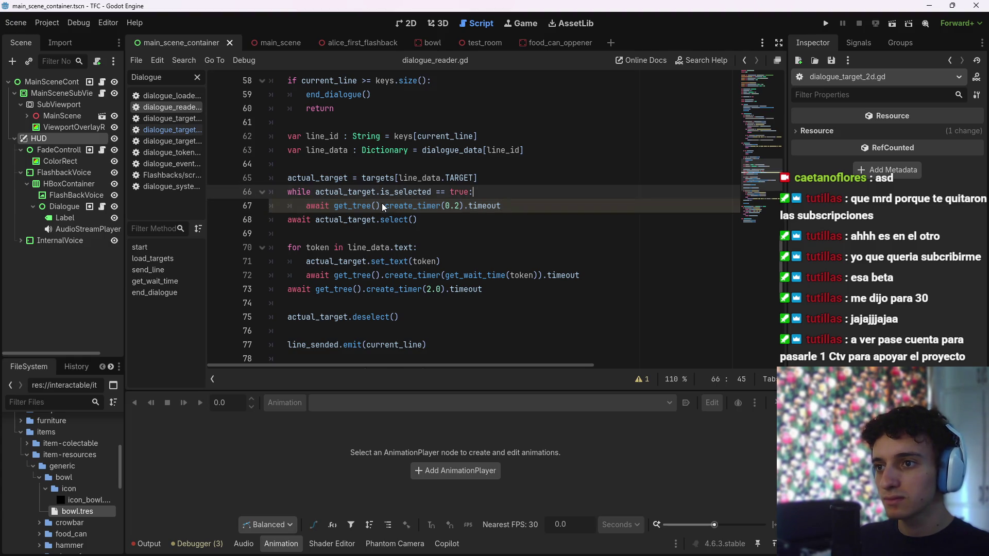
key(ctrl+s)
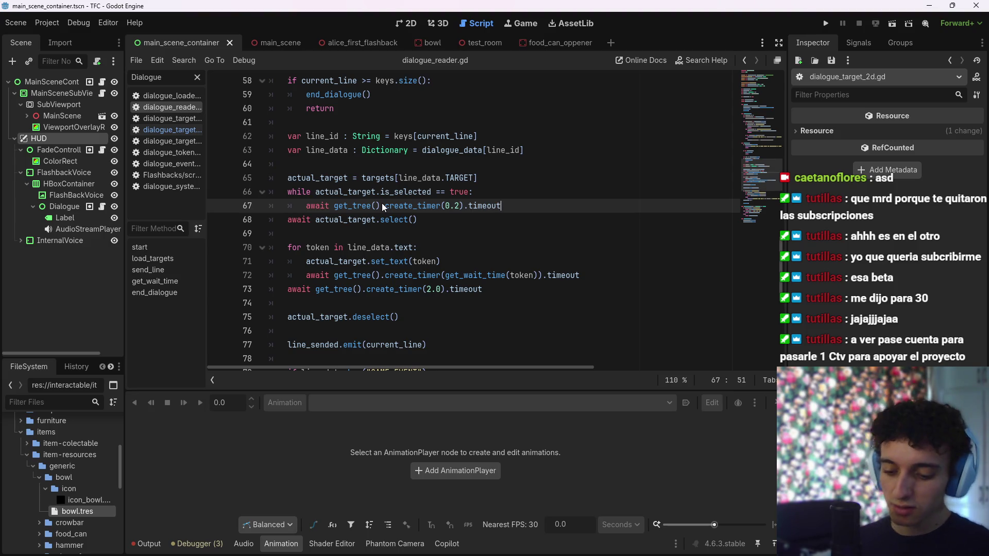
Change the timer delay to 0.5 and save the script
key(BackSpace)
text(5)
key(ctrl+s)
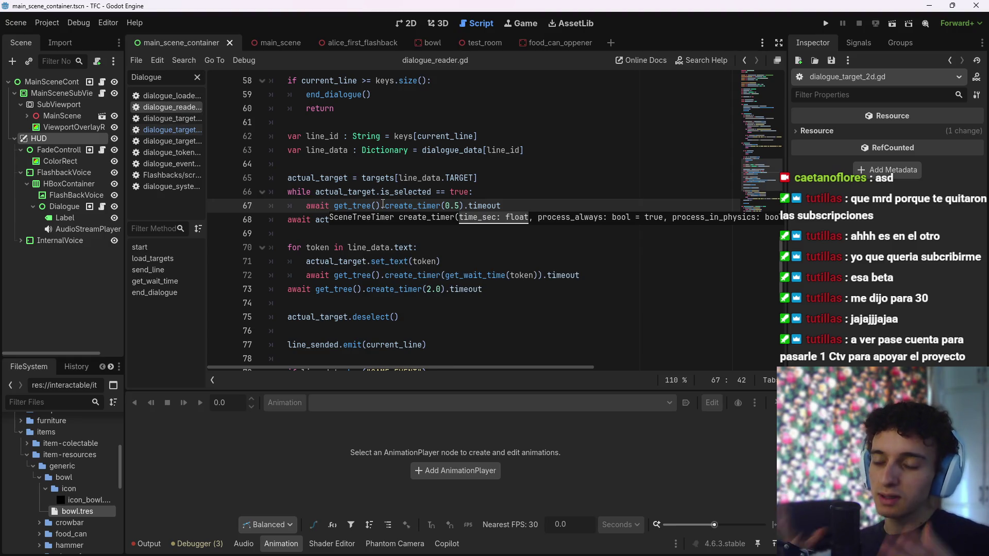
key(End)
key(ctrl+s)
Insert a blank line after the create_timer line, before await actual_target.select(), and save
click(493, 192)
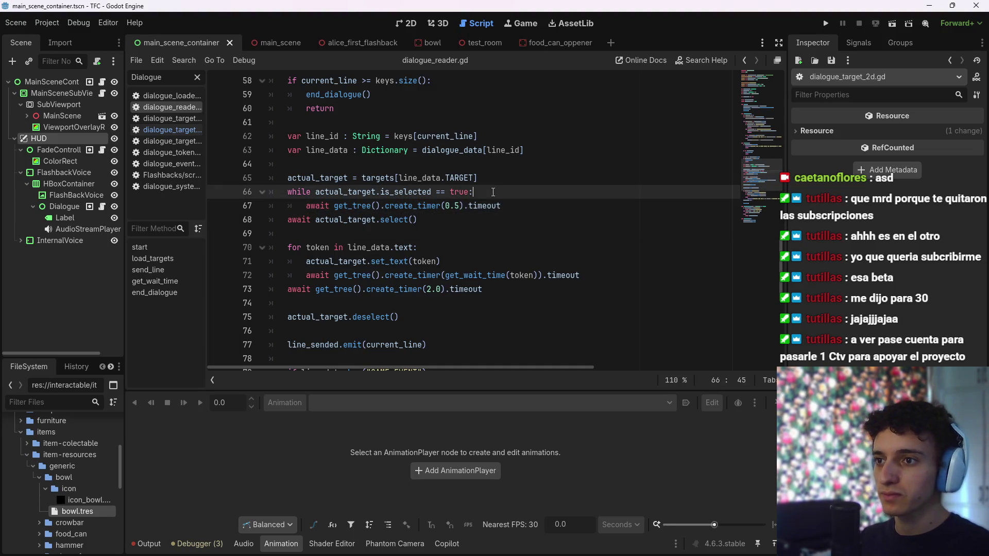
click(526, 205)
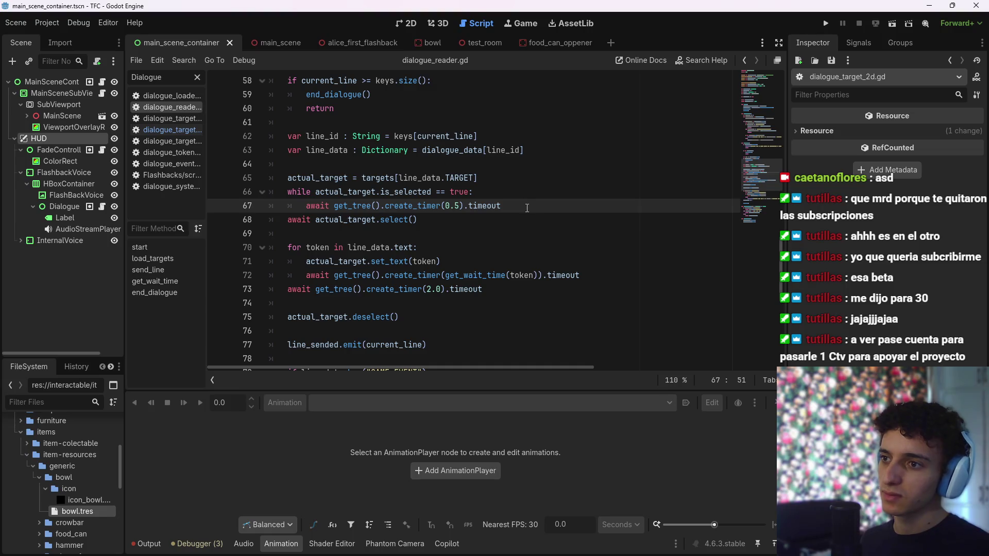
click(473, 223)
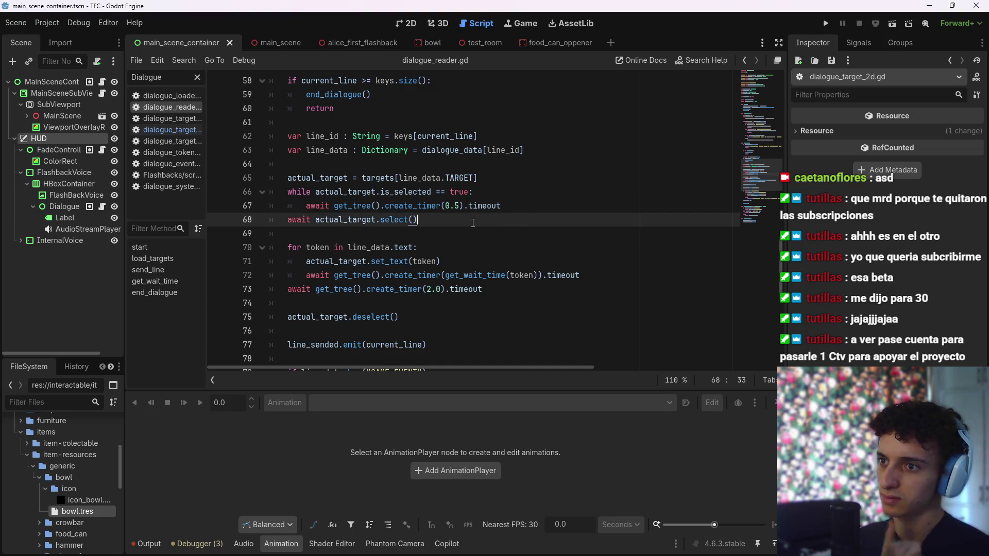
click(550, 207)
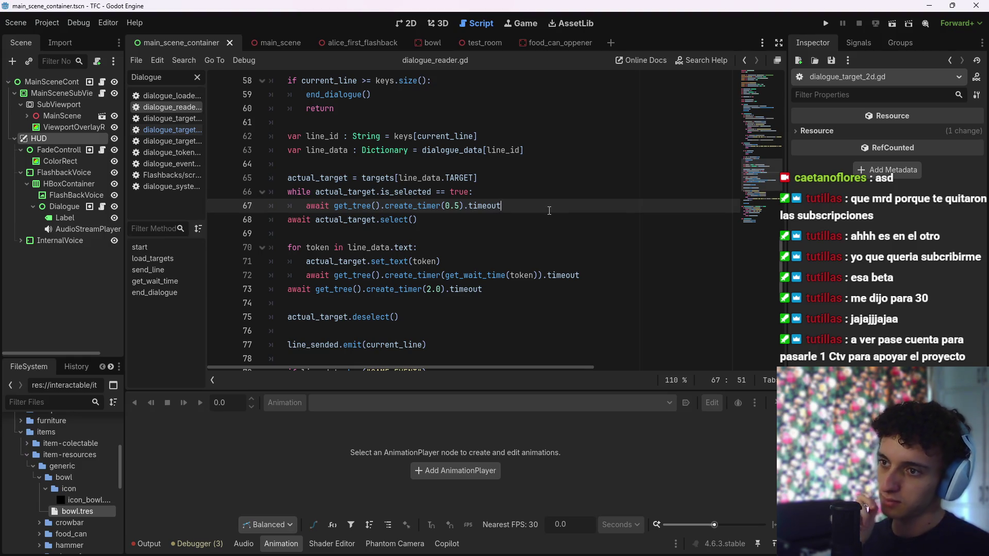
key(Return)
key(BackSpace)
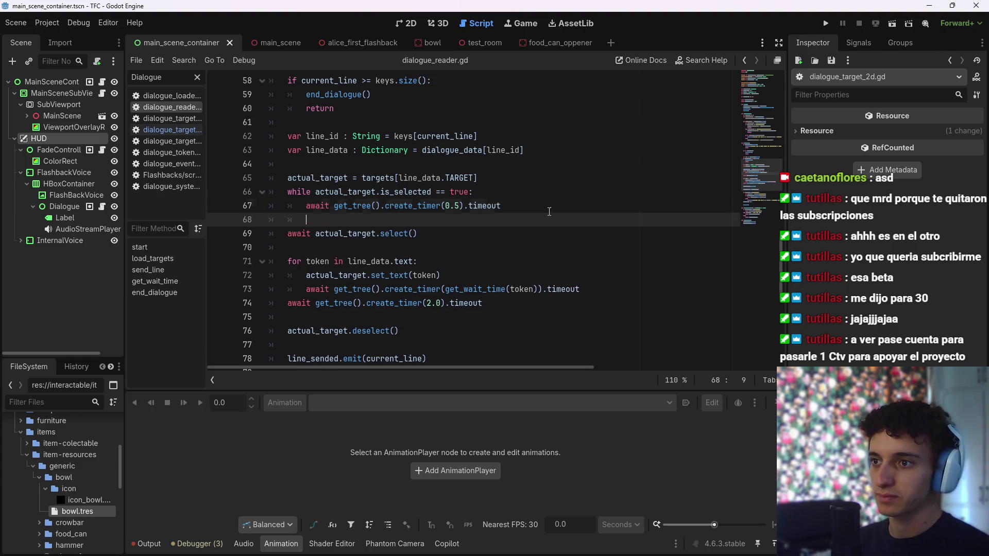
key(ctrl+s)
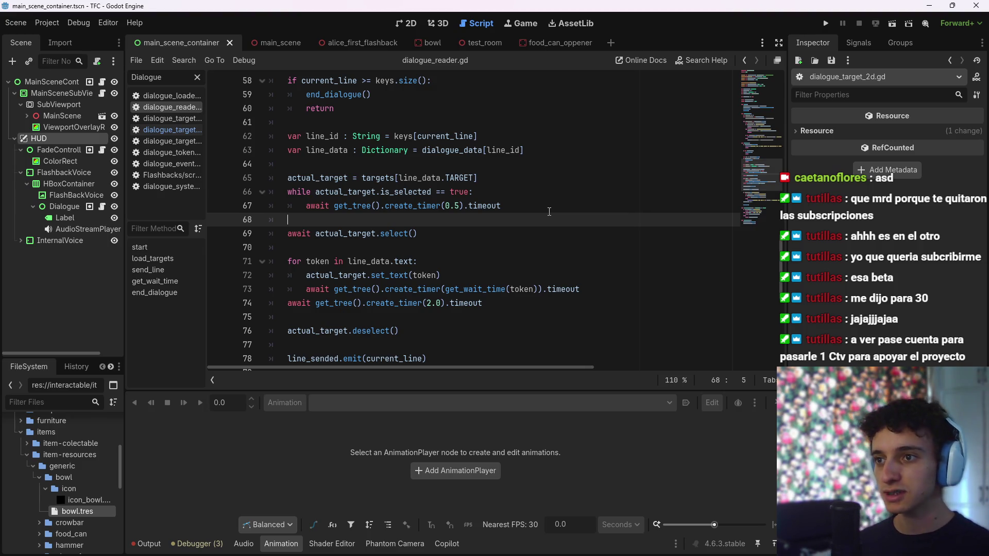
key(ctrl+s)
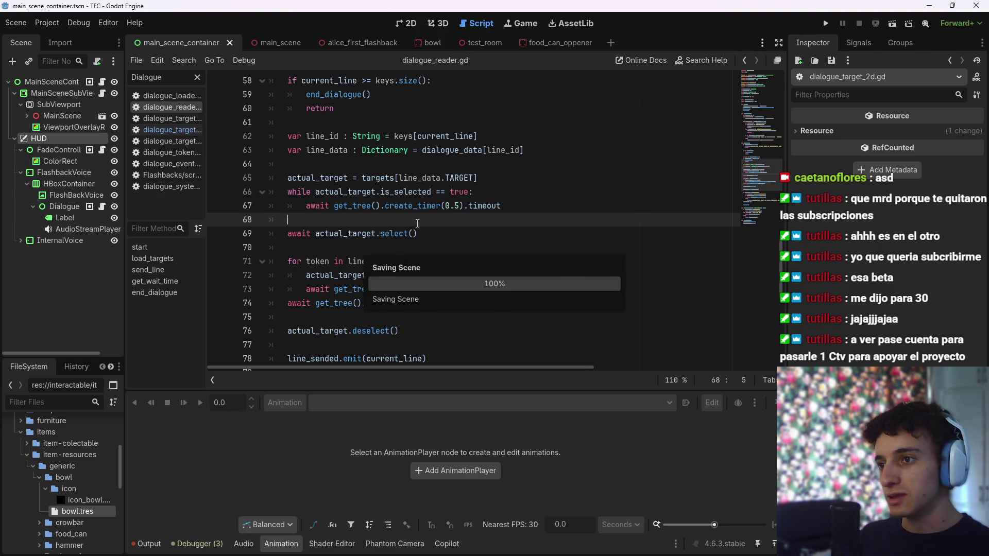
Review the loop lines, save again, and bring the caret to the while keyword
click(428, 234)
scroll(427, 242, down, 1)
scroll(428, 249, up, 1)
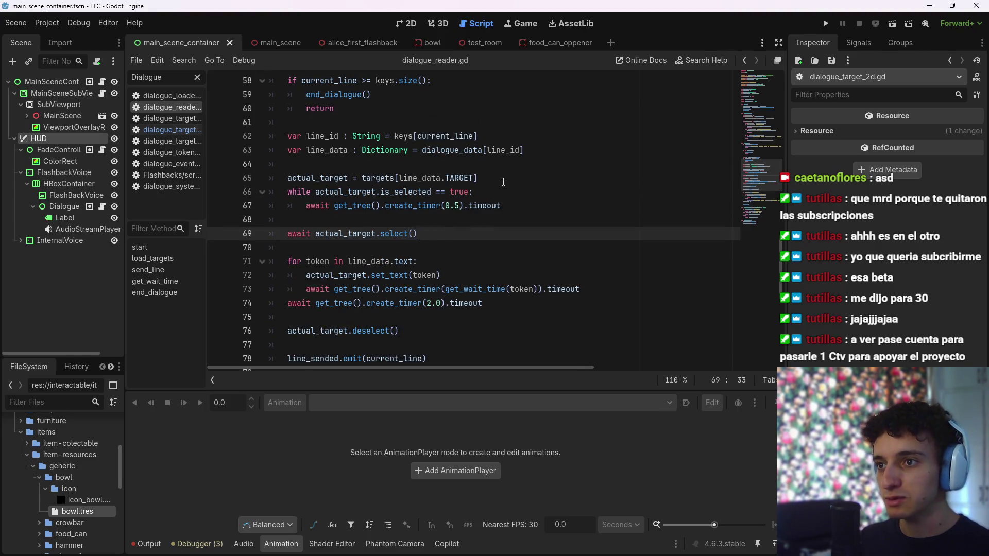
click(536, 179)
click(540, 194)
key(ctrl+s)
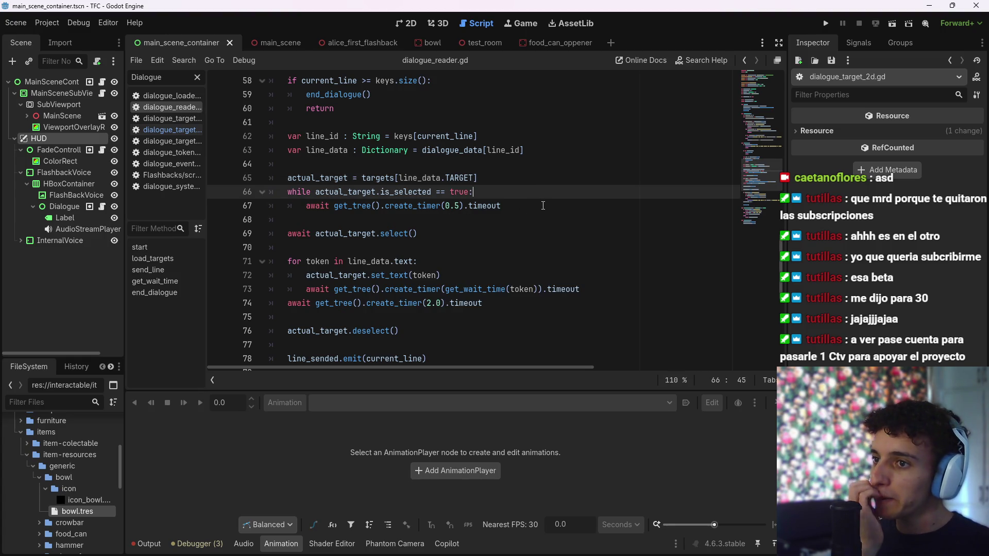
click(542, 206)
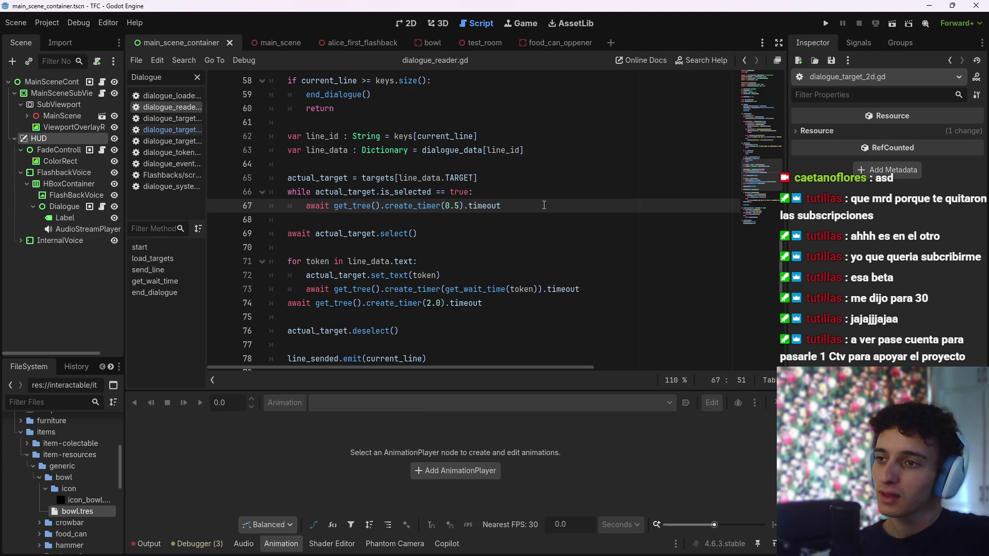
scroll(549, 201, down, 1)
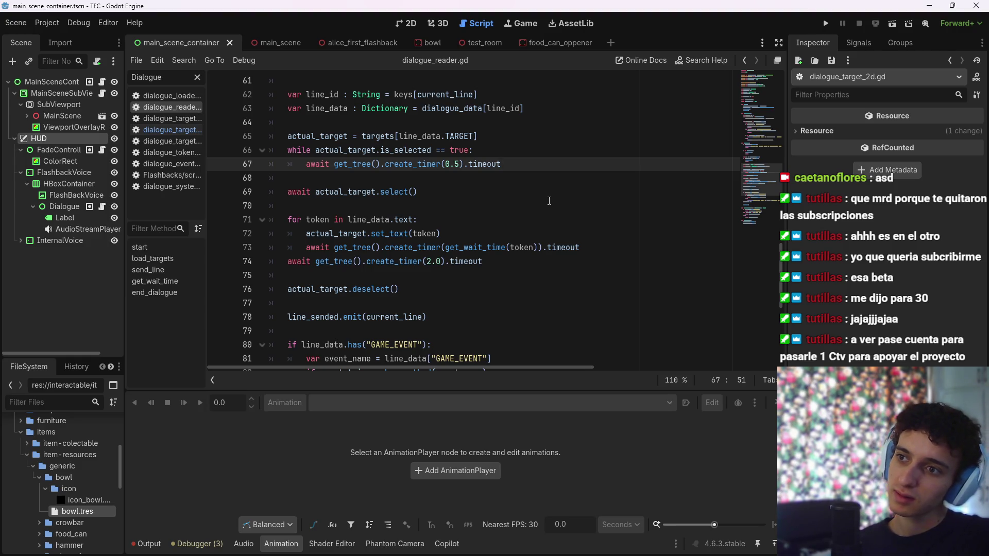
click(460, 164)
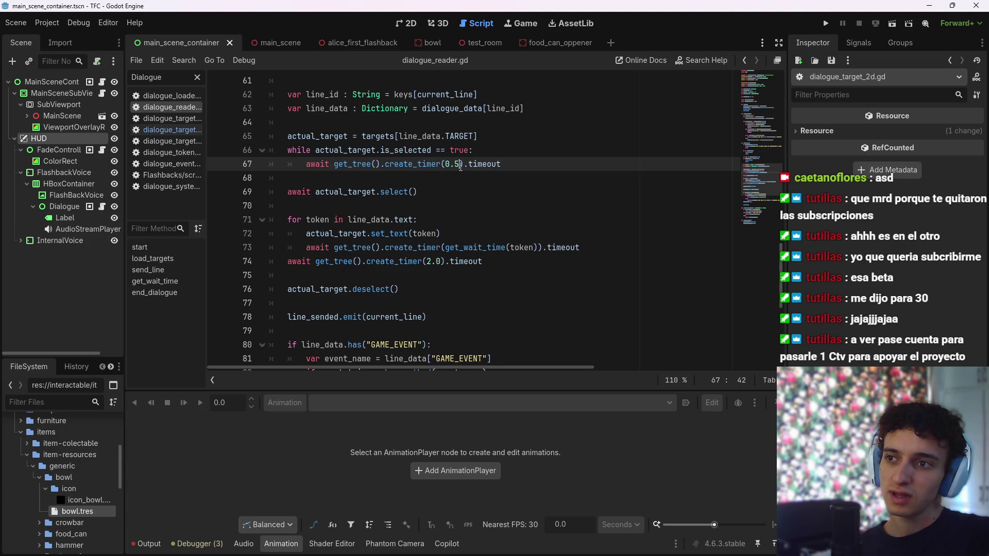
mouse_move(498, 160)
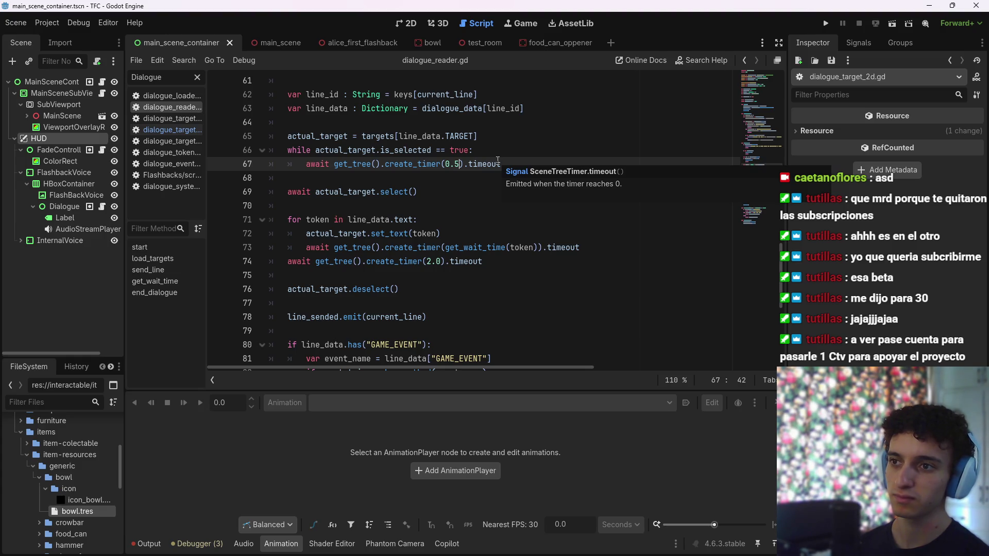
key(Up)
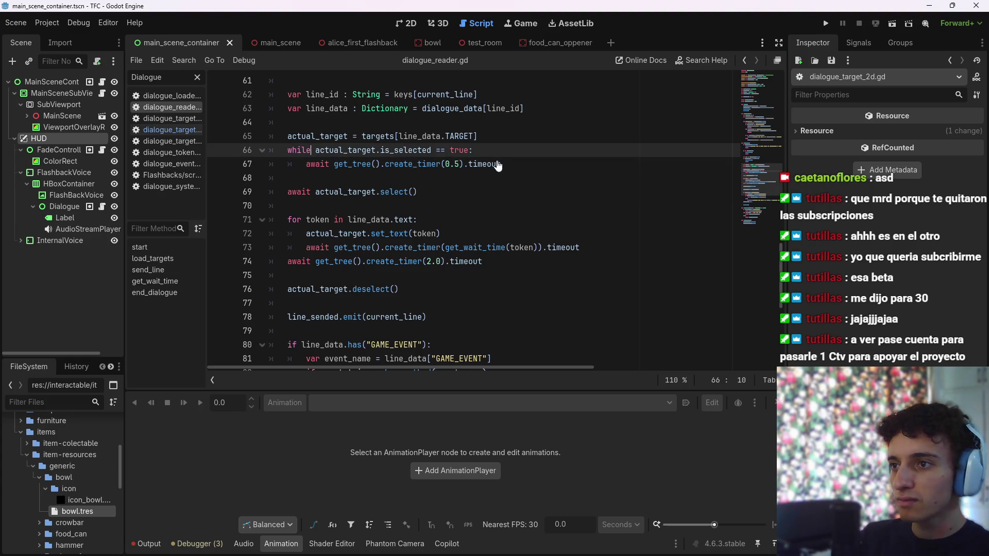
Replace 'while' with 'if' on line 66 and save
key(BackSpace)
key(BackSpace)
key(BackSpace)
text(if)
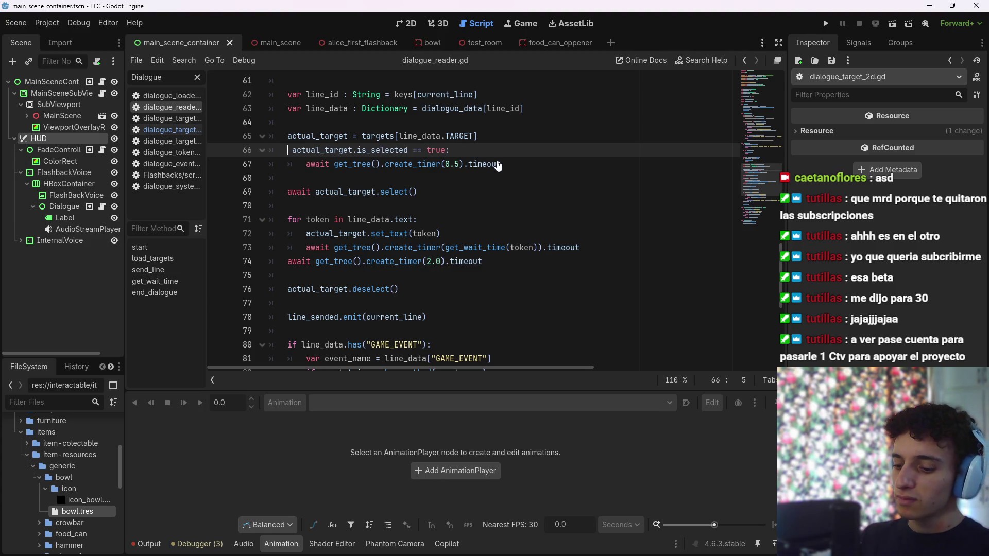
key(End)
key(ctrl+s)
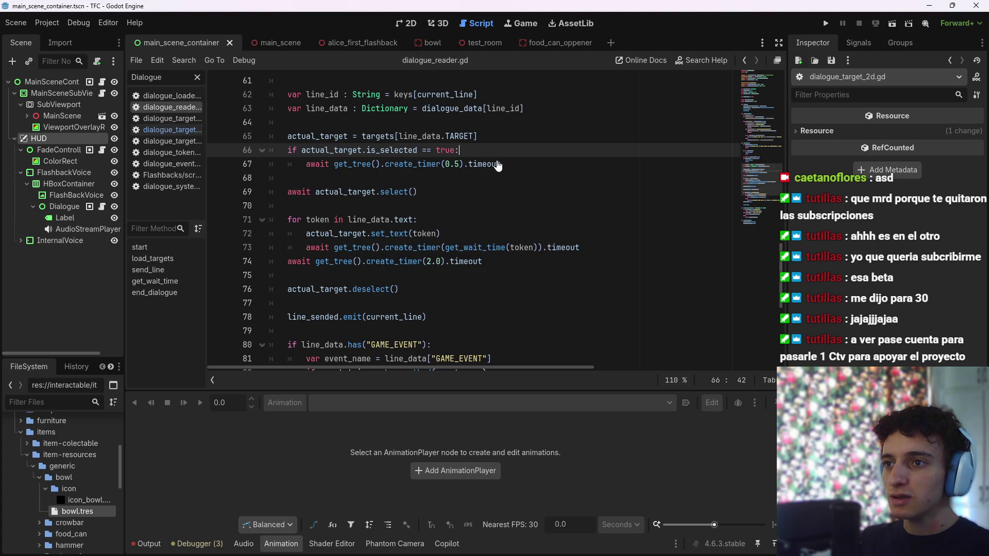
Change the create_timer delay from 0.5 to 2.0 and save
key(Down)
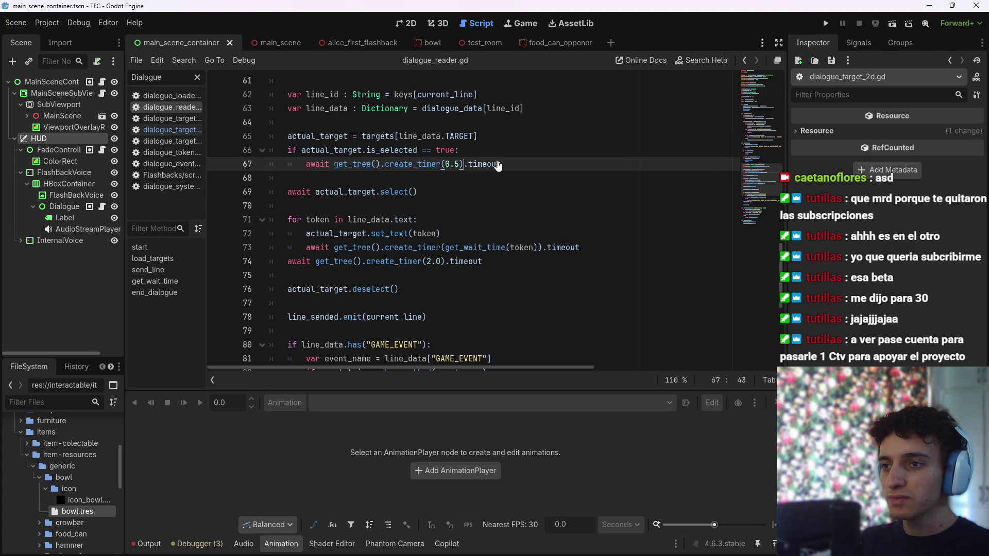
key(Left)
key(BackSpace)
key(BackSpace)
key(BackSpace)
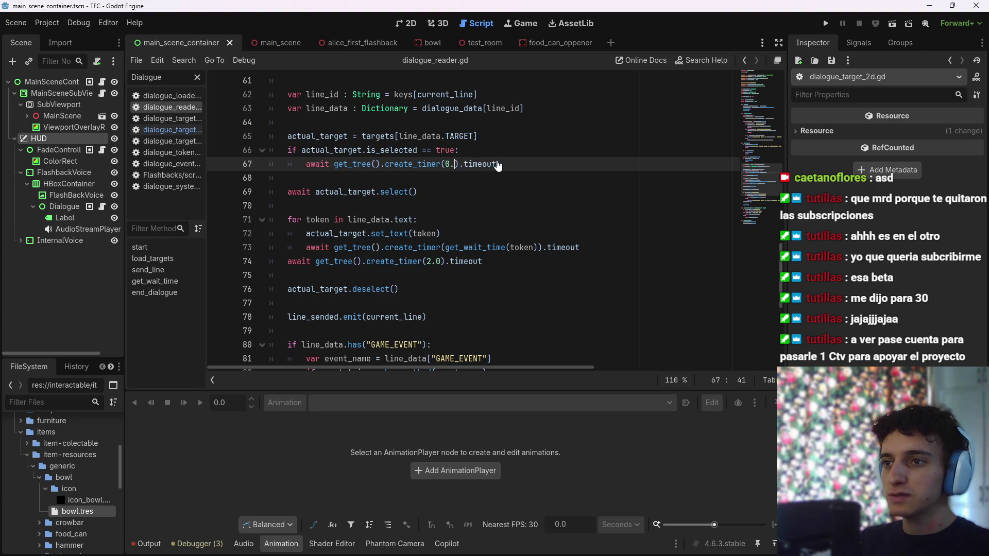
text(2.0)
key(ctrl+s)
key(BackSpace)
key(BackSpace)
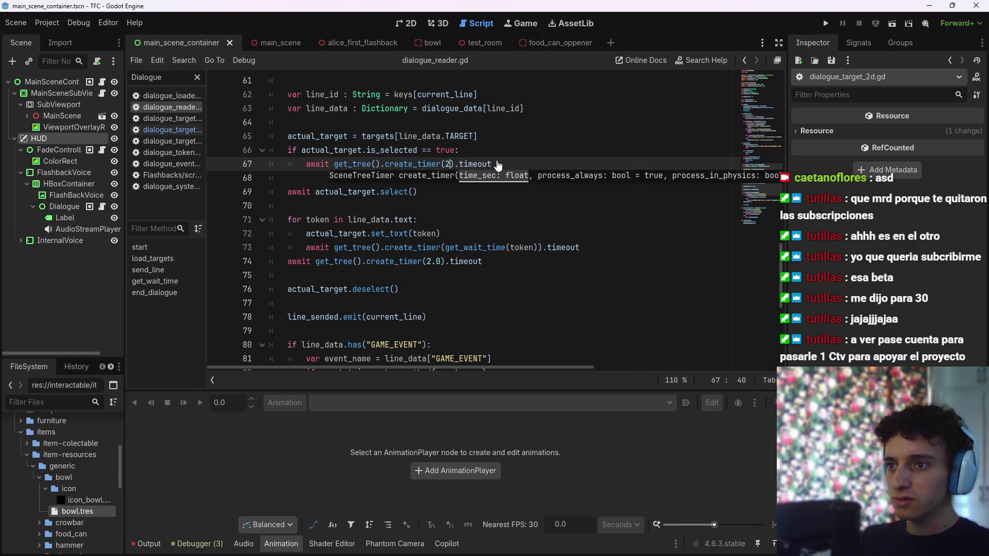
text(.0)
key(ctrl+s)
key(Right)
key(Right)
key(Right)
key(Right)
key(Right)
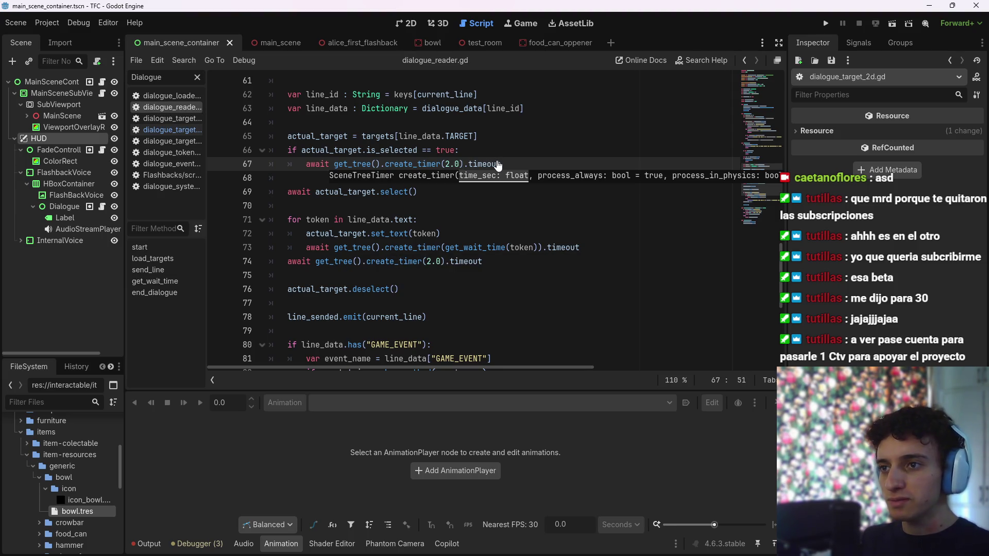
key(Escape)
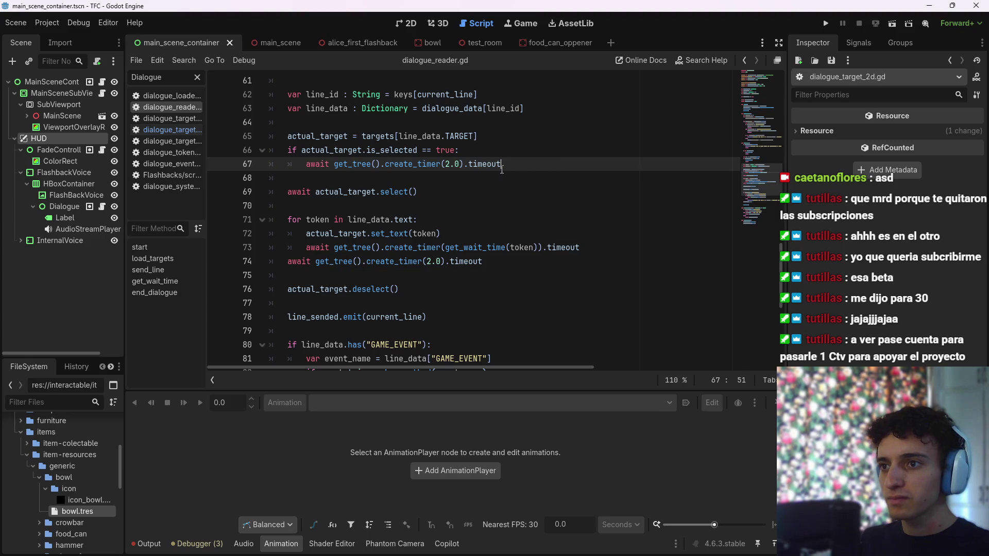
Add a nested 'if actual_target' line, then delete the unfinished line
key(shift+Home)
key(End)
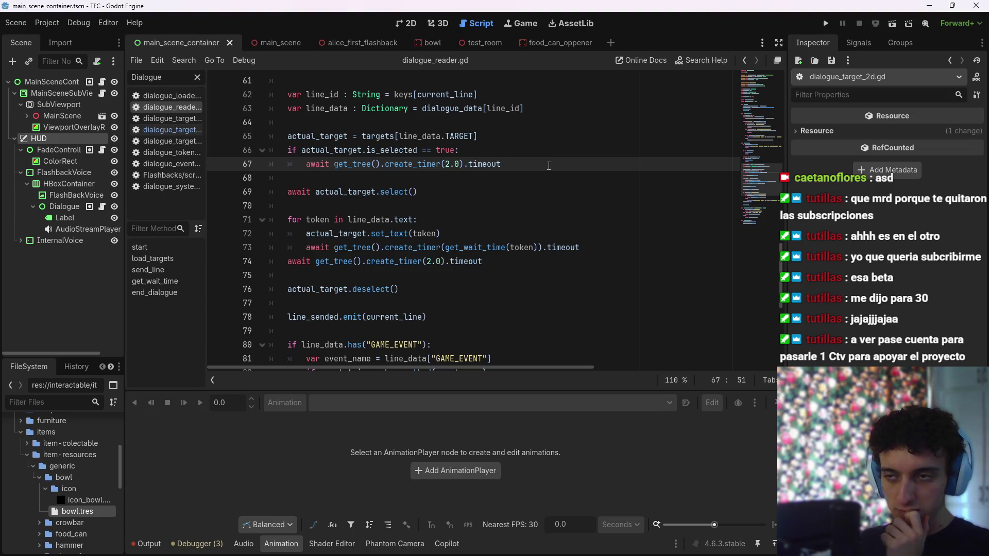
key(Return)
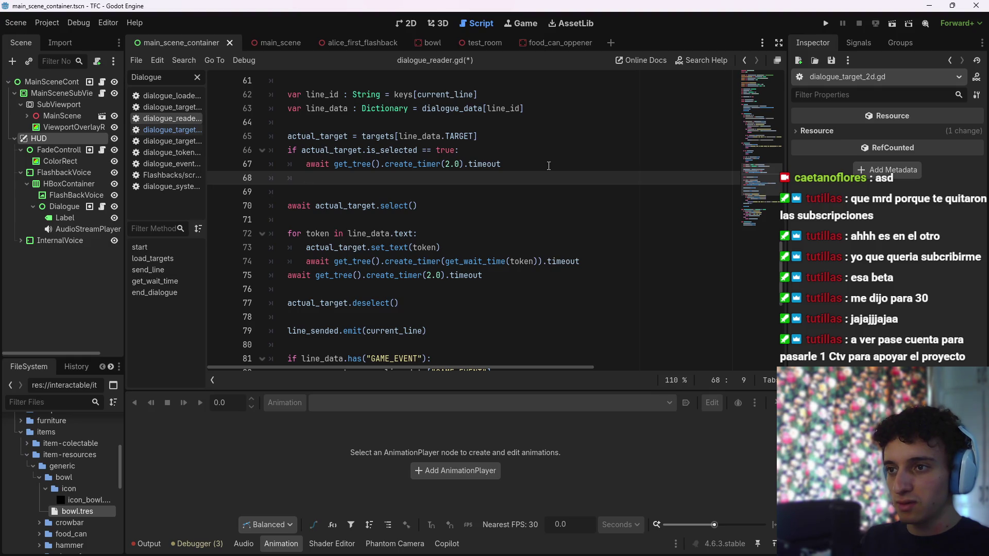
text(if actual_target)
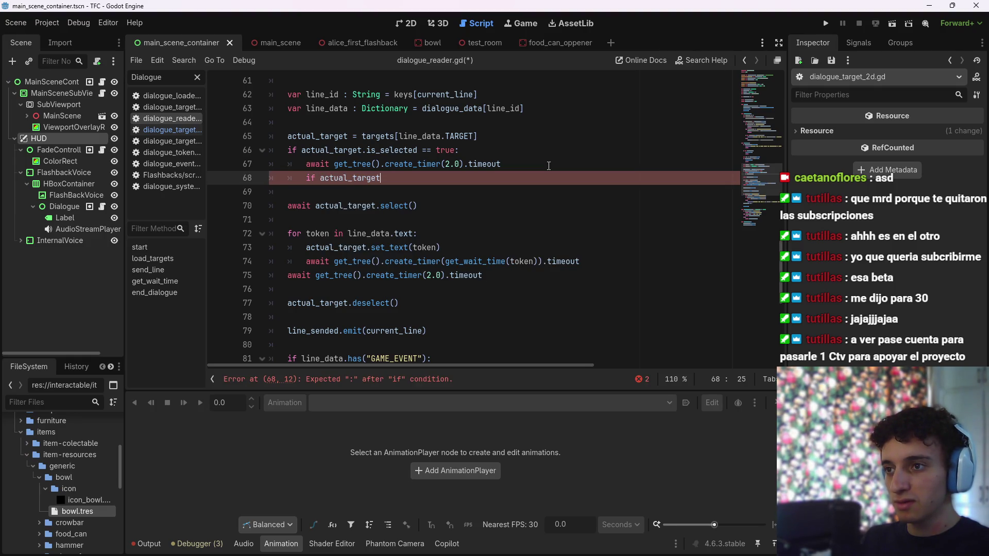
key(shift+Home)
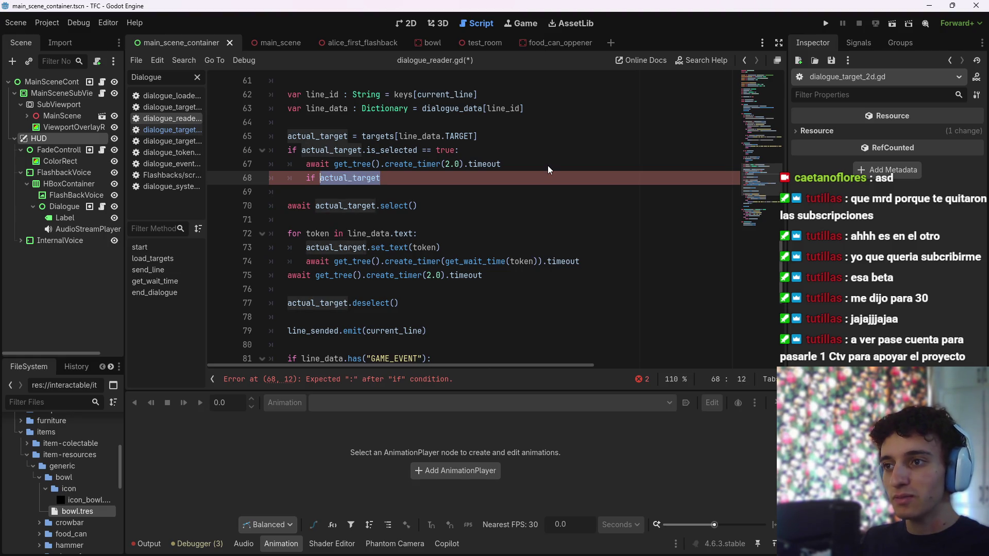
key(BackSpace)
key(BackSpace)
key(BackSpace)
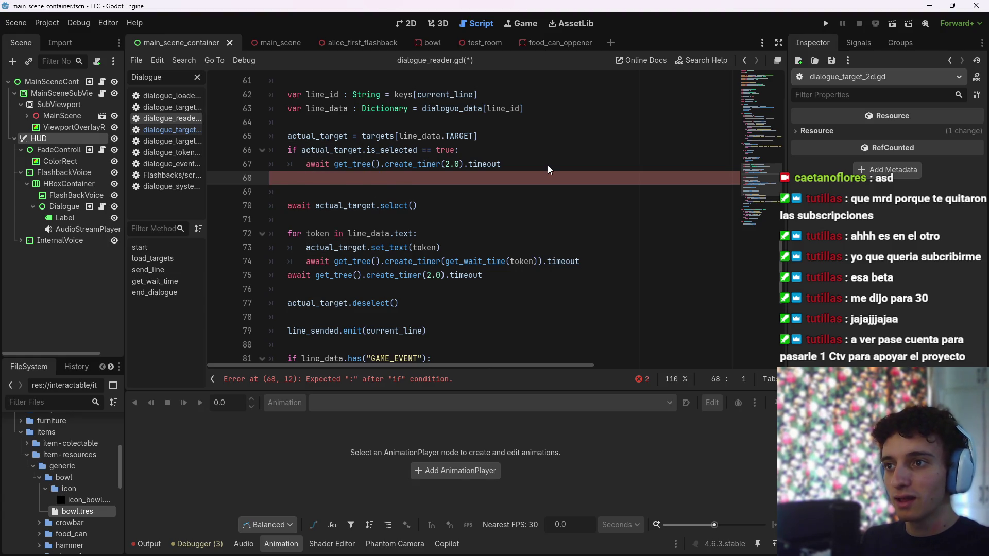
key(Up)
key(Down)
key(End)
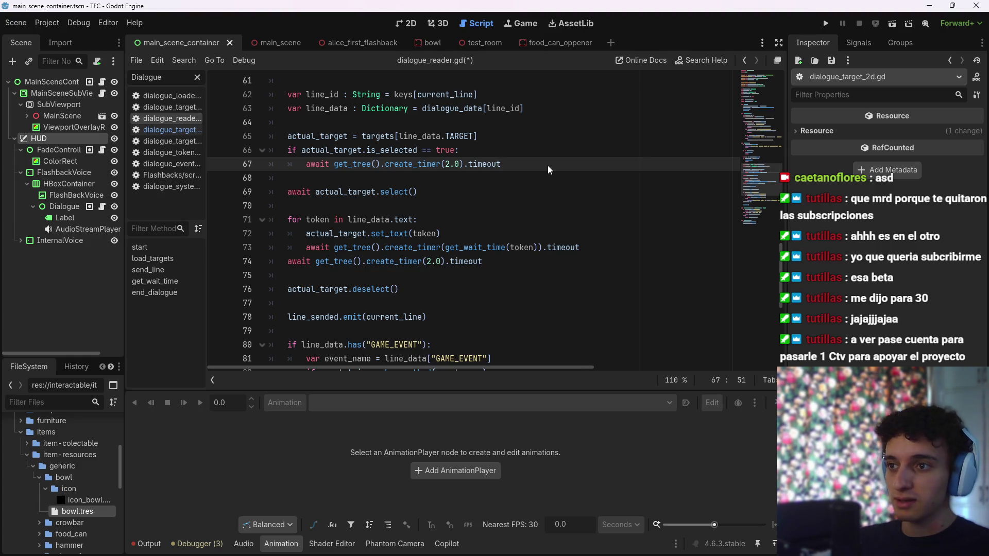
Replace the timer wait in the if block with 'return' and save
key(shift+Left)
key(shift+Left)
key(shift+Left)
key(Delete)
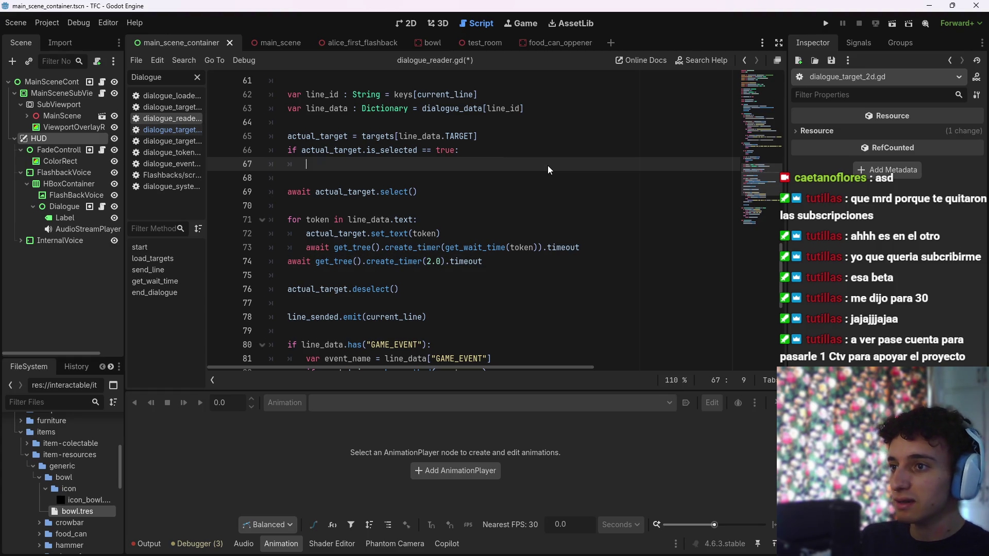
text(return)
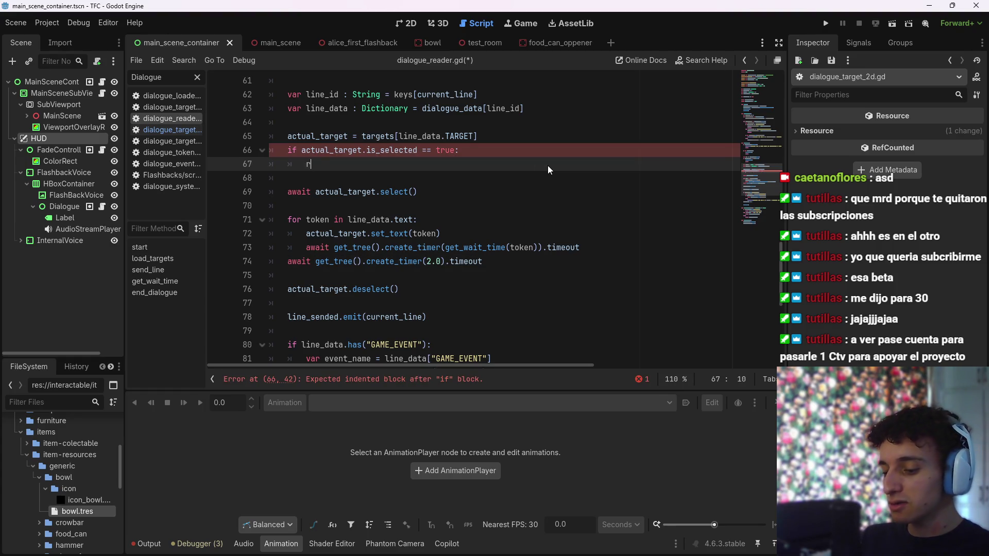
key(ctrl+s)
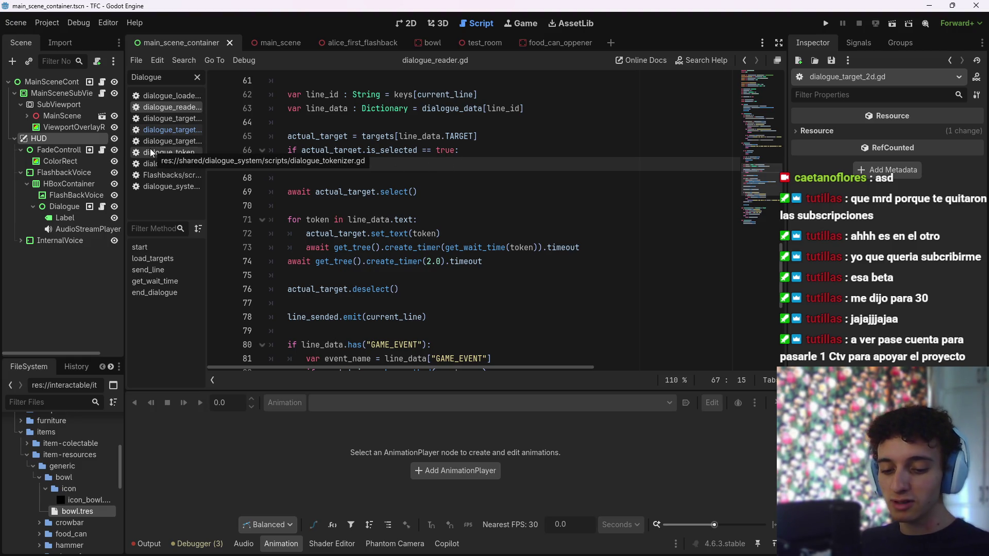
key(ctrl+s)
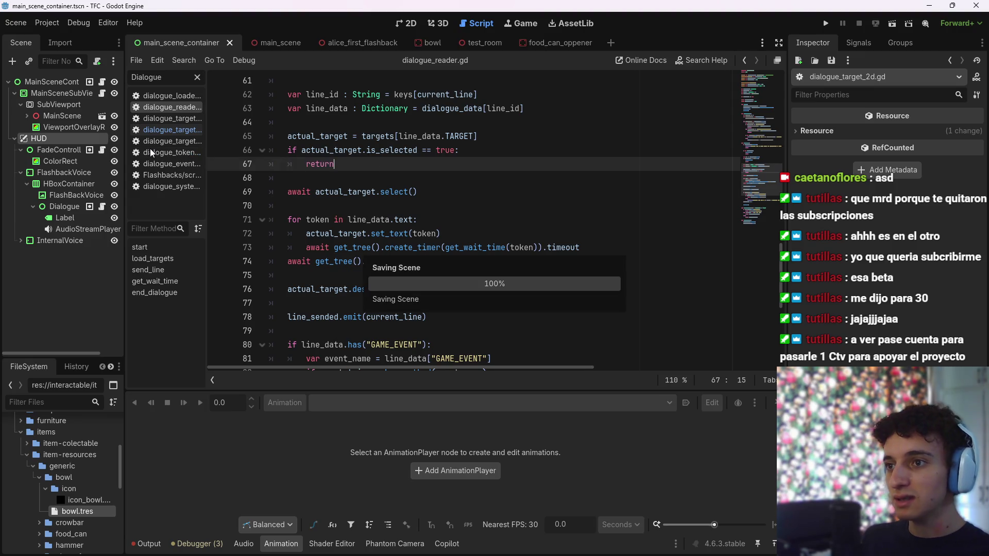
Save again, switch to the alice_first_flashback scene, and bring up the Trello board
scroll(456, 184, up, 2)
scroll(455, 184, up, 1)
key(ctrl+s)
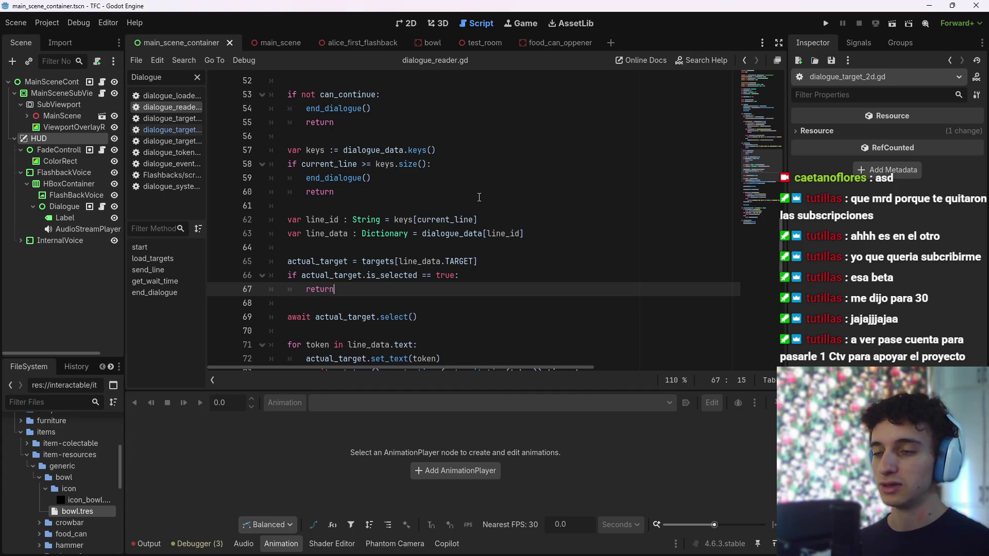
key(ctrl+s)
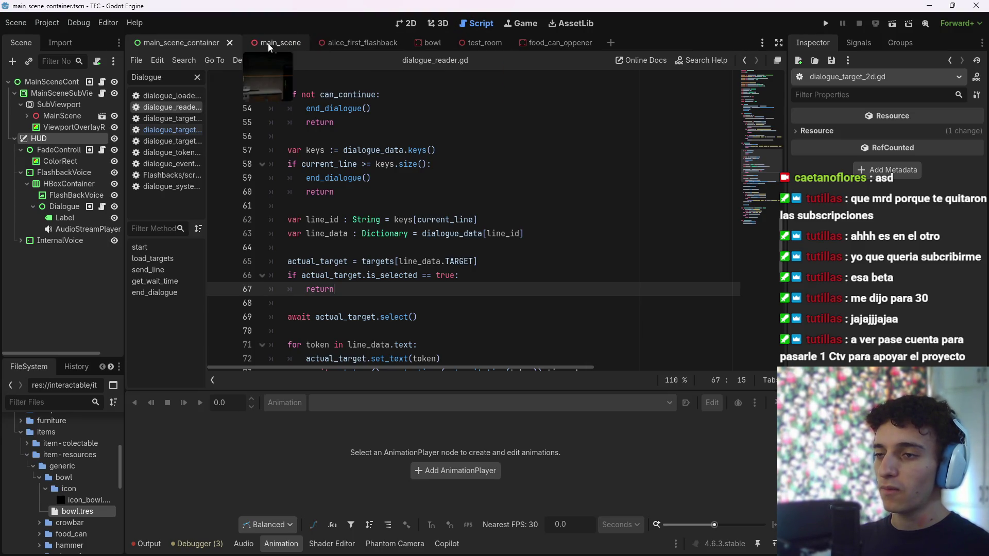
click(355, 44)
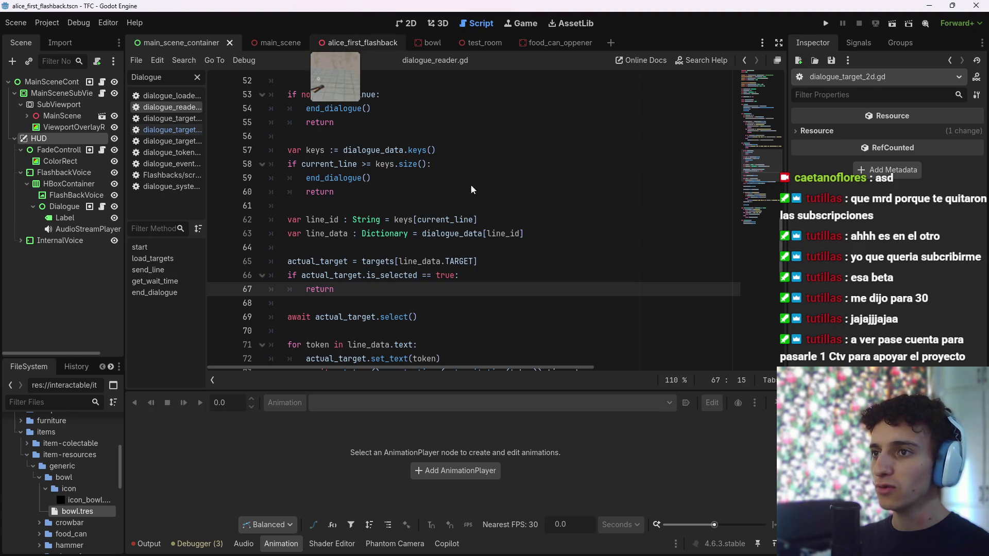
click(609, 544)
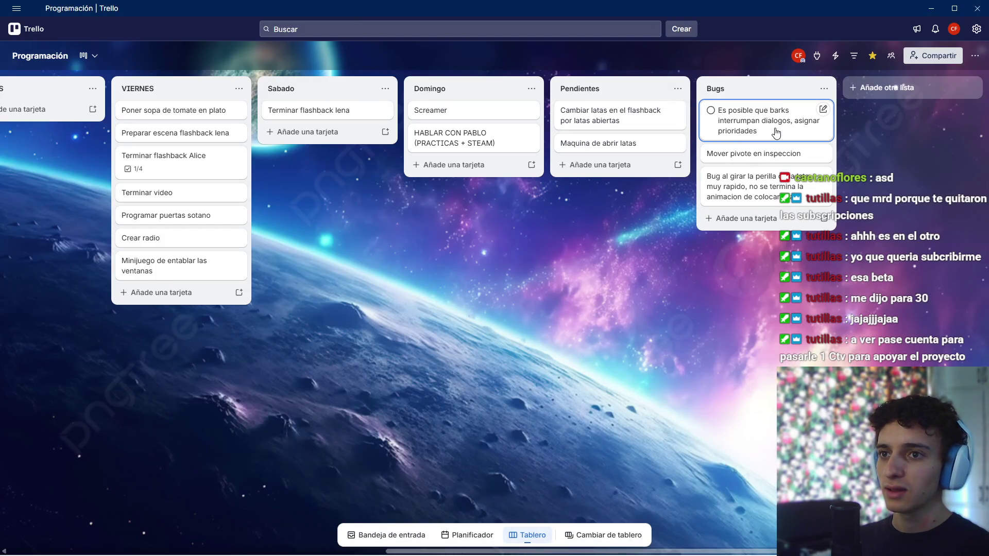
Move the barks bug card to Finalizadas and the tomato soup card to Pendientes
mouse_move(770, 132)
mouse_down()
mouse_move(576, 155)
mouse_move(108, 154)
mouse_move(149, 159)
mouse_move(60, 169)
mouse_move(201, 185)
mouse_move(201, 134)
mouse_move(222, 124)
mouse_move(191, 88)
mouse_move(711, 88)
mouse_move(618, 90)
mouse_up()
scroll(521, 400, right, 7)
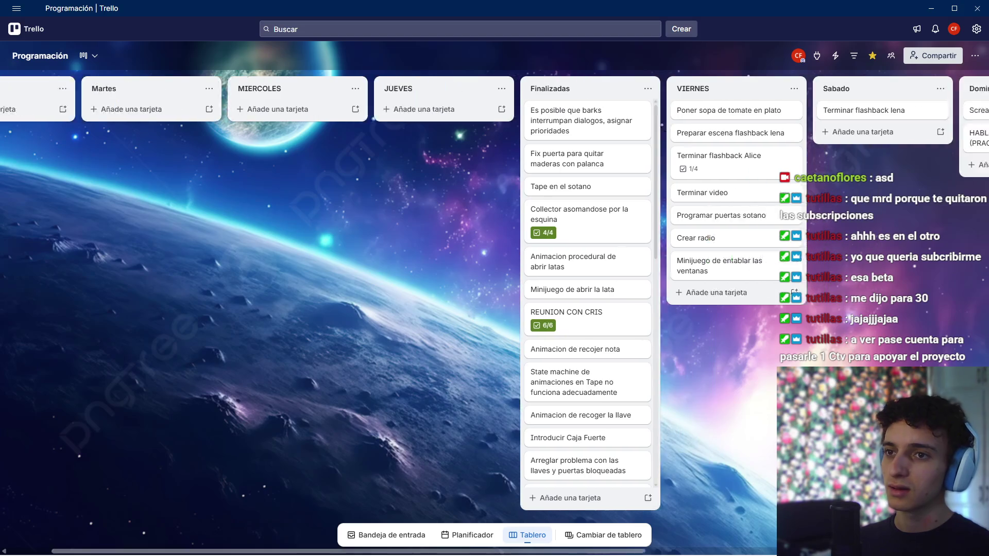
scroll(521, 400, right, 2)
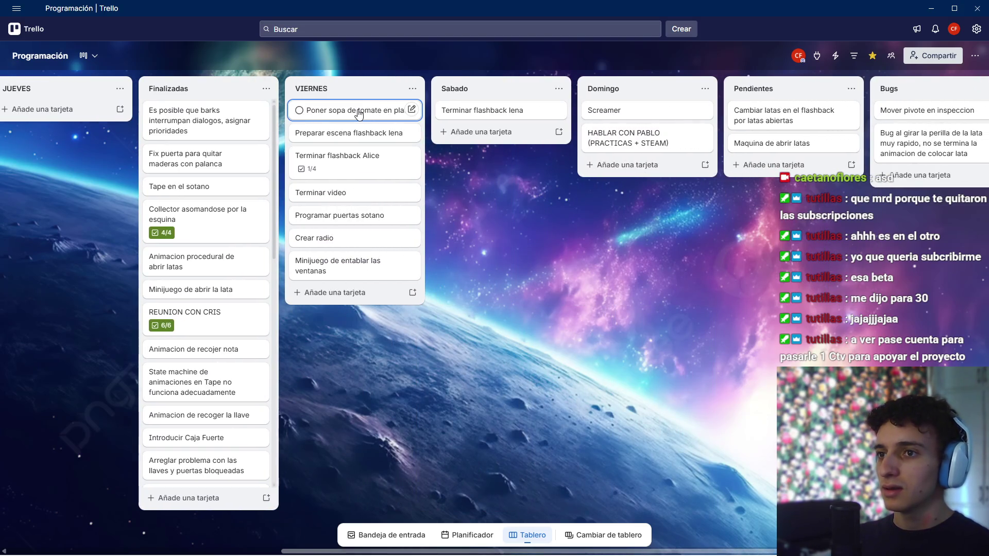
mouse_move(355, 110)
mouse_down()
mouse_move(855, 157)
mouse_move(803, 166)
mouse_up()
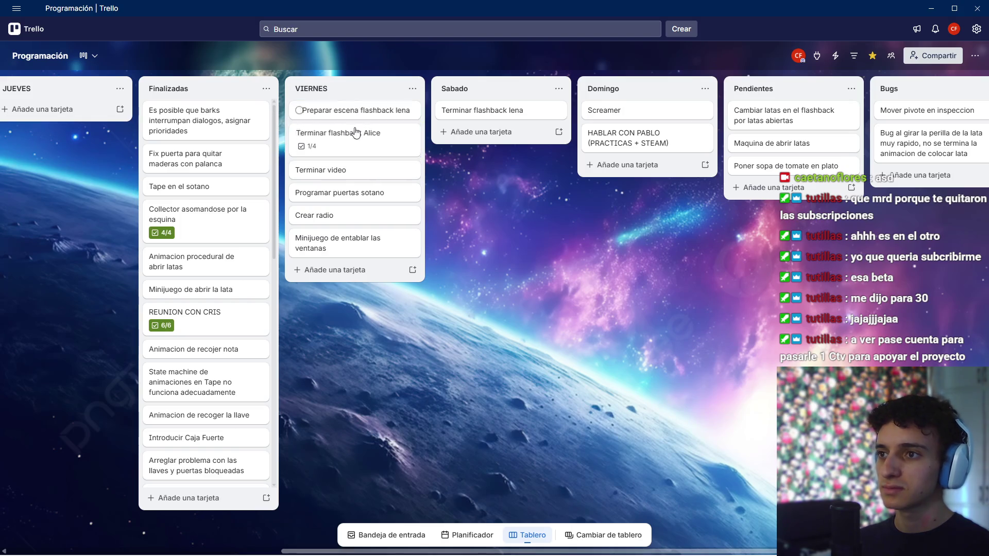
Put Terminar flashback Alice atop VIERNES and delete its Minijuego servir comida checklist item
click(348, 142)
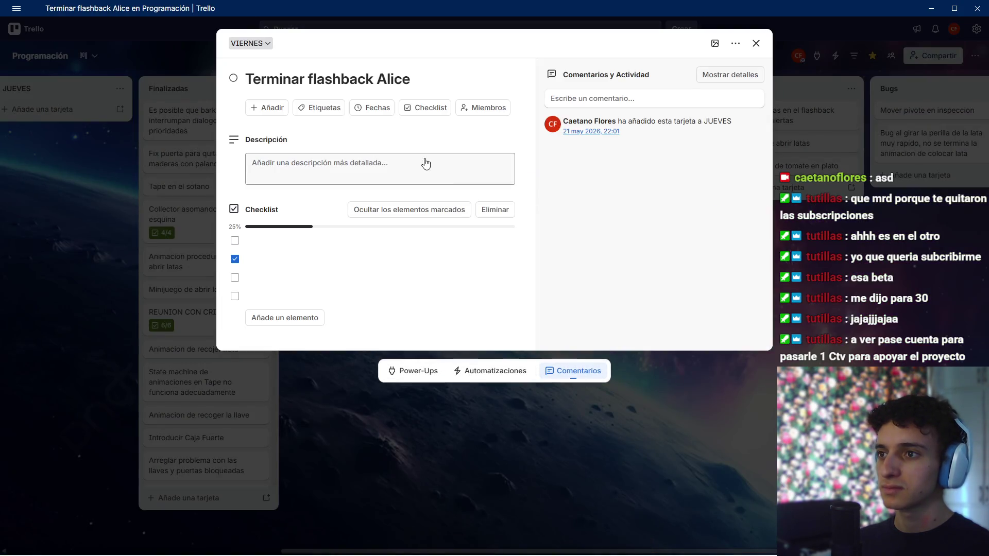
click(834, 316)
drag(339, 135, 340, 109)
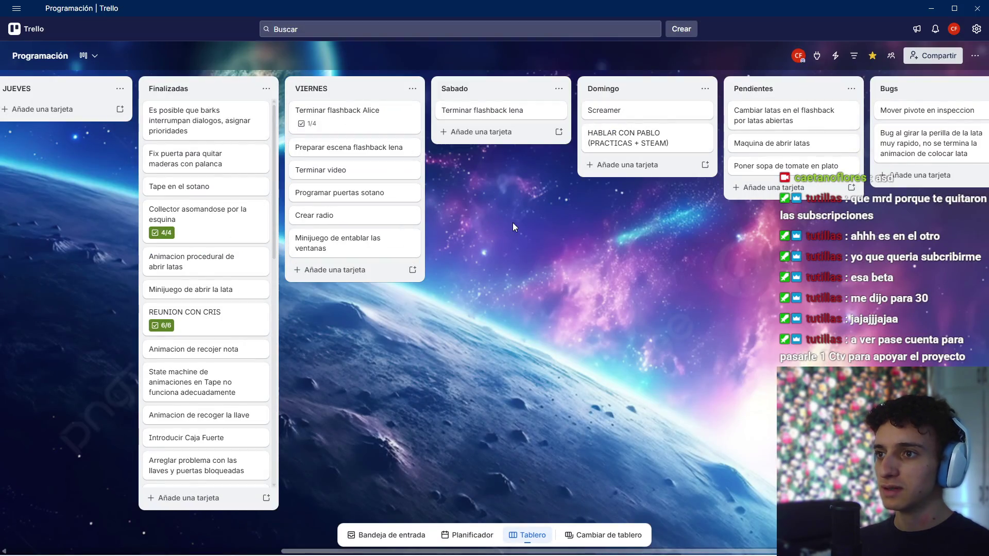
click(380, 149)
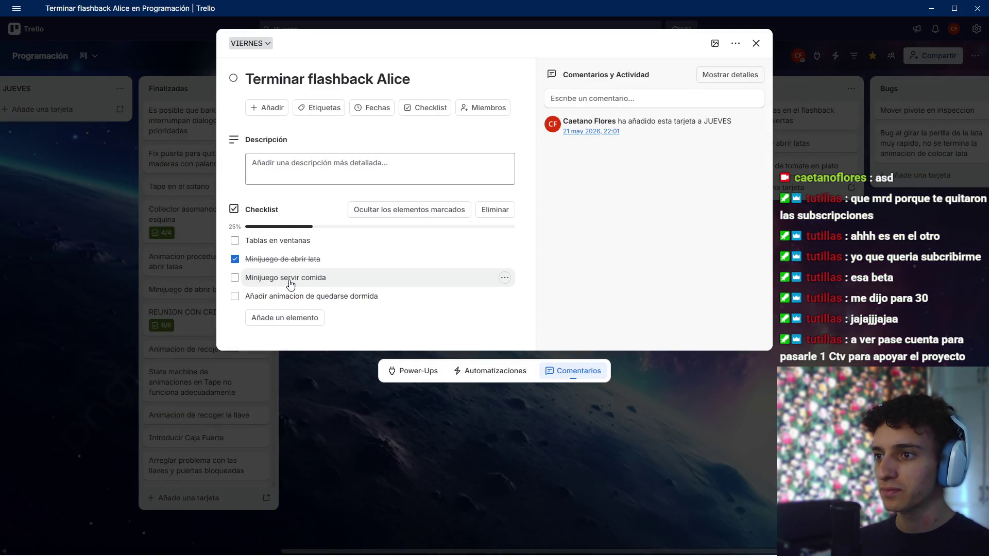
click(501, 279)
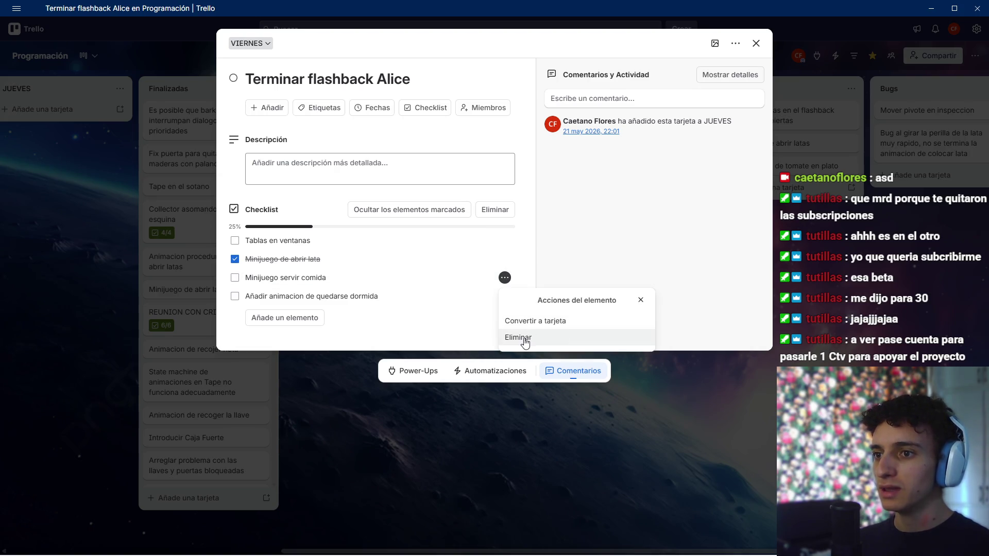
click(536, 340)
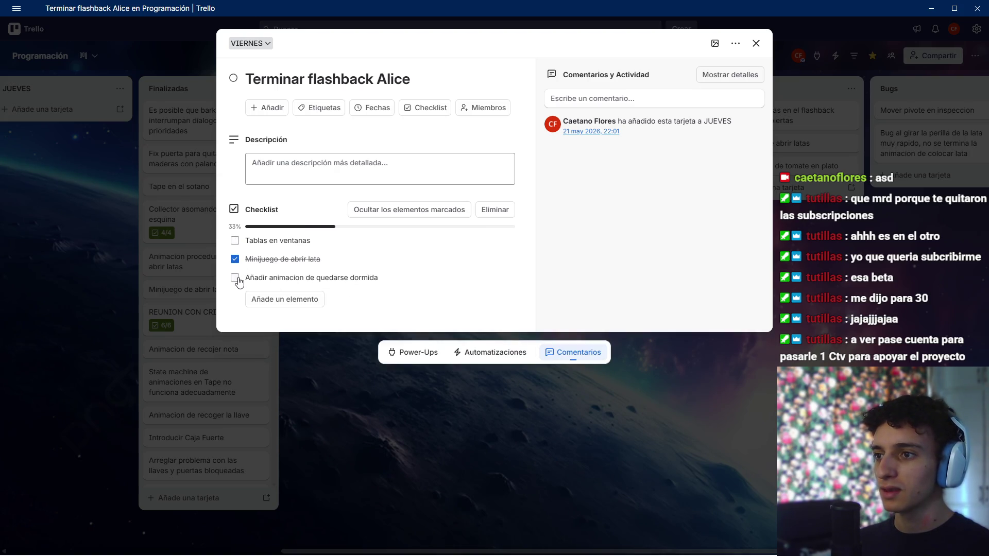
click(700, 468)
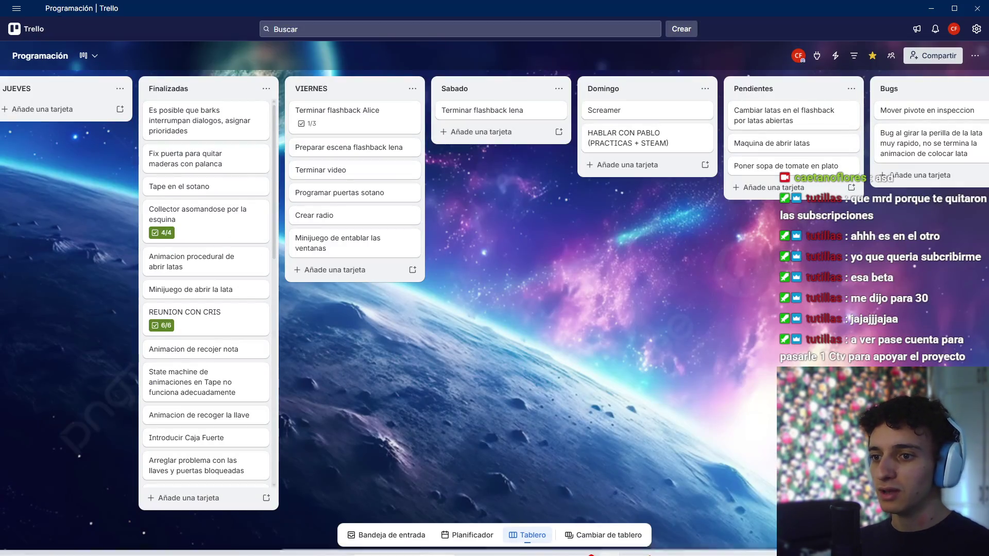
click(541, 544)
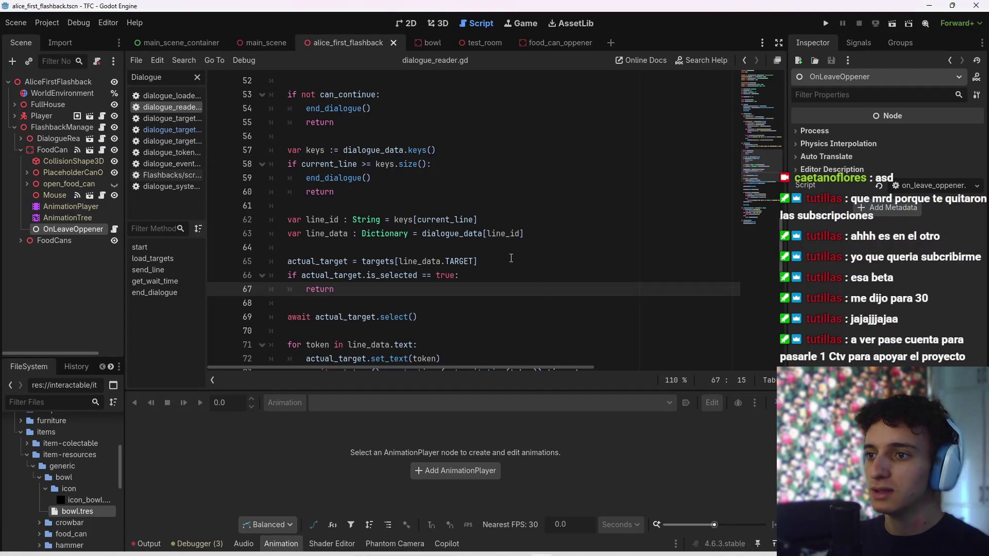
Save the scene, switch to 3D, and fly around the dining table and dish cabinets
key(ctrl+s)
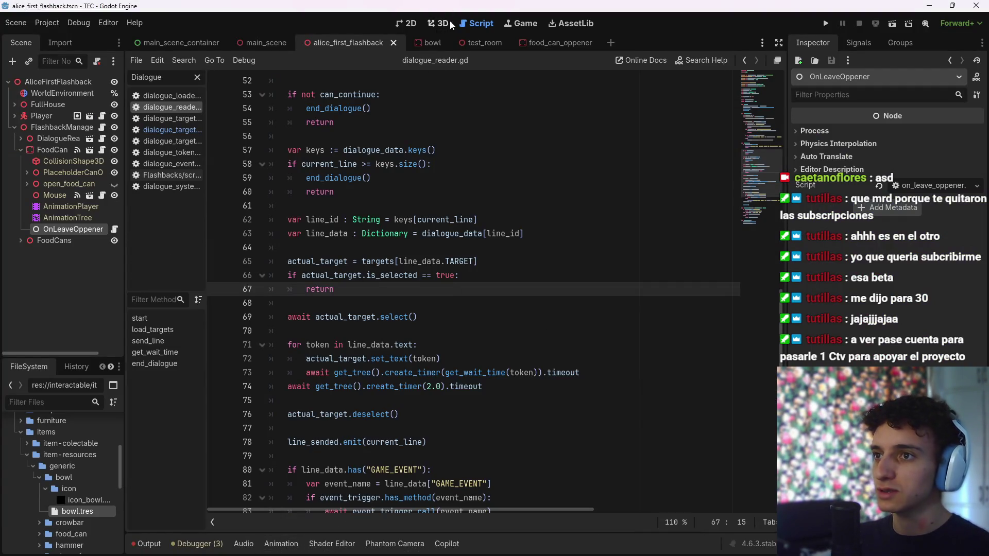
click(449, 20)
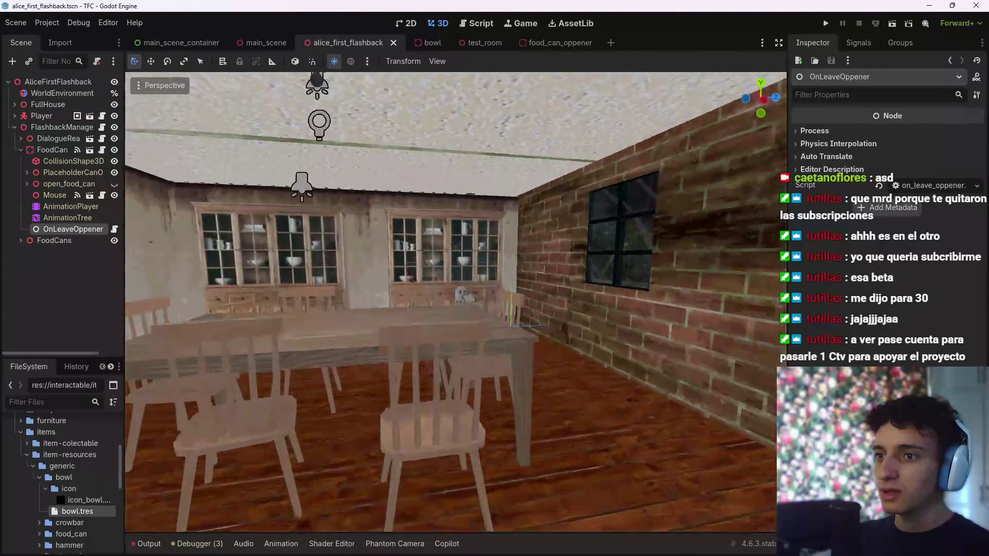
key(w)
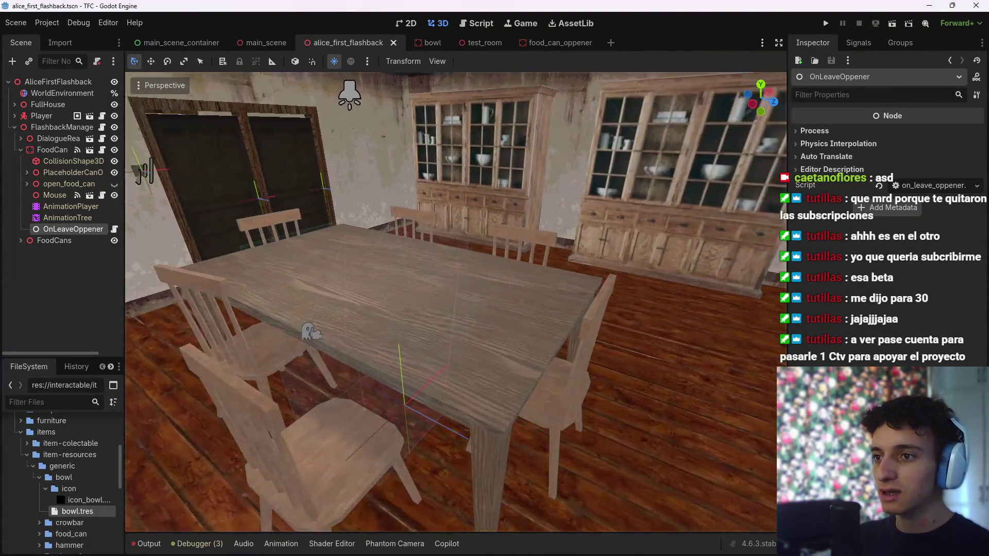
key(s)
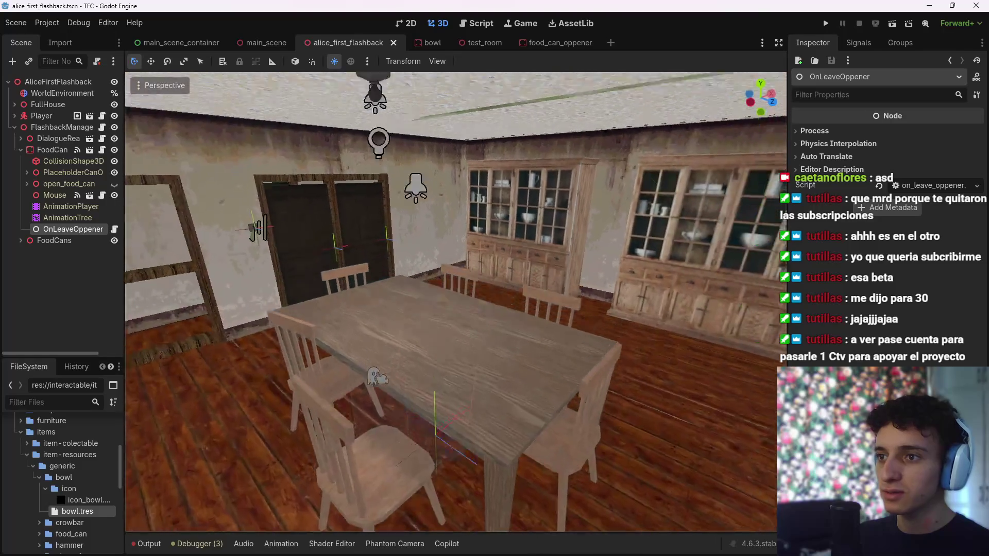
key(w)
key(s)
key(w)
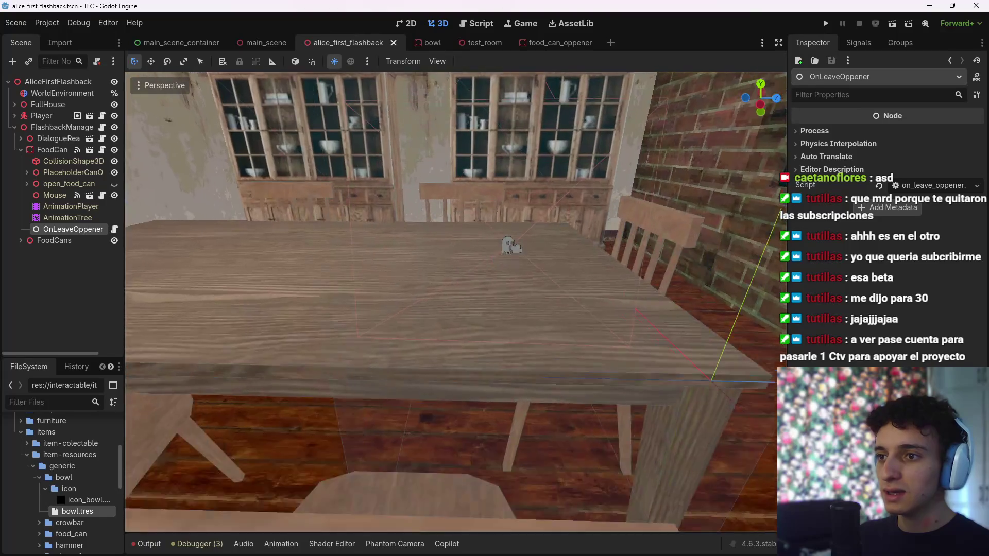
key(s)
key(w)
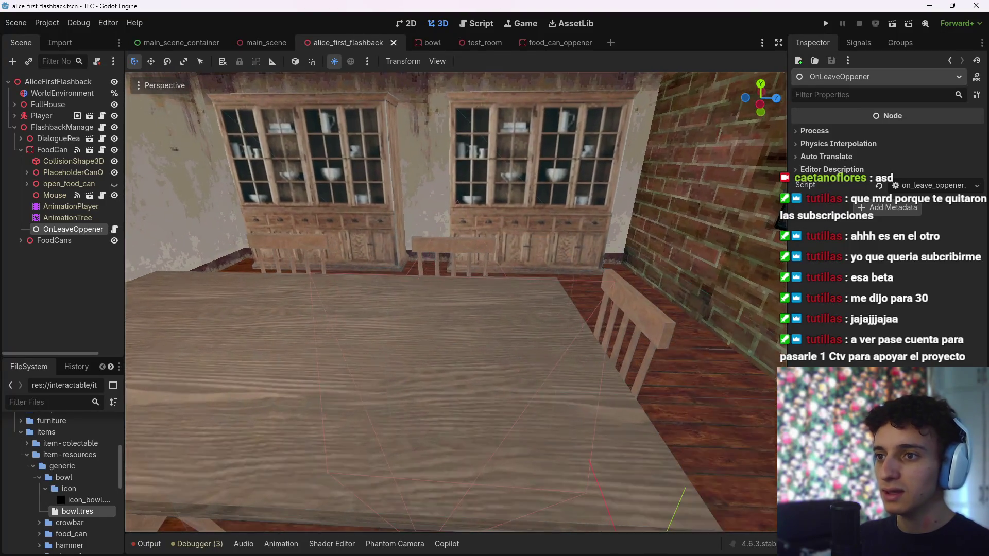
key(s)
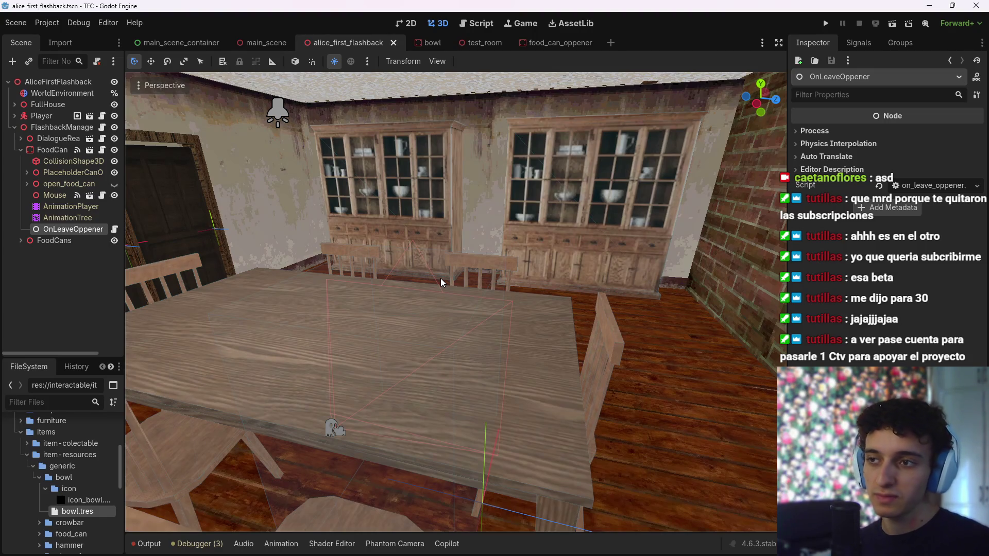
mouse_move(564, 544)
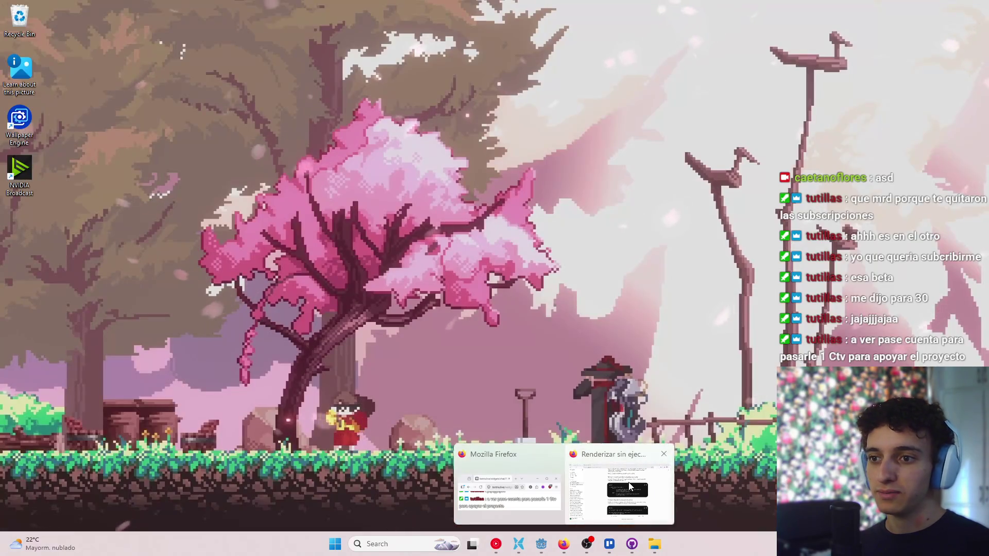
click(628, 482)
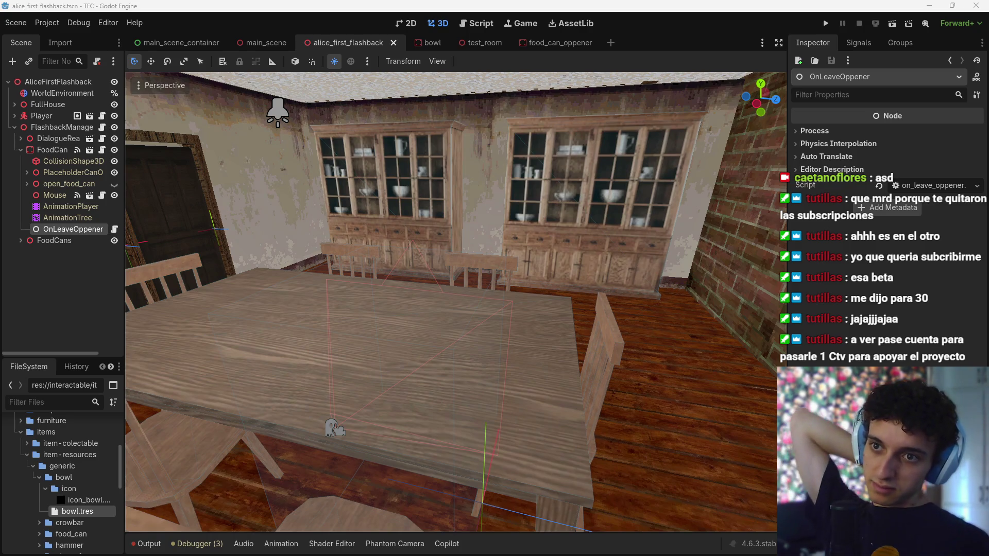
mouse_move(698, 555)
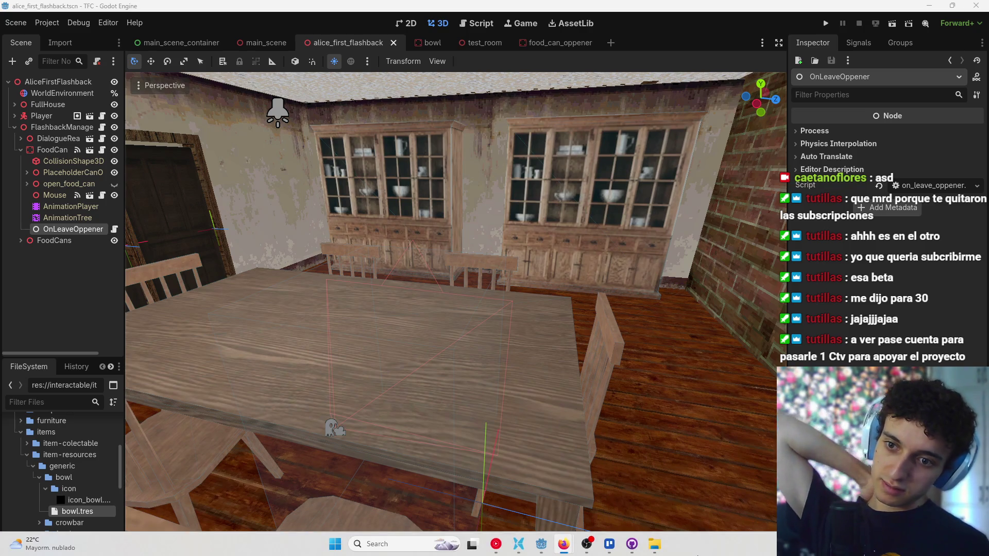